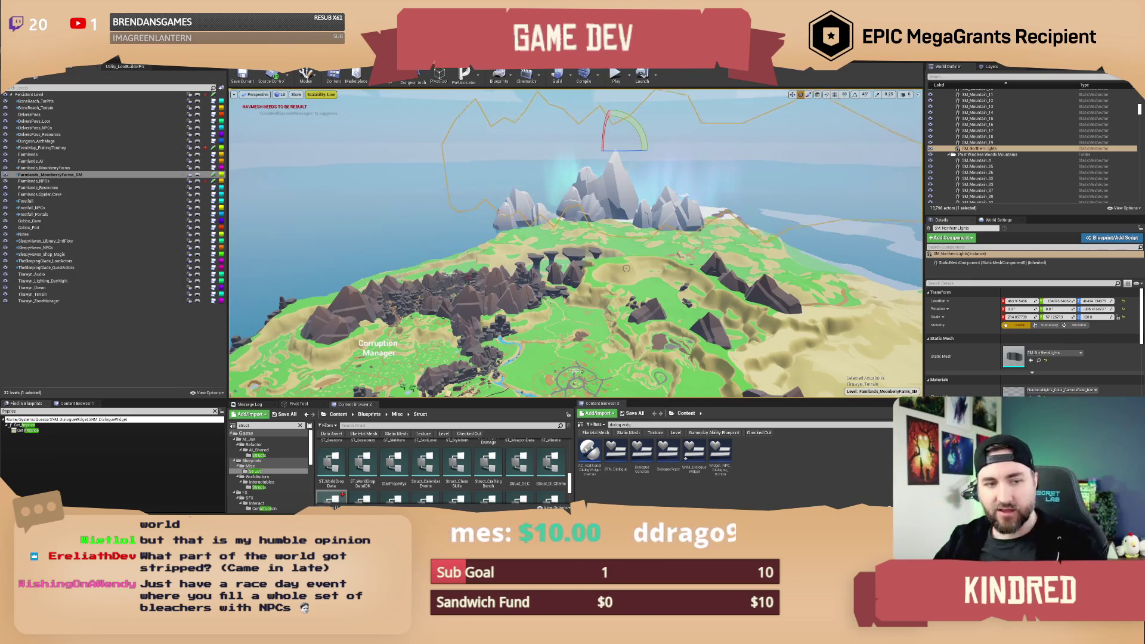
# Pull the viewport camera back to a high overhead view of the whole island.
pyautogui.moveTo(572, 268); pyautogui.dragTo(567, 256)
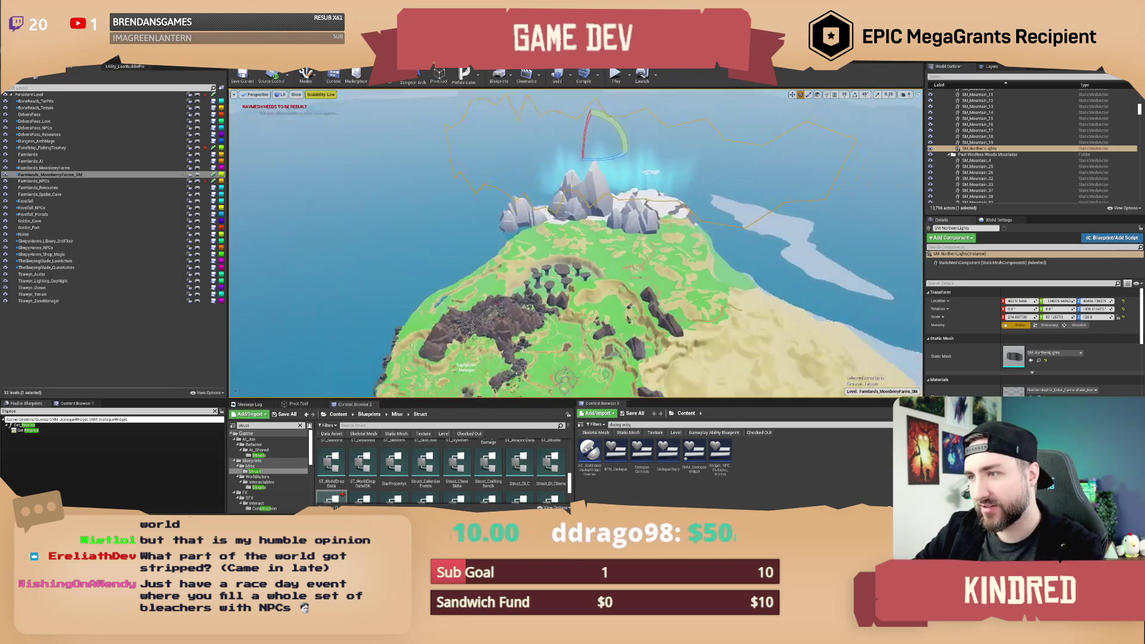
pyautogui.scroll(-10, 575, 243)
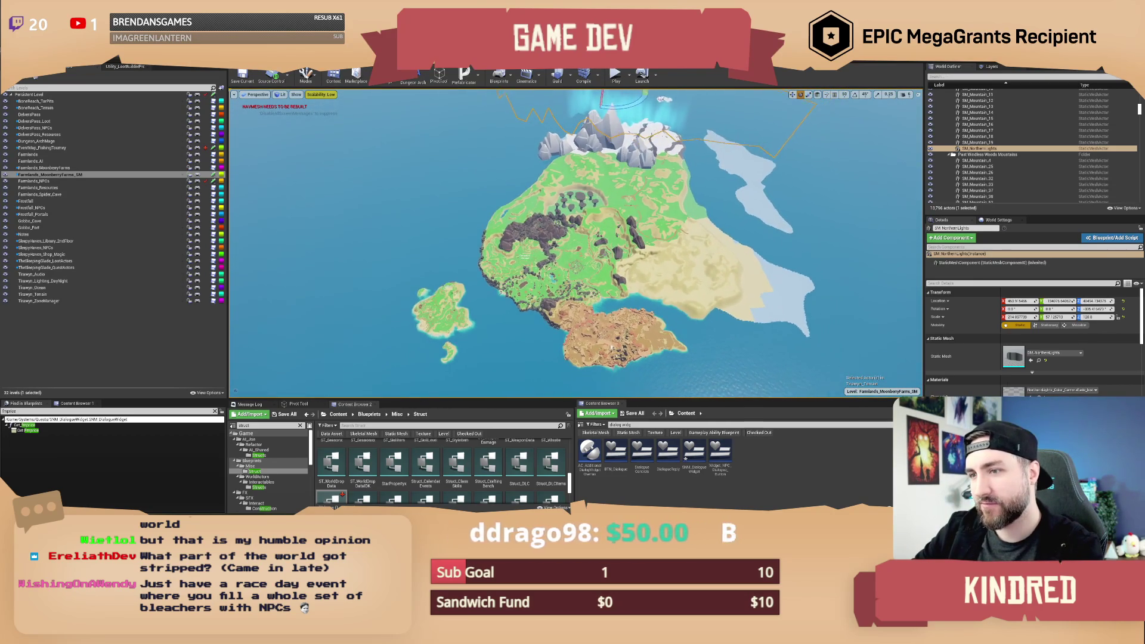
pyautogui.moveTo(430, 310); pyautogui.dragTo(419, 309)
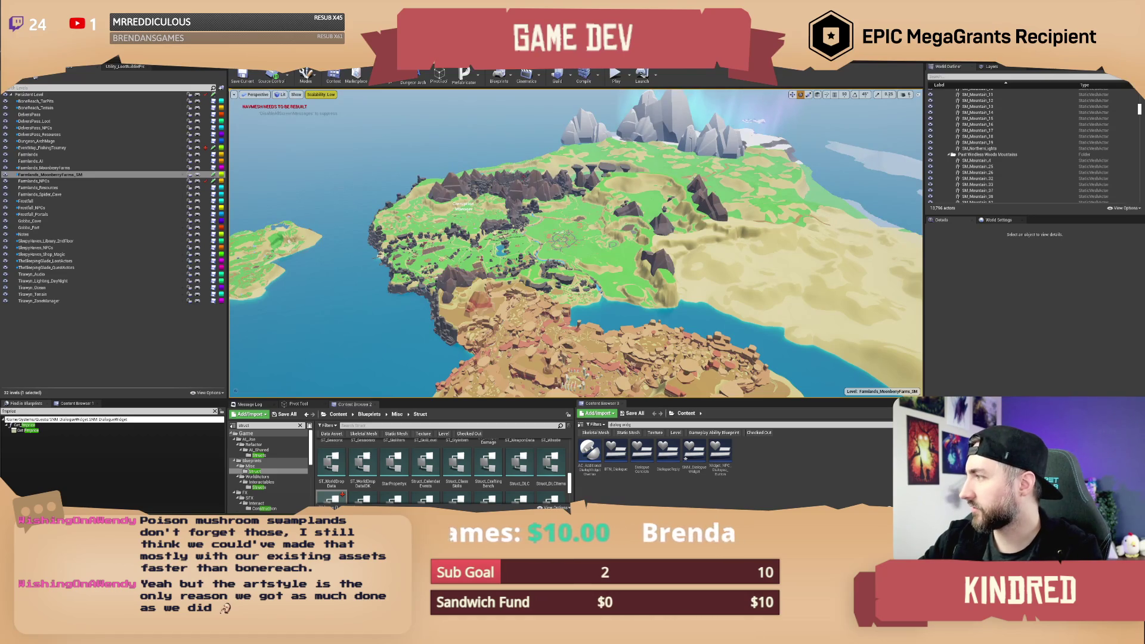
# Bring the fae farm image results forward, maximized, and preview the Kotaku review image.
pyautogui.hotkey('alt', 'Tab')
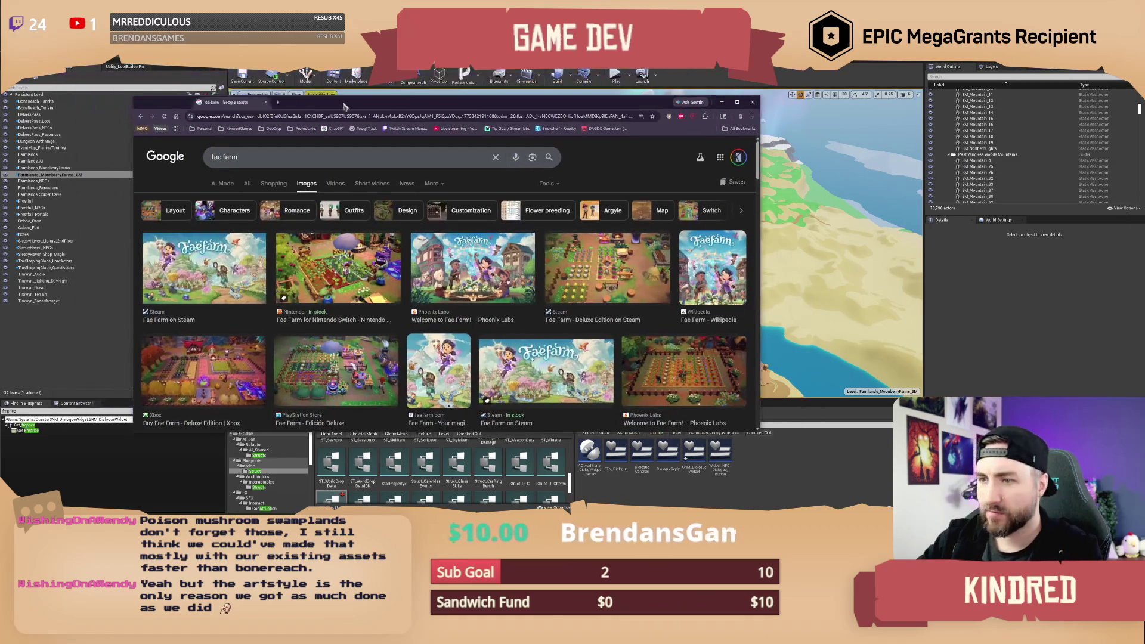
pyautogui.press('super+Up')
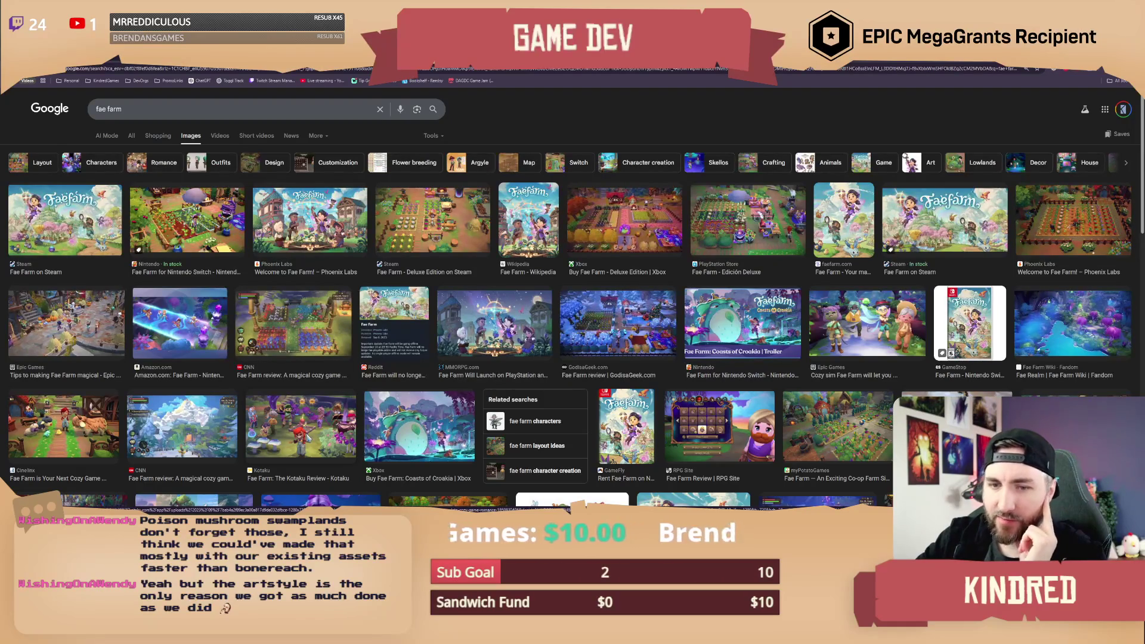
pyautogui.click(290, 439)
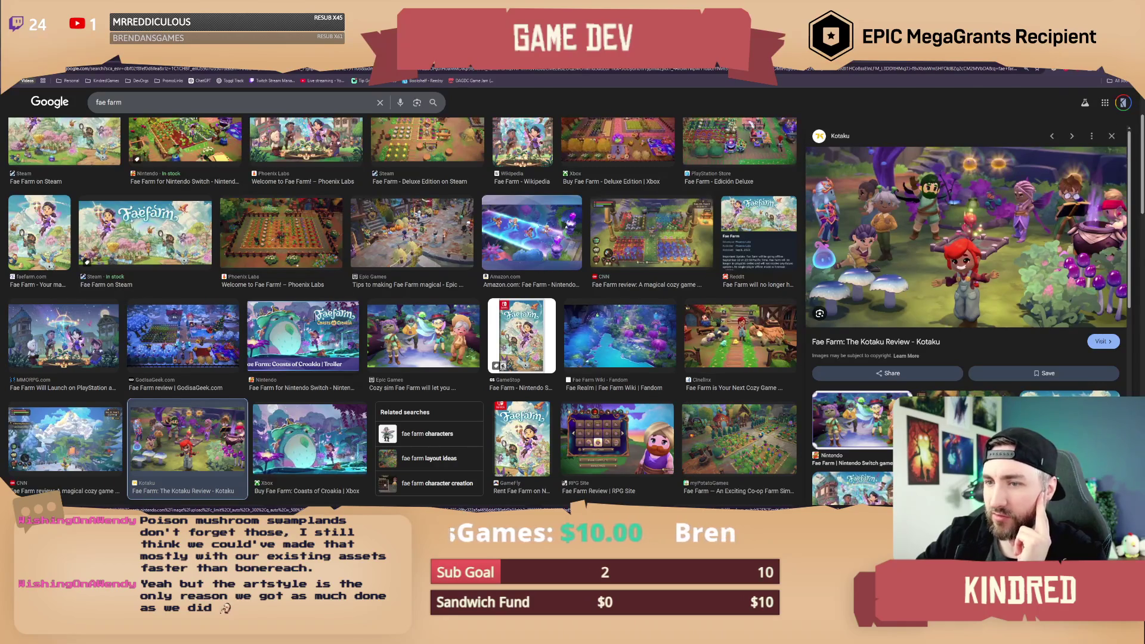
# Preview the Phoenix Labs 'Welcome to Fae Farm!' image and restore the browser window.
pyautogui.scroll(-3, 621, 340)
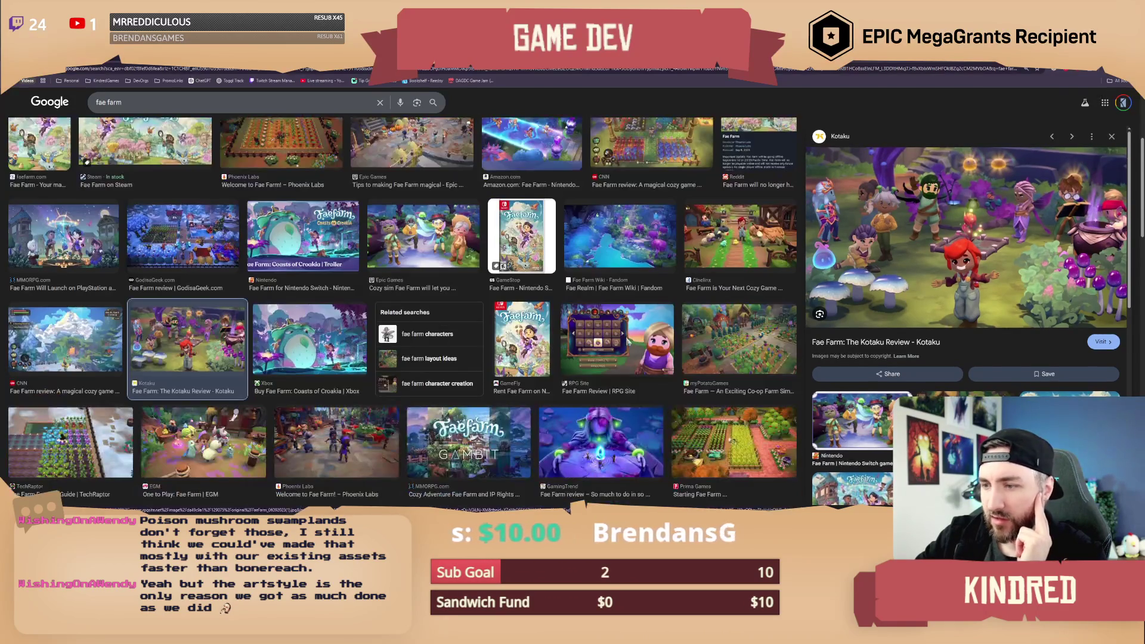
pyautogui.scroll(-1, 344, 313)
pyautogui.click(344, 313)
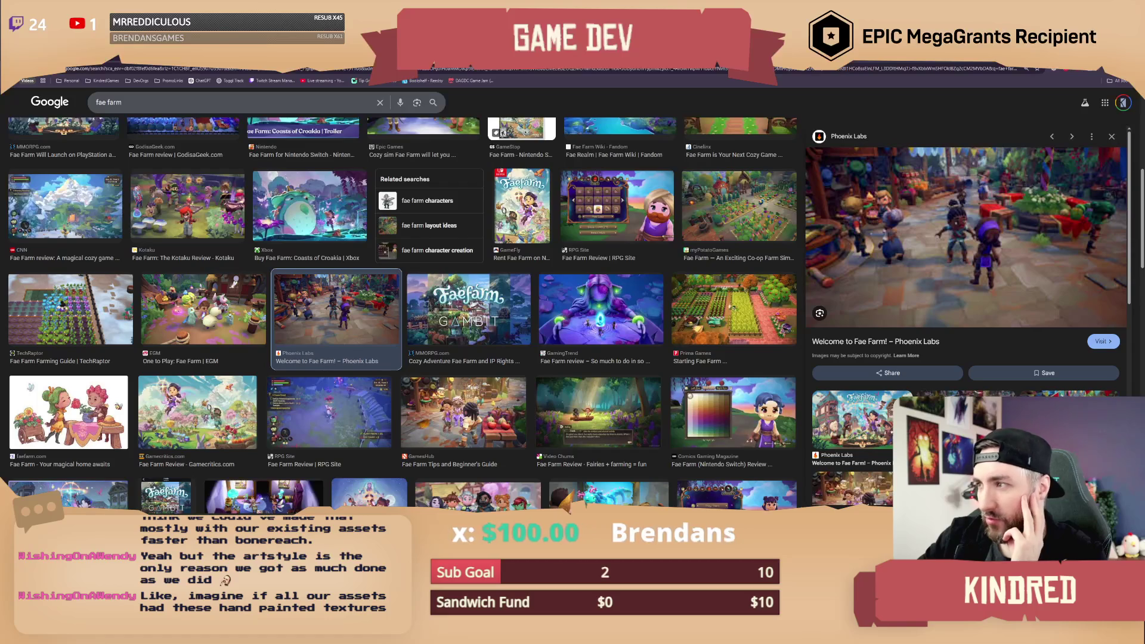
pyautogui.press('super+Down')
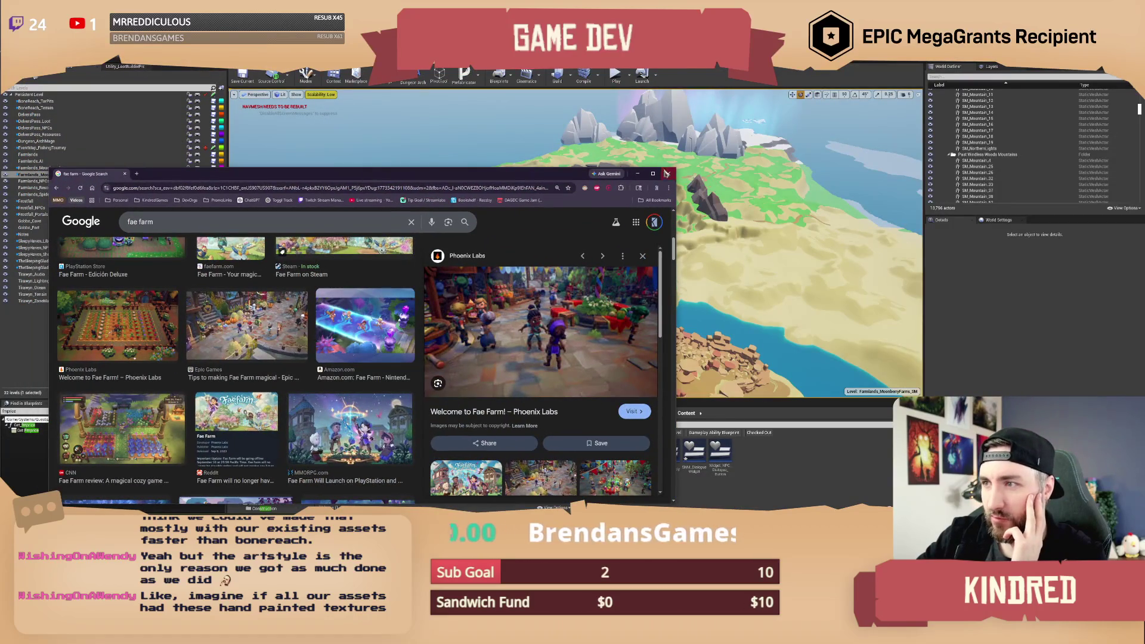
# Close the browser and zoom the viewport in over the Corruption Manager village and lake.
pyautogui.click(667, 174)
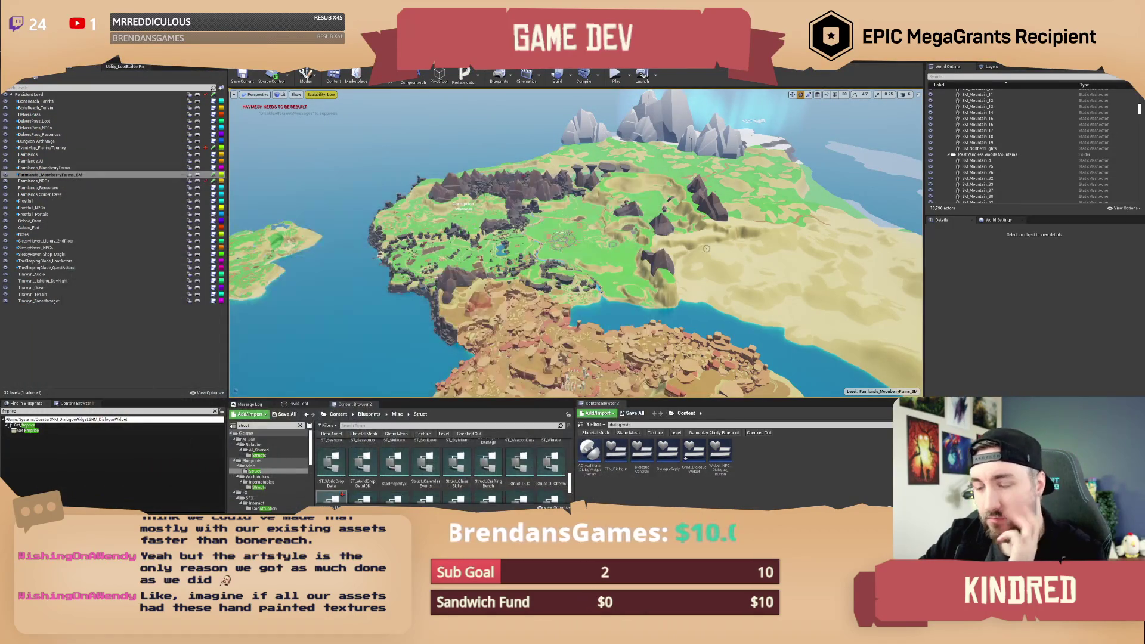
pyautogui.scroll(10, 576, 244)
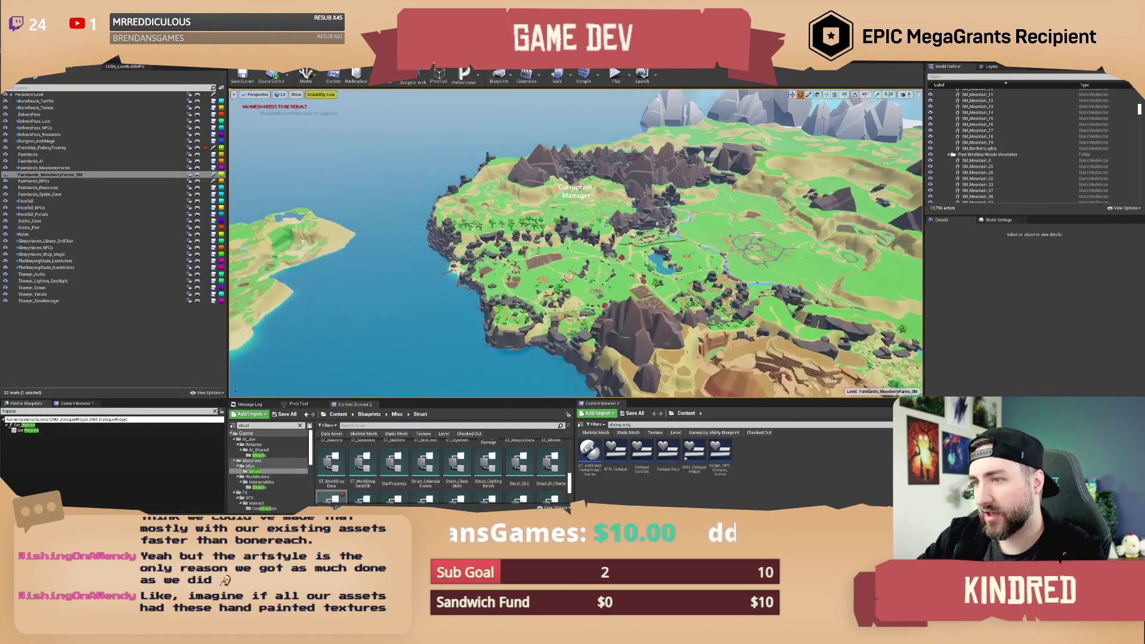
pyautogui.scroll(10, 576, 243)
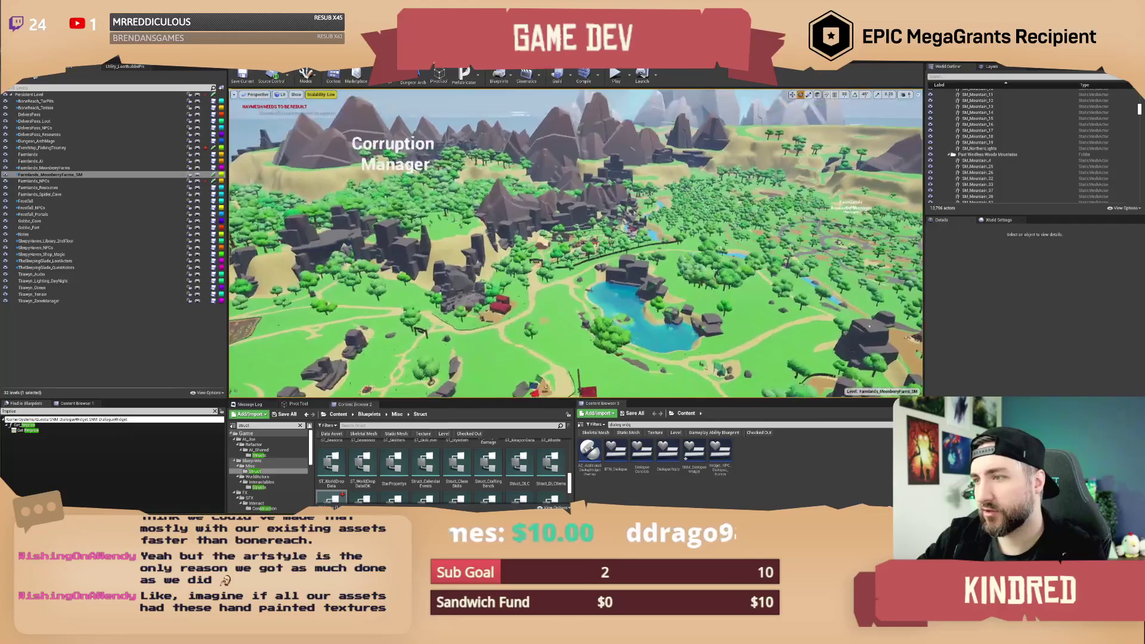
pyautogui.scroll(8, 576, 243)
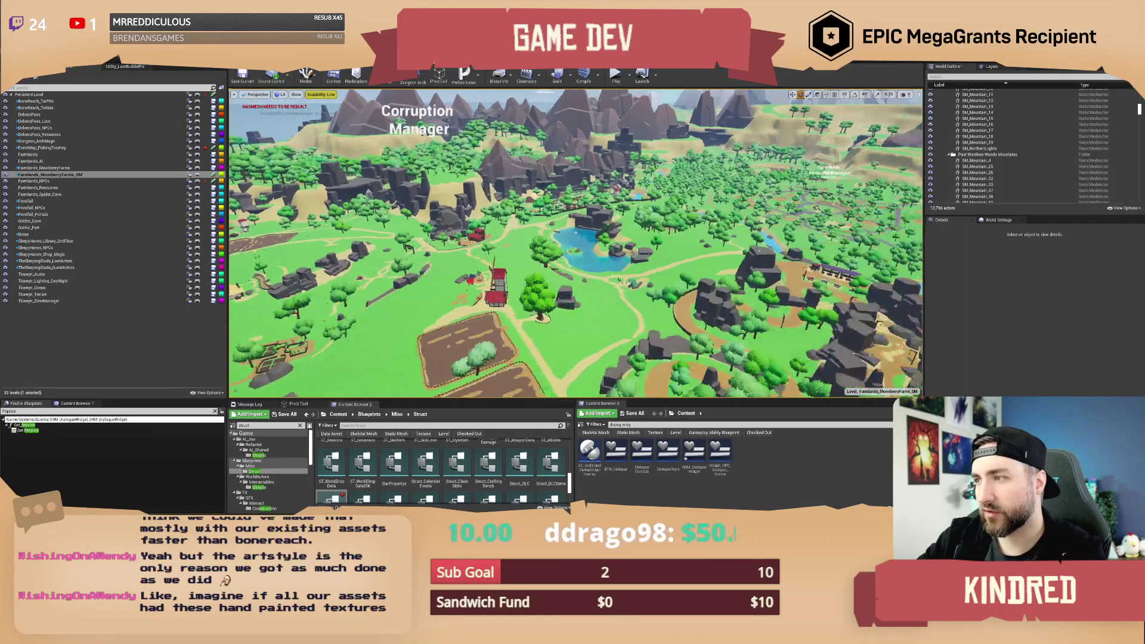
pyautogui.scroll(5, 576, 243)
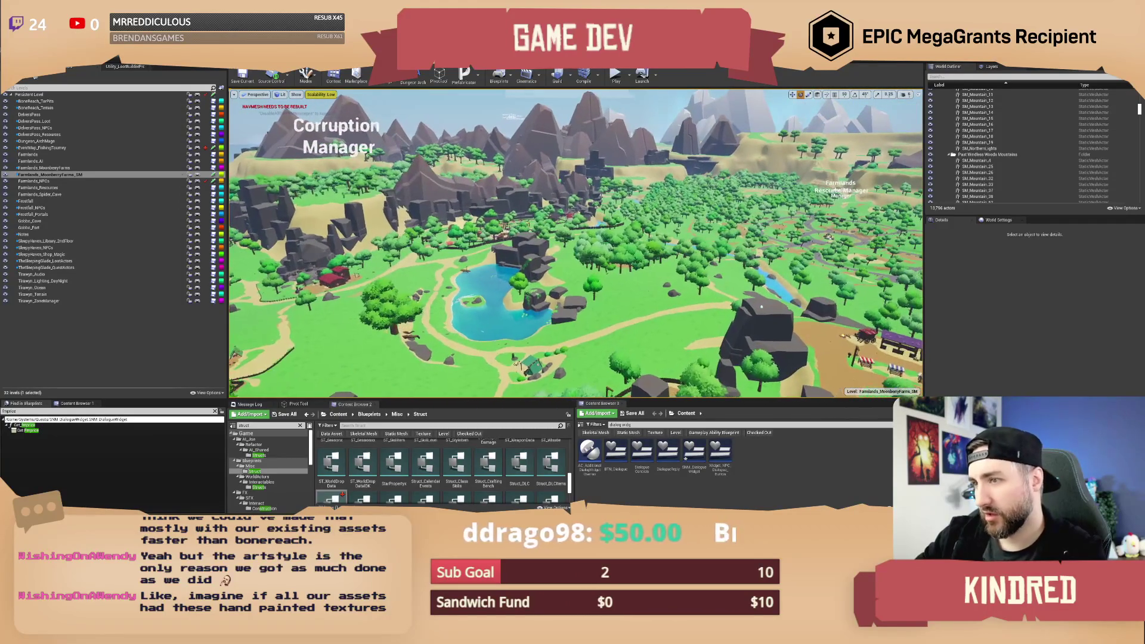
pyautogui.press('Right')
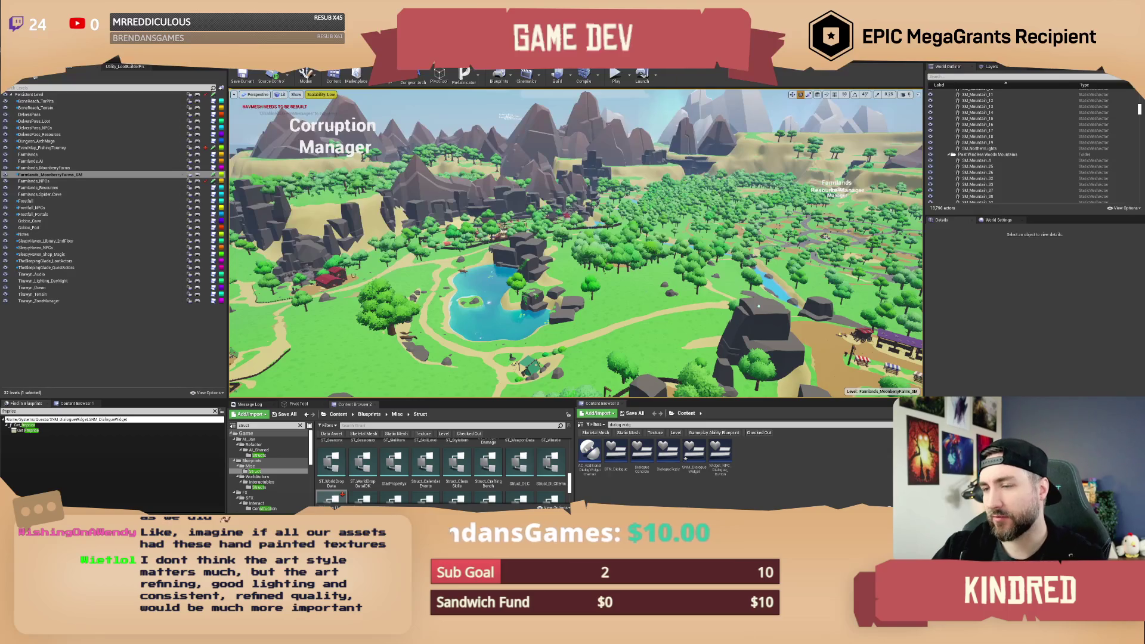
# Fly the camera in from the Fishing Tourney stall to a counter-level fishmonger close-up.
pyautogui.moveTo(576, 243)
pyautogui.mouseDown()
pyautogui.moveTo(539, 193)
pyautogui.moveTo(480, 187)
pyautogui.moveTo(468, 212)
pyautogui.moveTo(459, 185)
pyautogui.mouseUp()
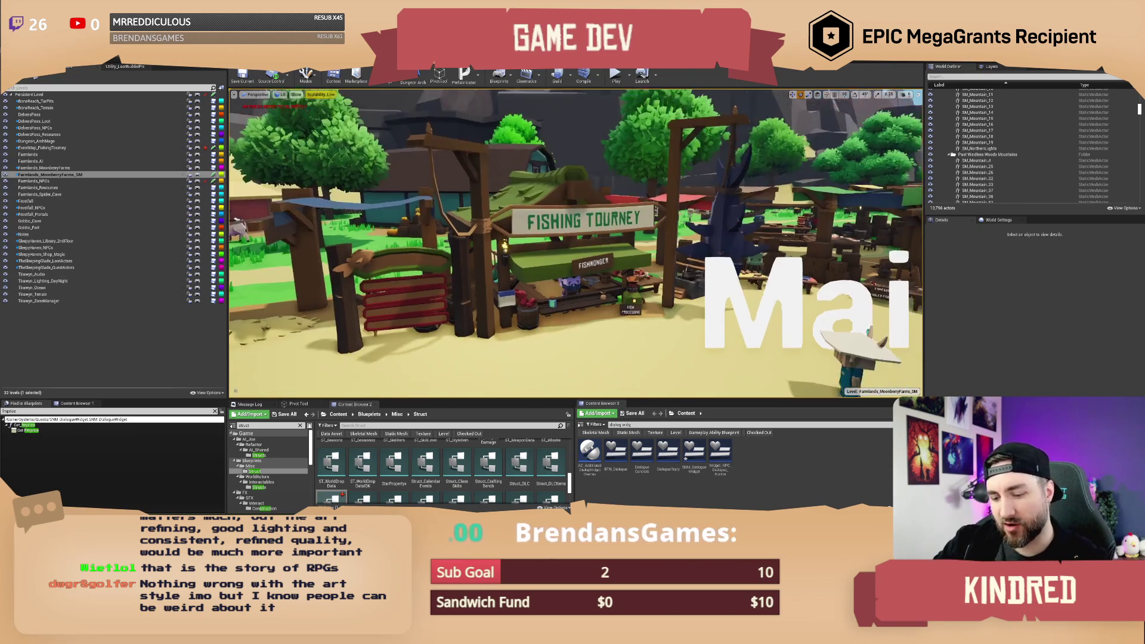
pyautogui.scroll(5, 576, 243)
pyautogui.scroll(5, 576, 244)
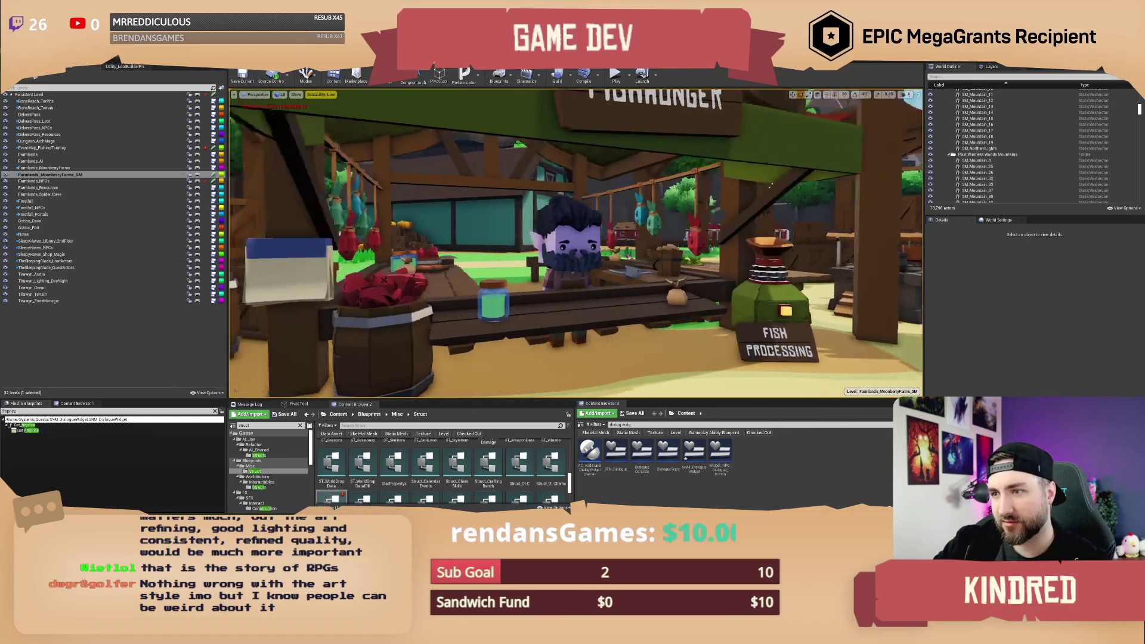
pyautogui.scroll(-3, 576, 243)
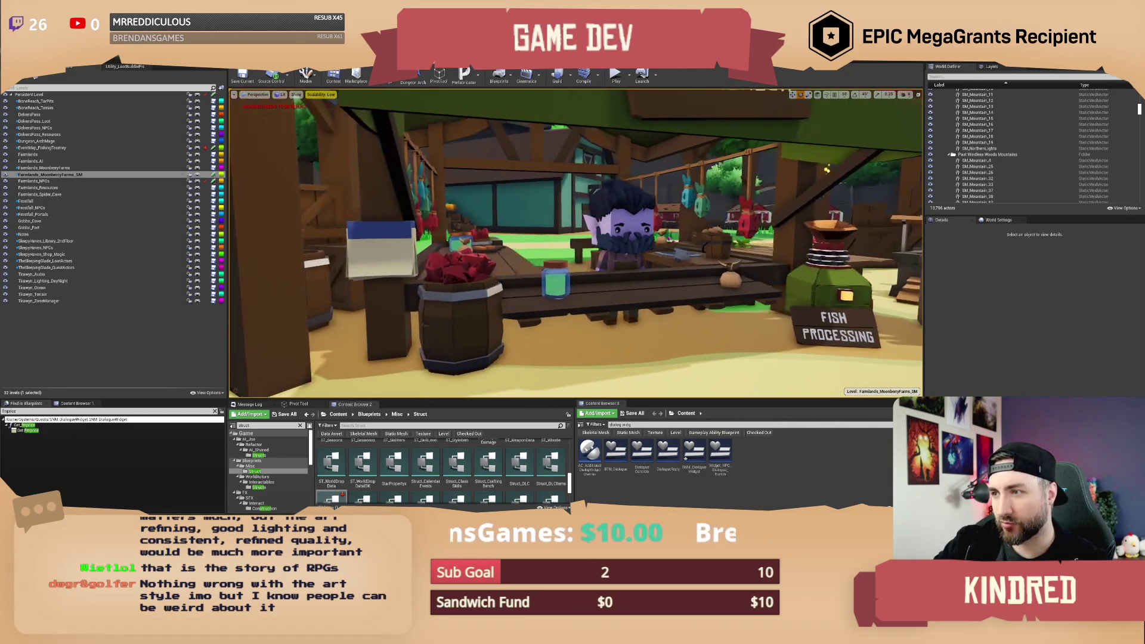
pyautogui.click(905, 94)
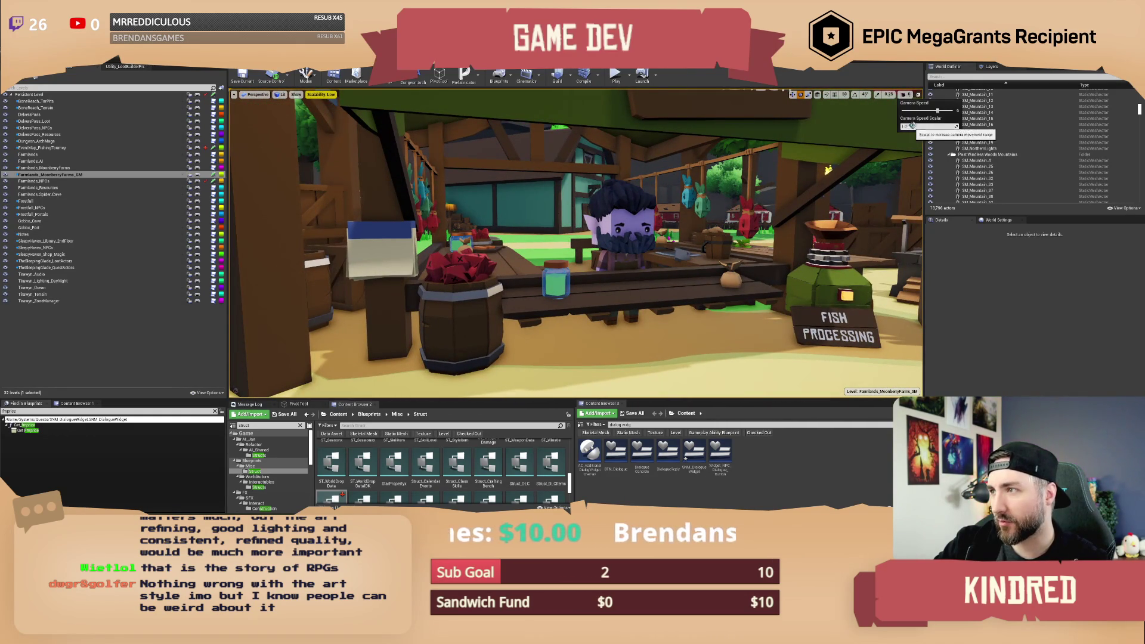
# Lower the viewport camera speed setting from 5 to 4.
pyautogui.moveTo(933, 109); pyautogui.dragTo(924, 110)
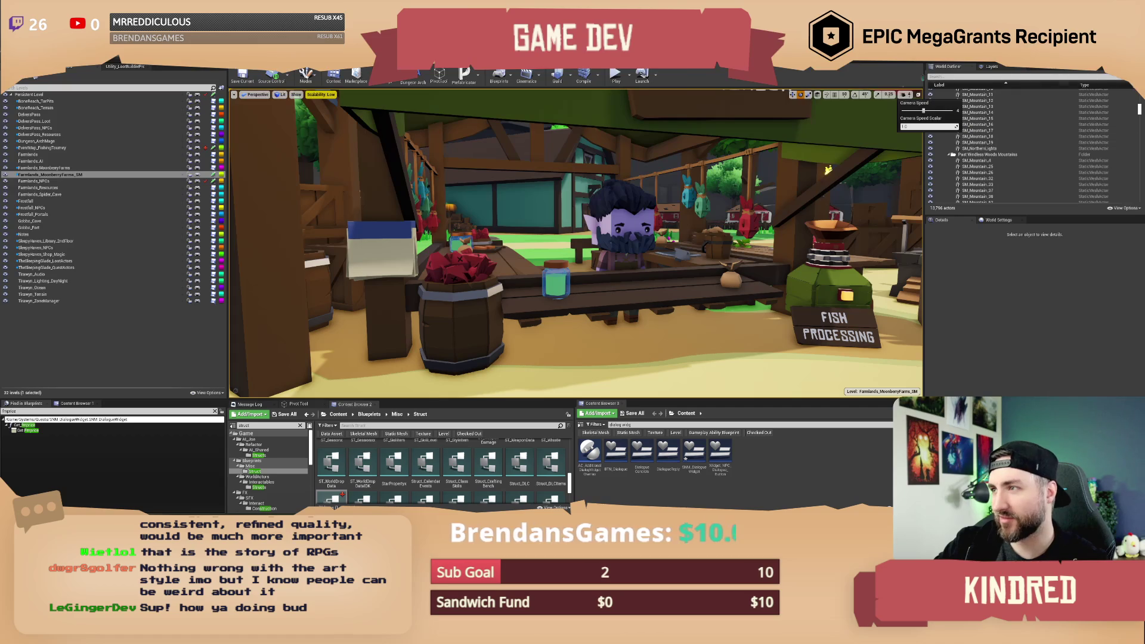
pyautogui.click(908, 103)
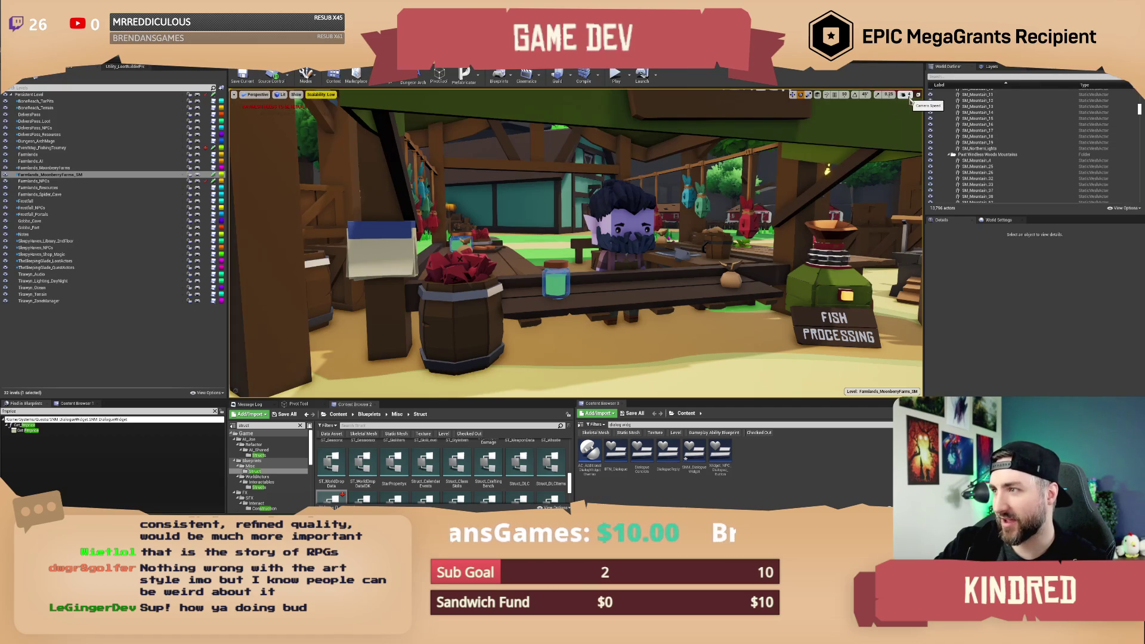
pyautogui.click(904, 94)
pyautogui.press('Escape')
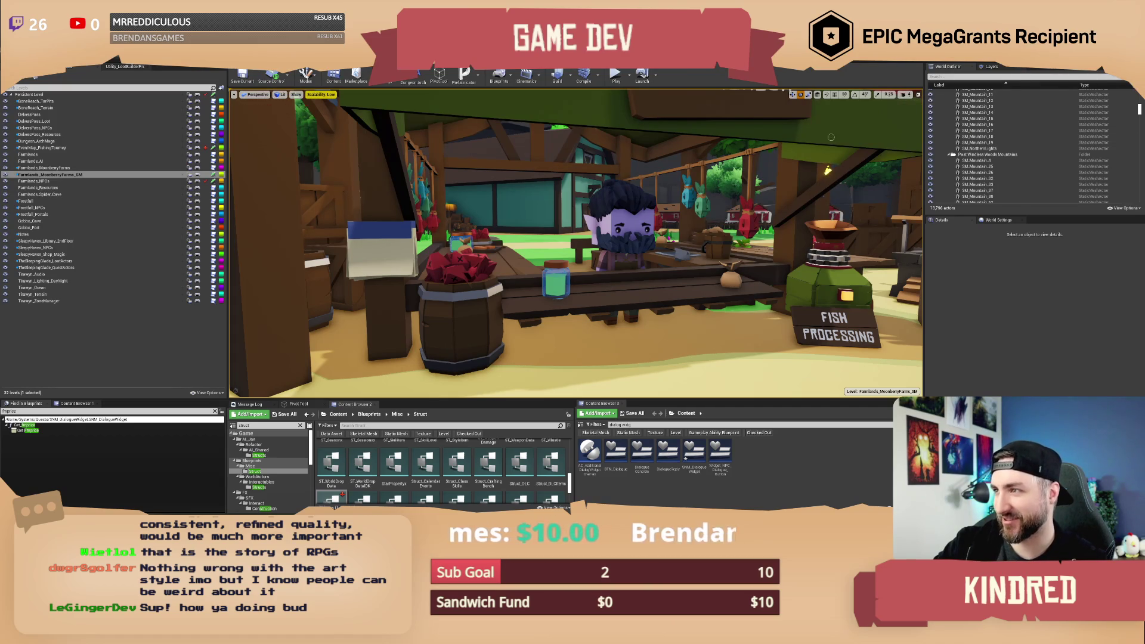
pyautogui.scroll(-3, 576, 243)
# Fly the camera from the fishmonger close-up back to frame the Fishing Tourney stall.
pyautogui.scroll(3, 576, 243)
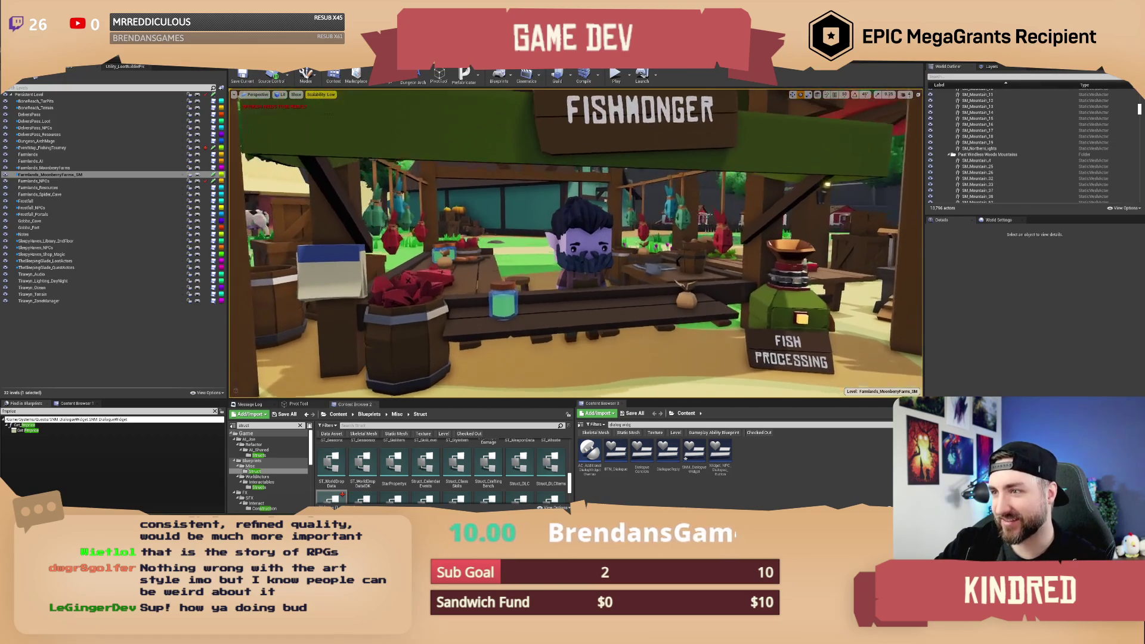
pyautogui.scroll(-1, 575, 244)
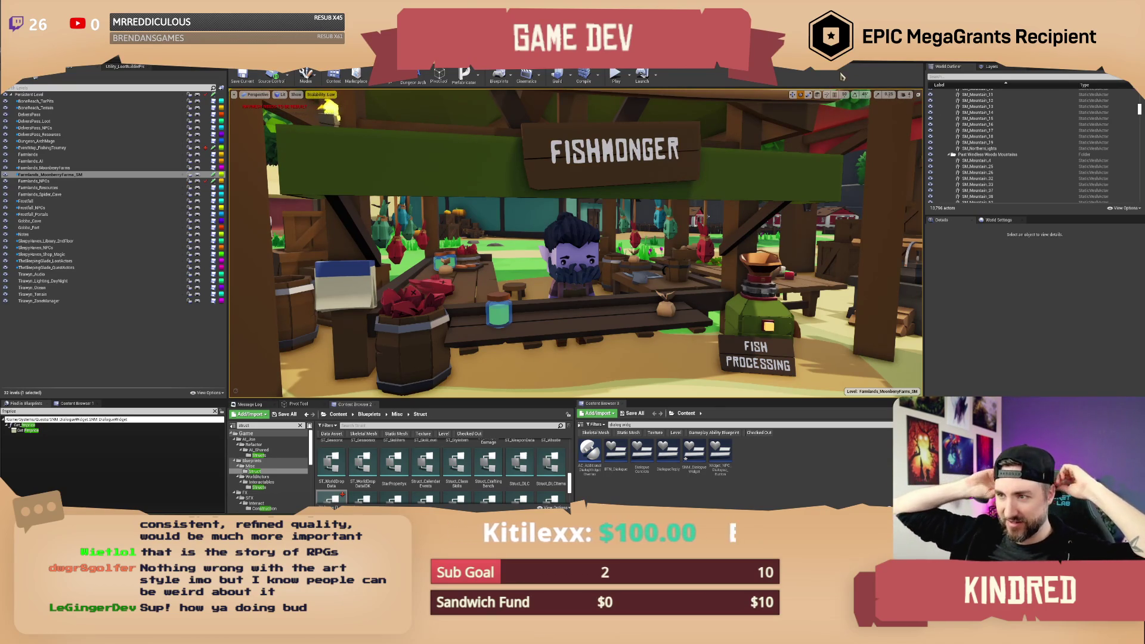
pyautogui.scroll(-5, 575, 238)
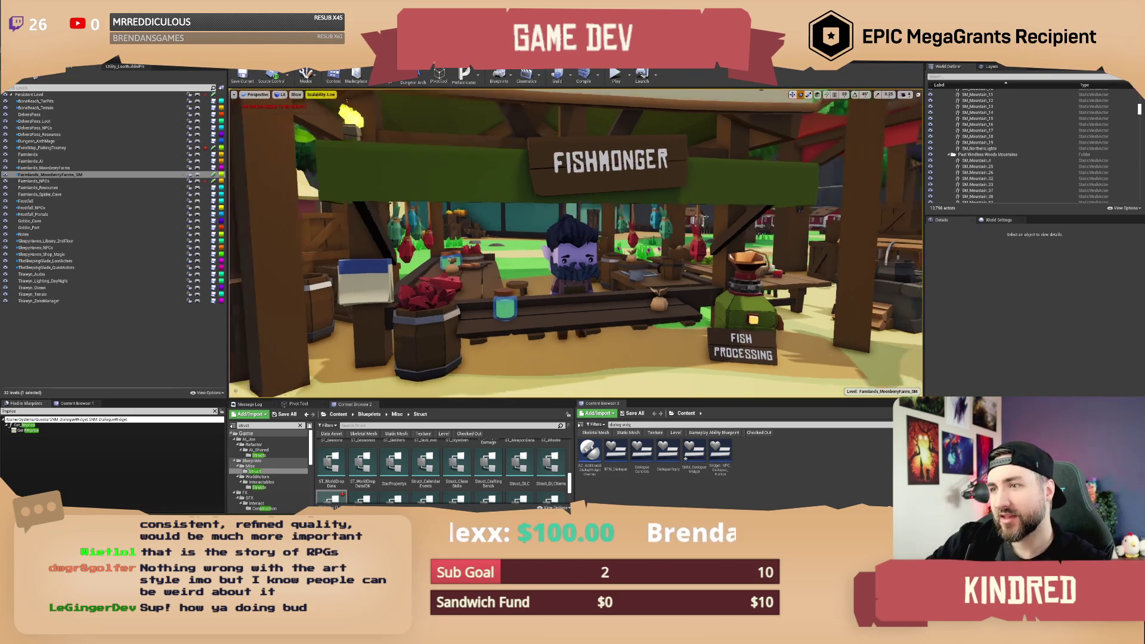
pyautogui.scroll(5, 776, 224)
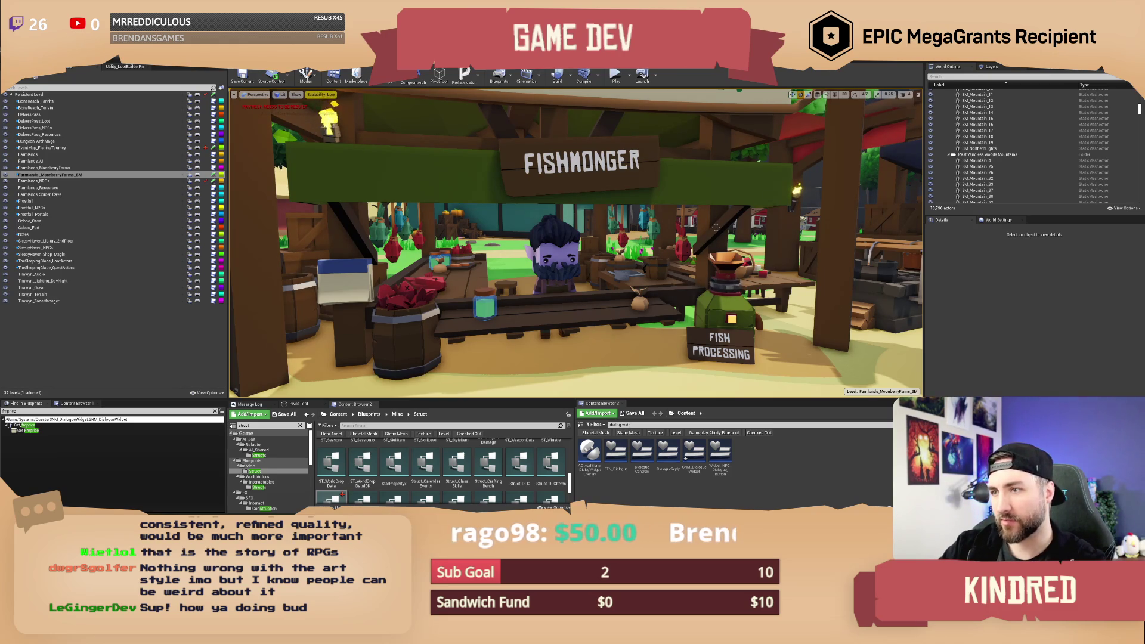
pyautogui.moveTo(715, 227)
pyautogui.mouseDown()
pyautogui.moveTo(620, 218)
pyautogui.moveTo(602, 176)
pyautogui.moveTo(595, 214)
pyautogui.moveTo(595, 197)
pyautogui.mouseUp()
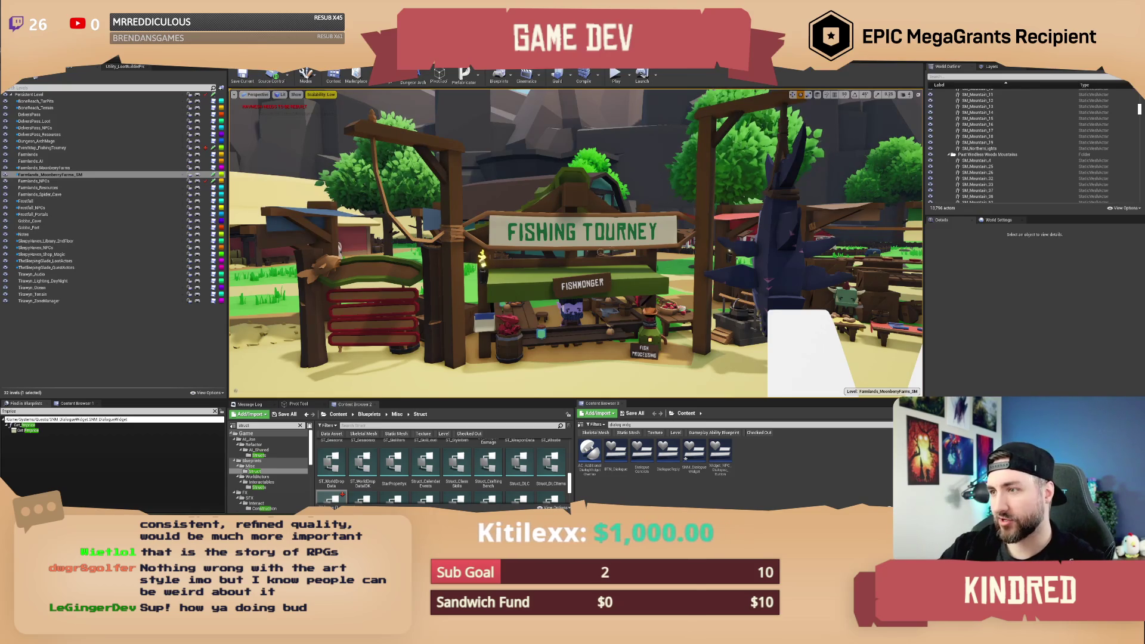
pyautogui.moveTo(595, 196); pyautogui.dragTo(595, 192)
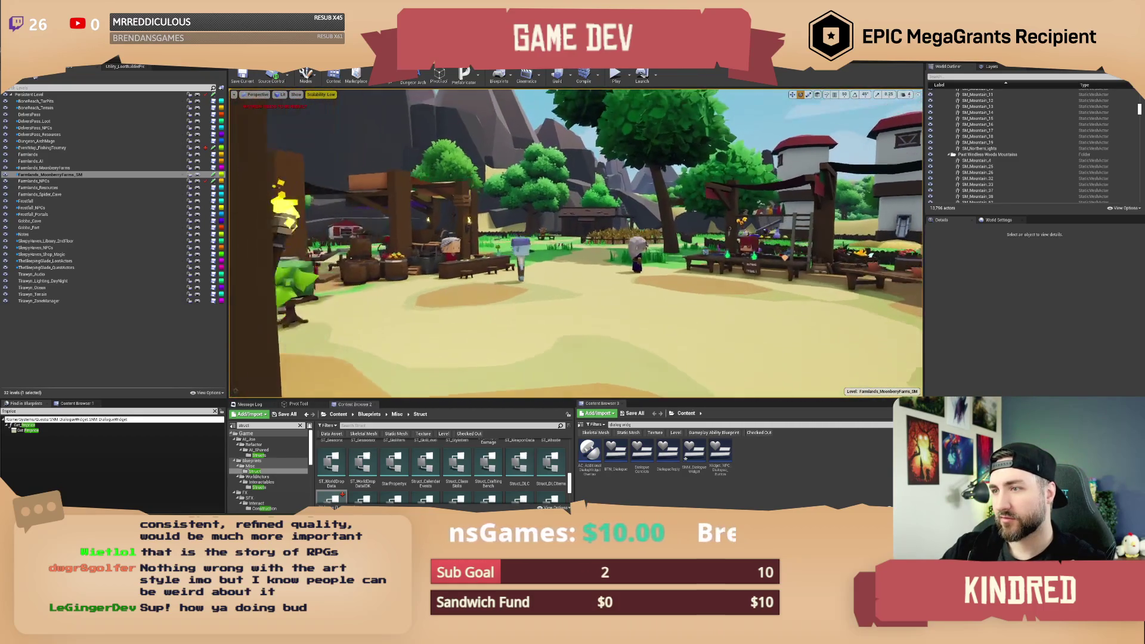
# Fly forward across the market to the red-haired vendor's stall with the WARNING TROUBLE sign.
pyautogui.press('w')
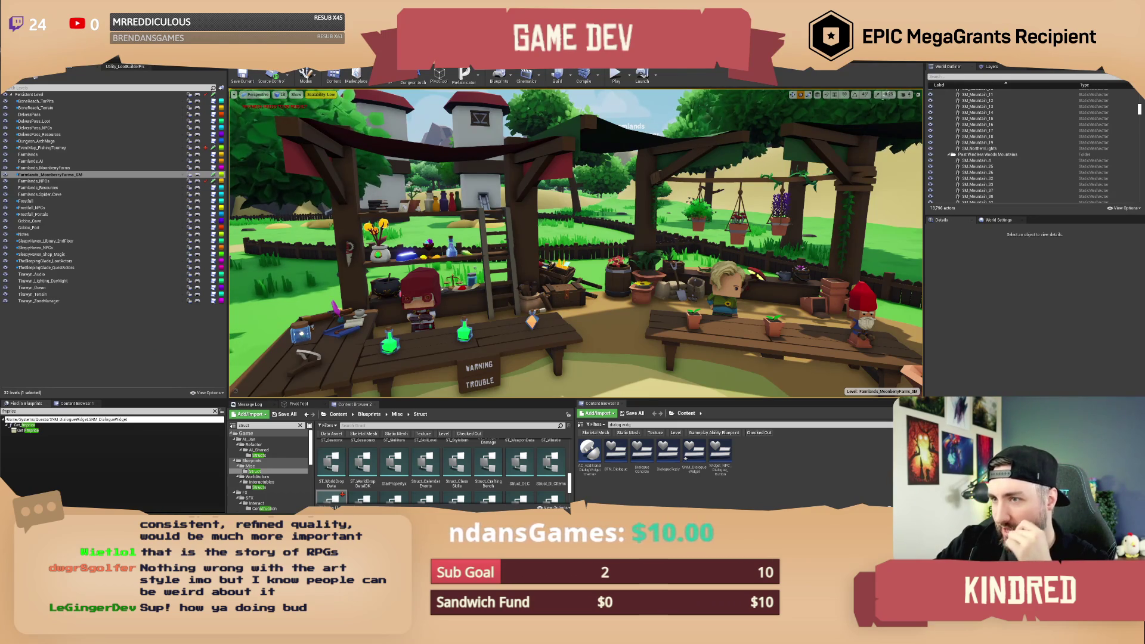
# Fly around the potion stall and close in on the red-haired vendor's counter.
pyautogui.moveTo(597, 329); pyautogui.dragTo(583, 275)
pyautogui.press('s')
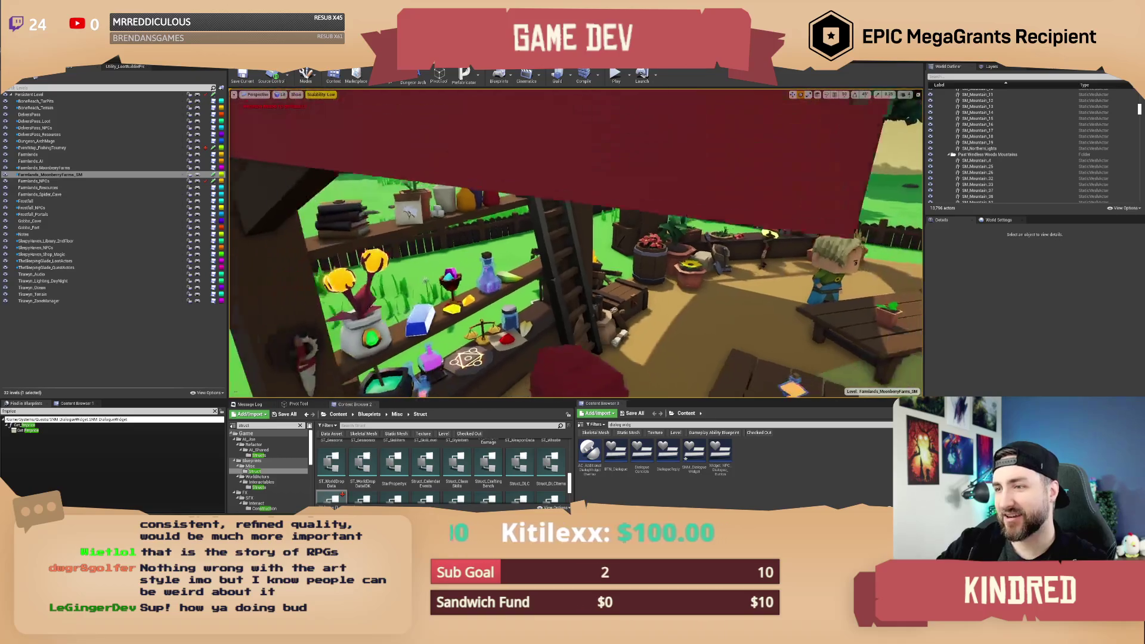
pyautogui.press('s')
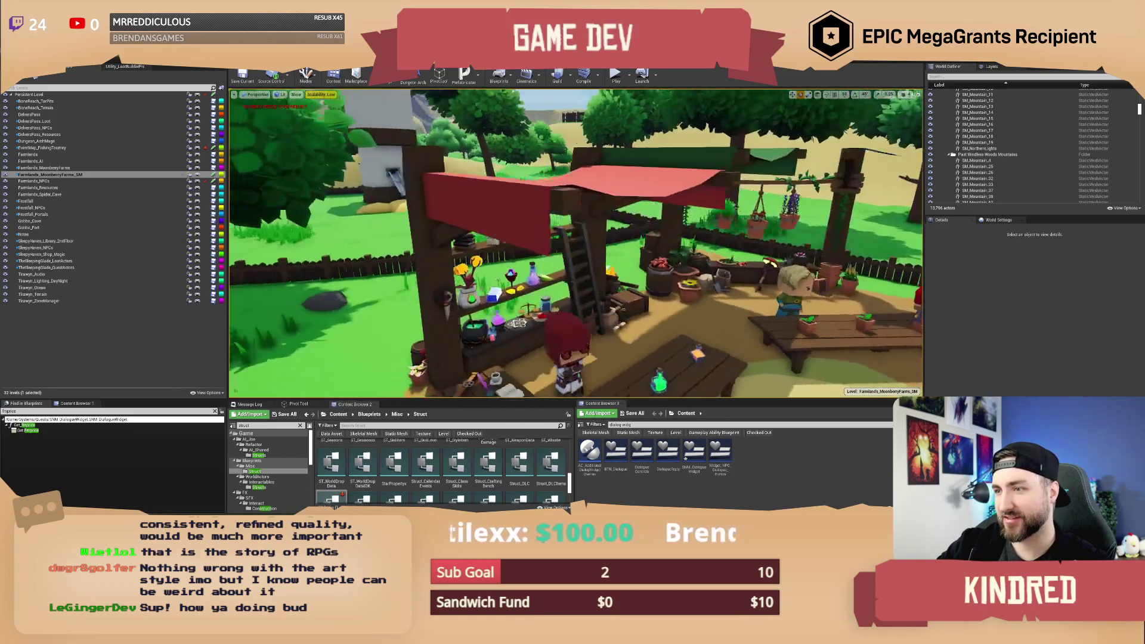
pyautogui.press('w')
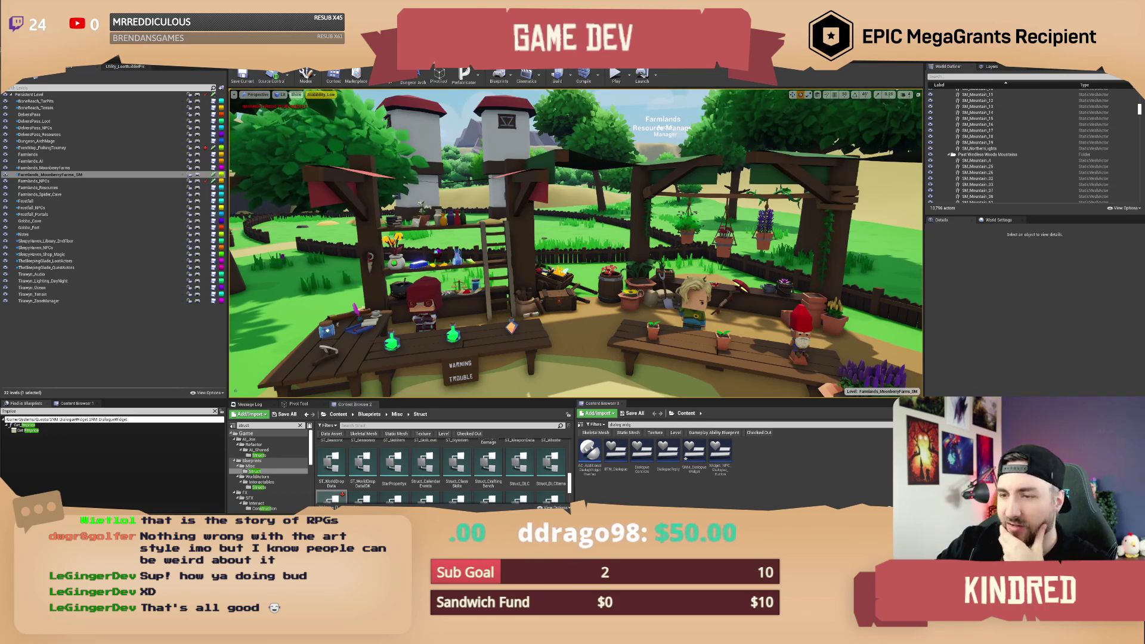
pyautogui.press('w')
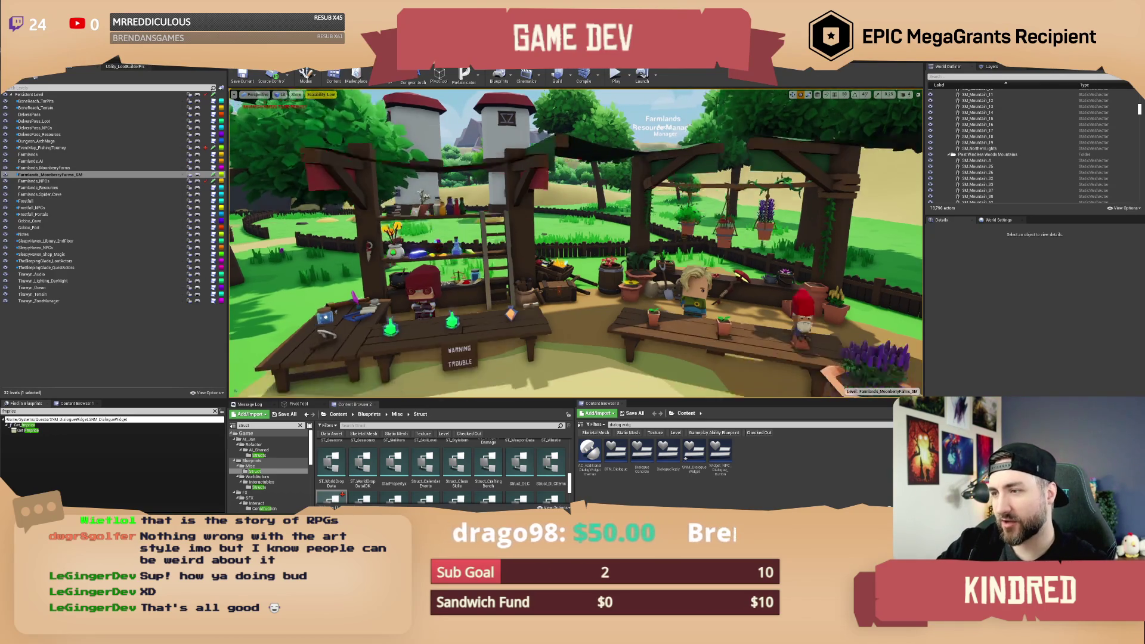
pyautogui.press('w')
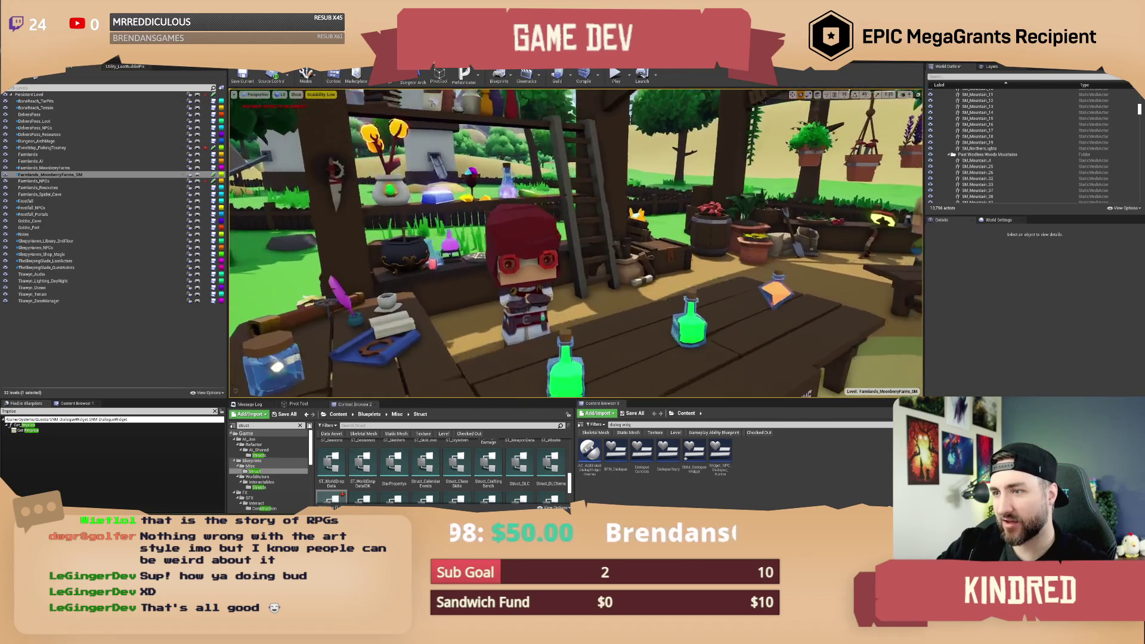
pyautogui.press('w')
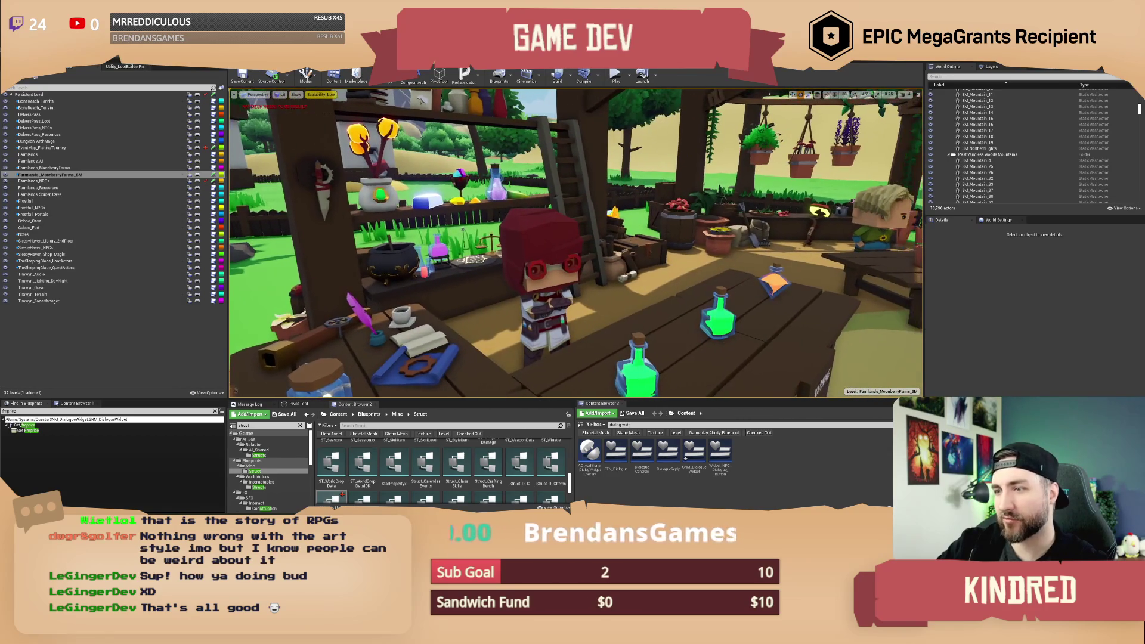
pyautogui.press('w')
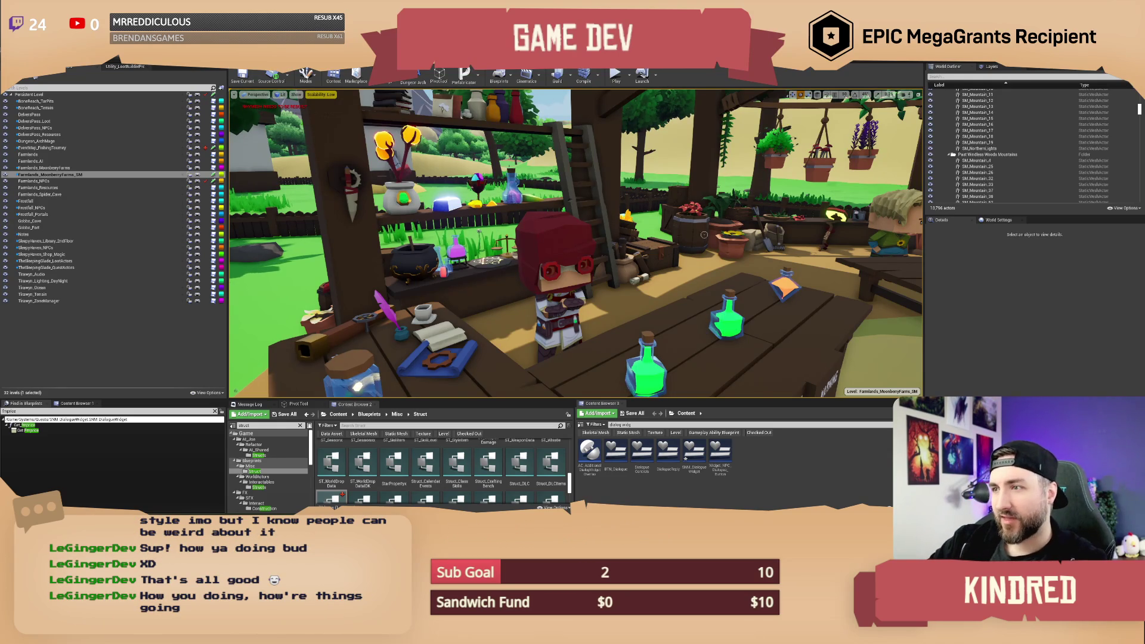
# Pull back and rise over the market to view the farmland and crop field.
pyautogui.press('s')
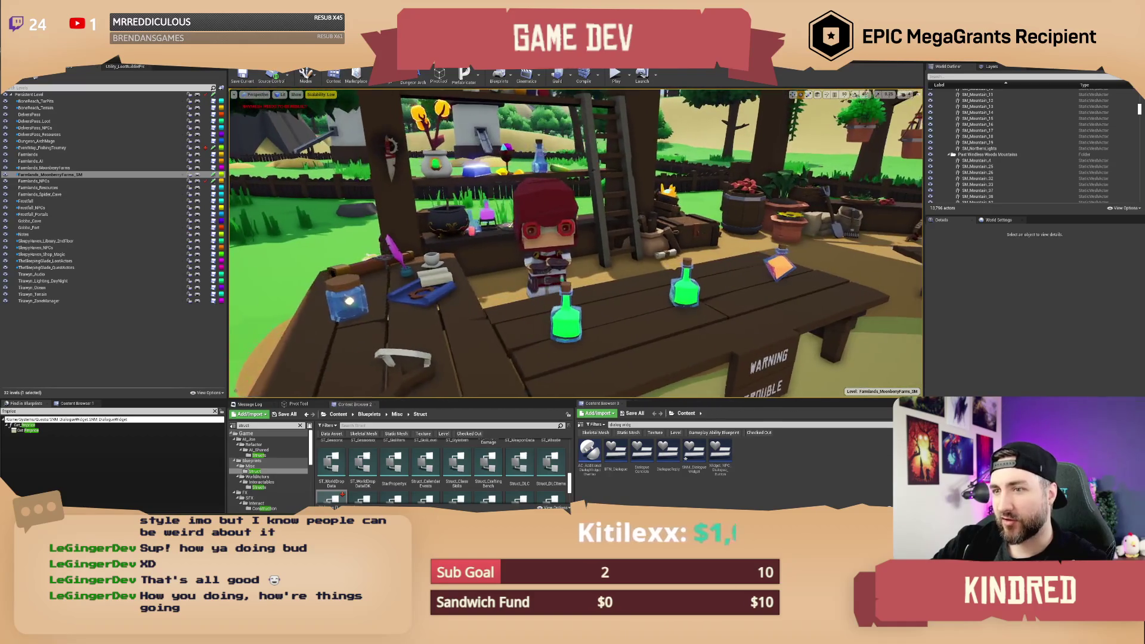
pyautogui.press('s')
pyautogui.press('w')
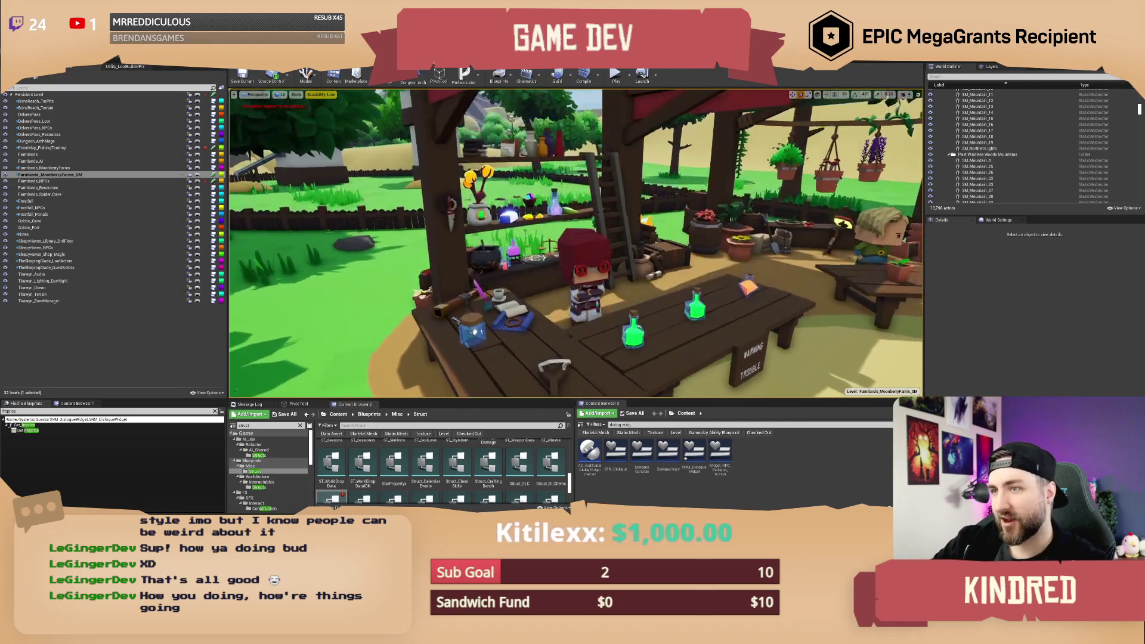
pyautogui.press('s')
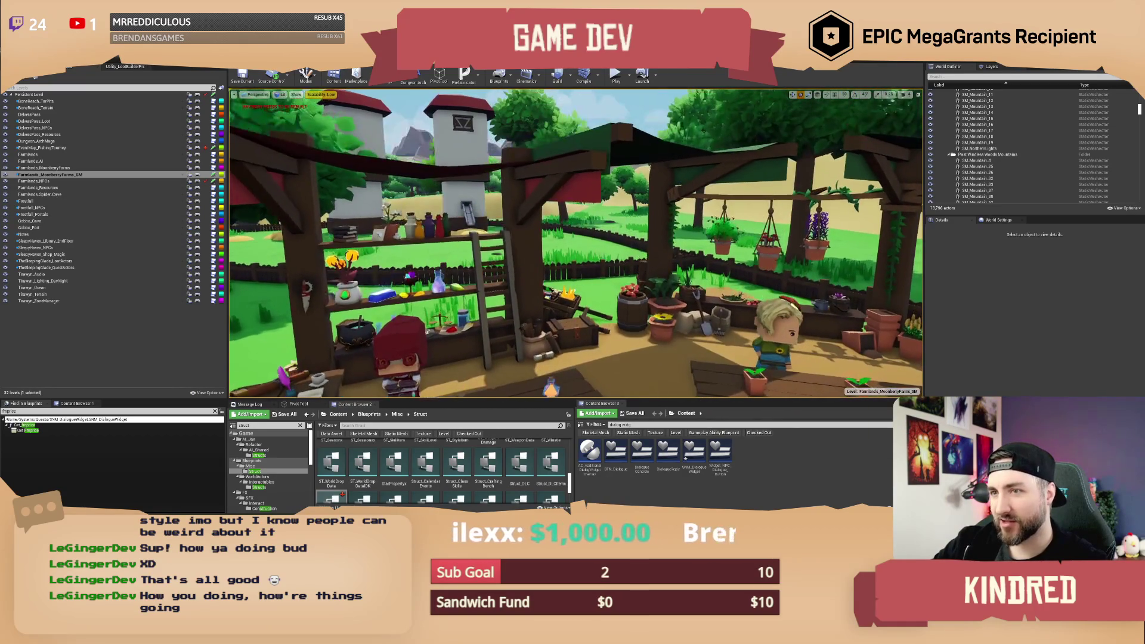
pyautogui.press('s')
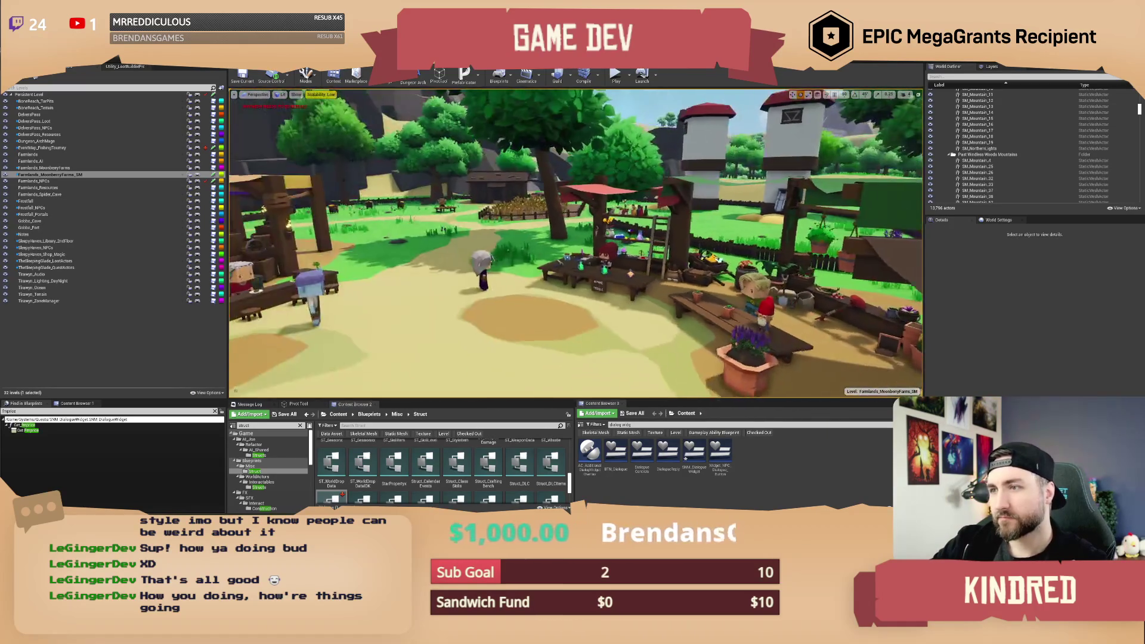
pyautogui.press('w')
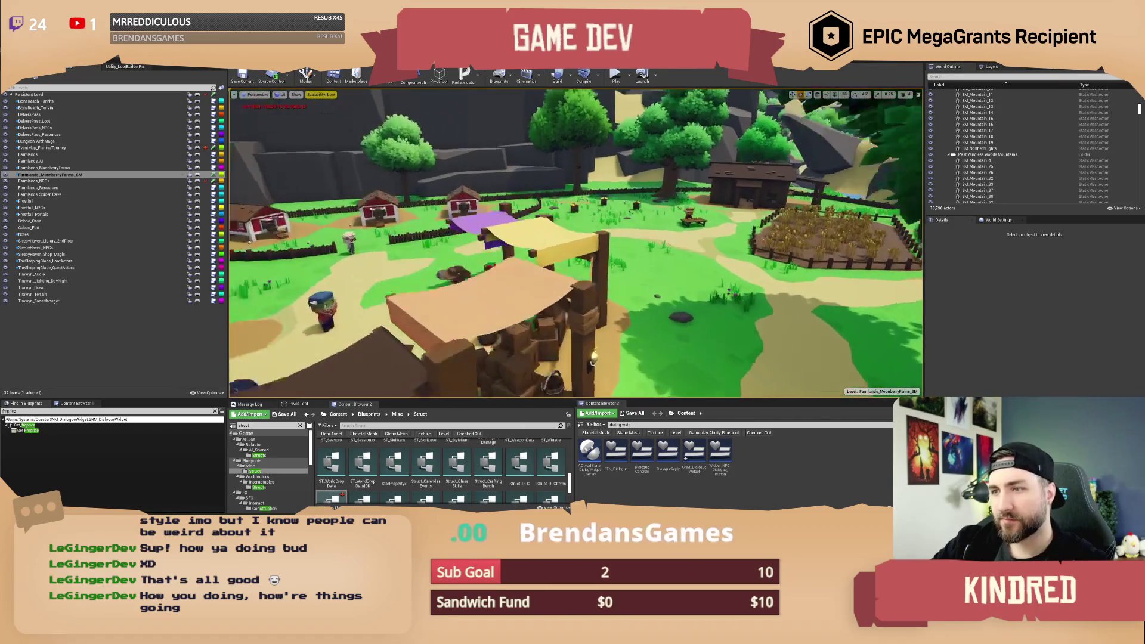
pyautogui.press('s')
pyautogui.press('w')
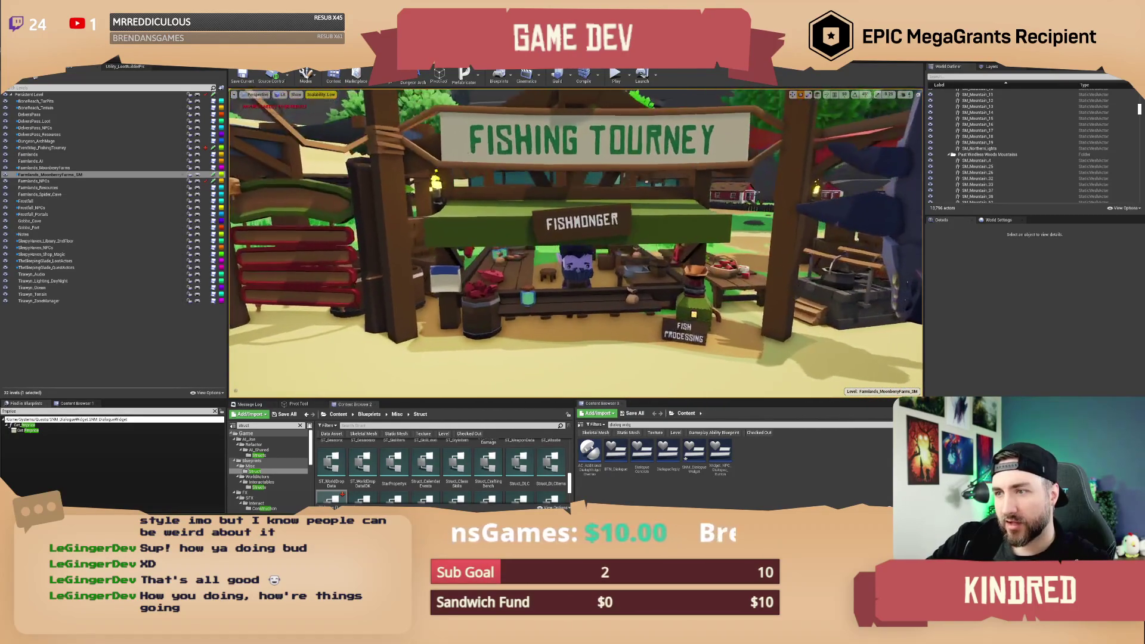
# Approach the Fishmonger stall, then switch to the Fishing Tourney event data asset.
pyautogui.press('w')
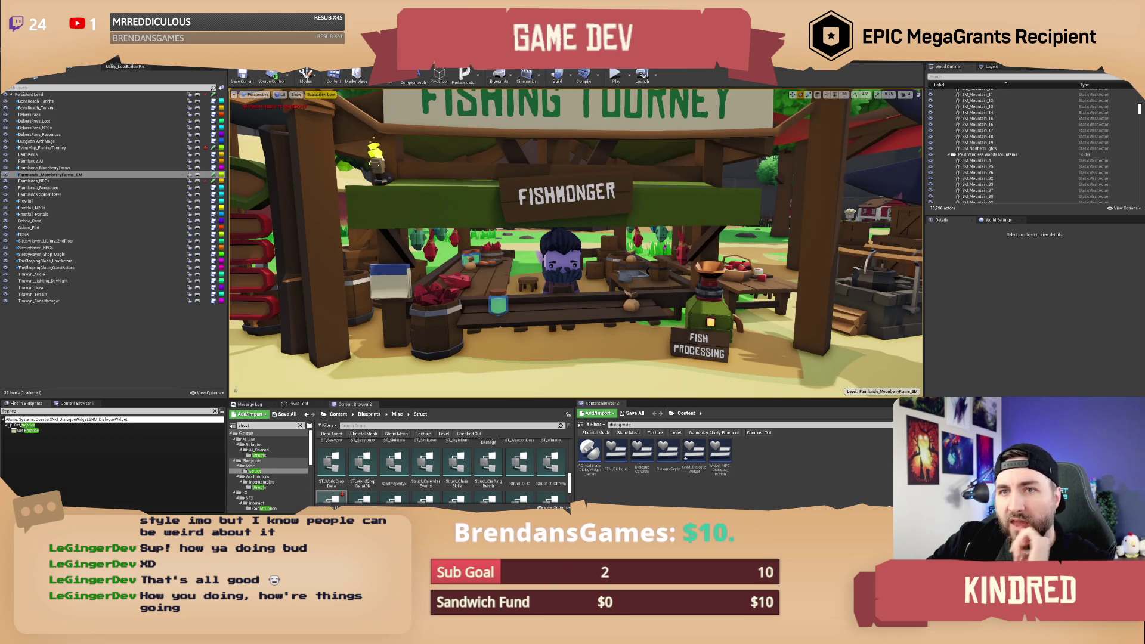
pyautogui.hotkey('alt', 'Tab')
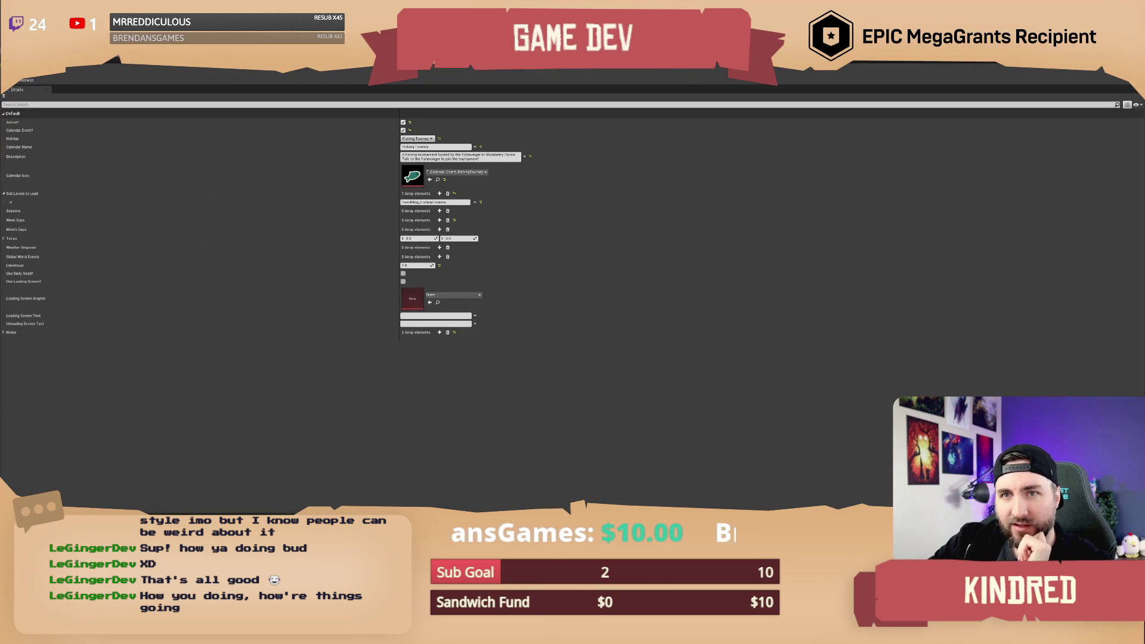
# Cycle through the Fishmonger Blueprint, dialogue graph, widget and struct editors to the material instance.
pyautogui.hotkey('alt', 'Tab')
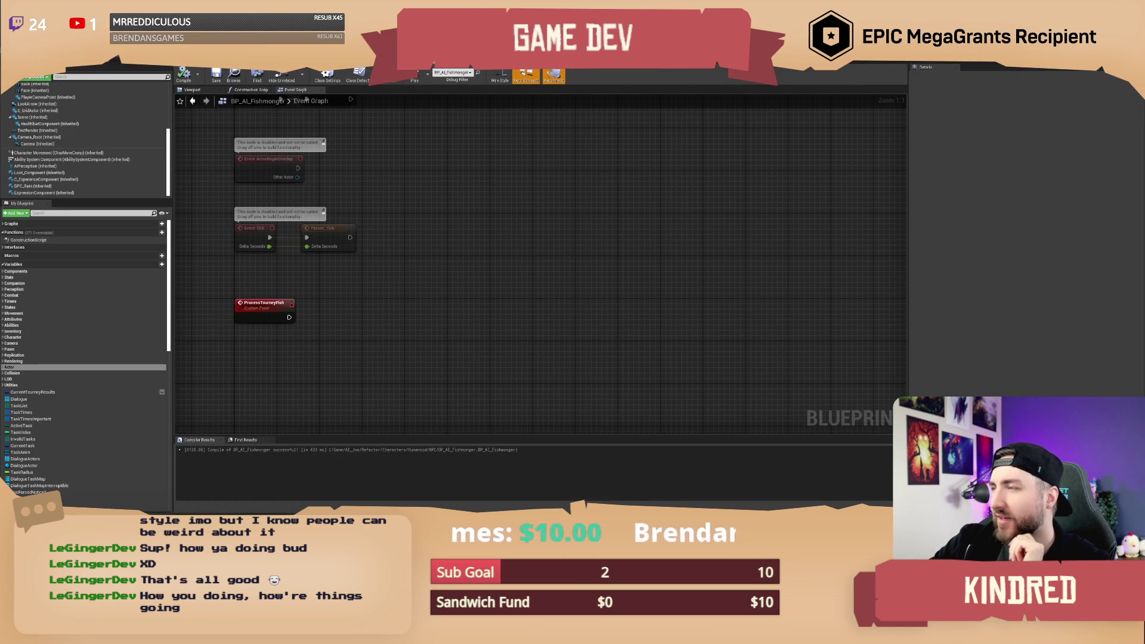
pyautogui.hotkey('alt', 'Tab')
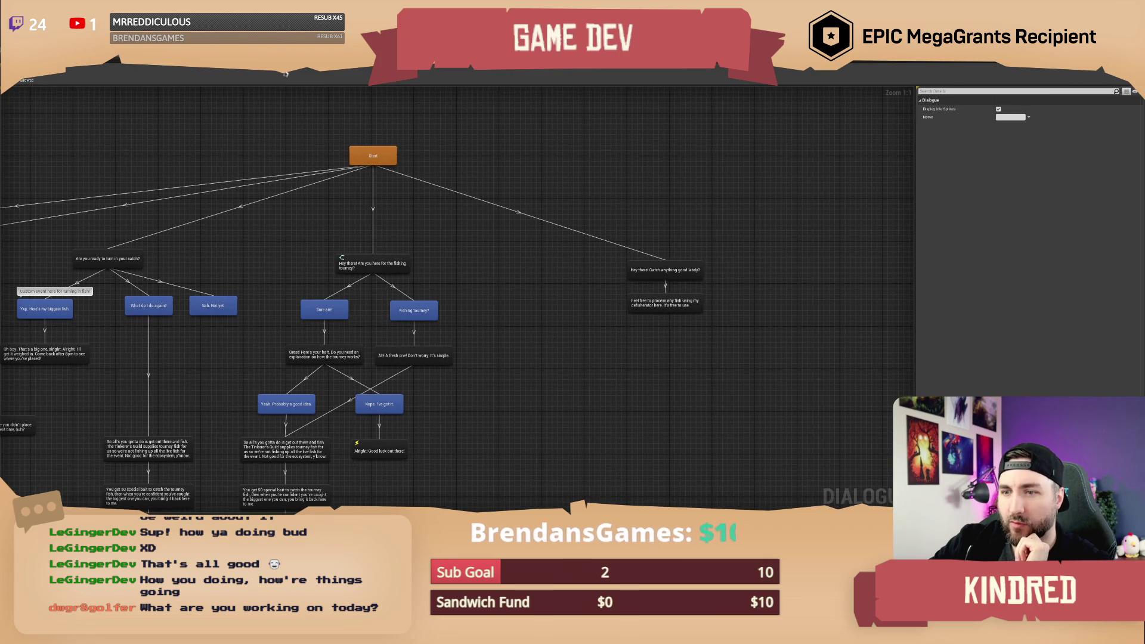
pyautogui.hotkey('alt', 'Tab')
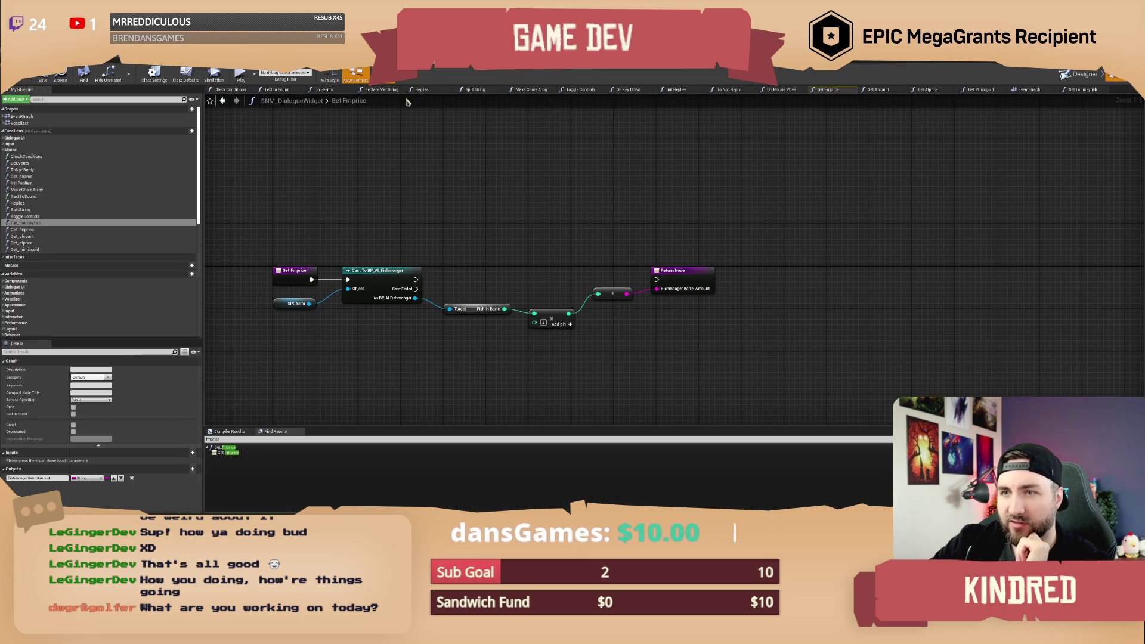
pyautogui.hotkey('alt', 'Tab')
pyautogui.hotkey('alt', 'Tab')
pyautogui.hotkey('alt', 'Tab')
pyautogui.hotkey('alt', 'Tab')
pyautogui.hotkey('alt', 'Tab')
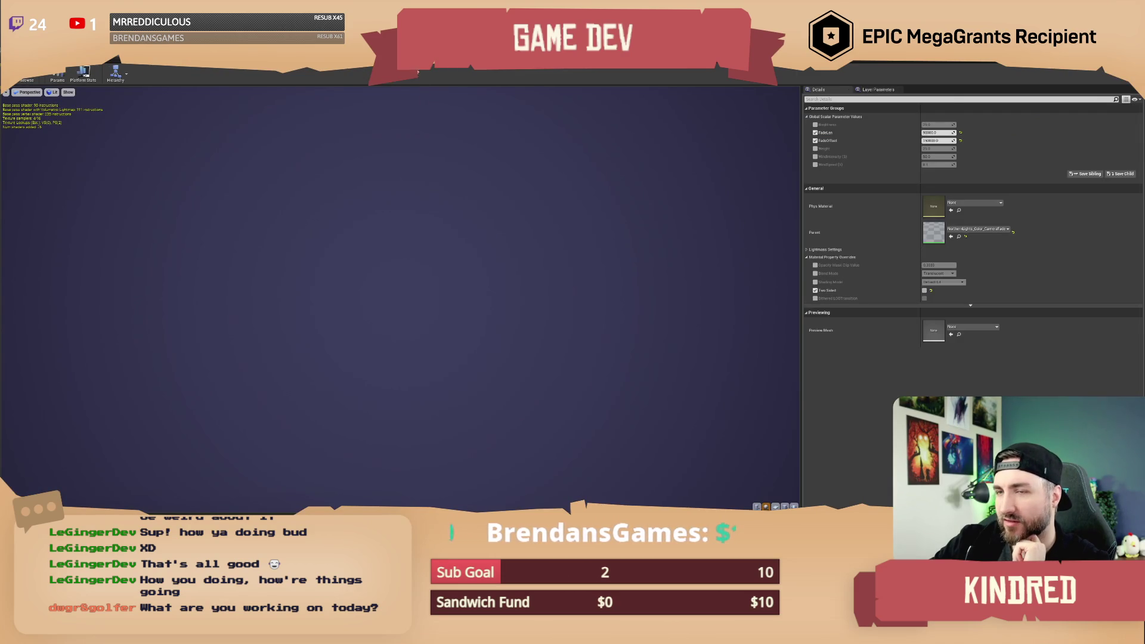
# Rearrange the material graph's Multiply nodes, turn off live previews, and close the graph.
pyautogui.hotkey('alt', 'Tab')
pyautogui.moveTo(459, 149)
pyautogui.mouseDown()
pyautogui.moveTo(463, 207)
pyautogui.moveTo(482, 205)
pyautogui.mouseUp()
pyautogui.scroll(-1, 459, 200)
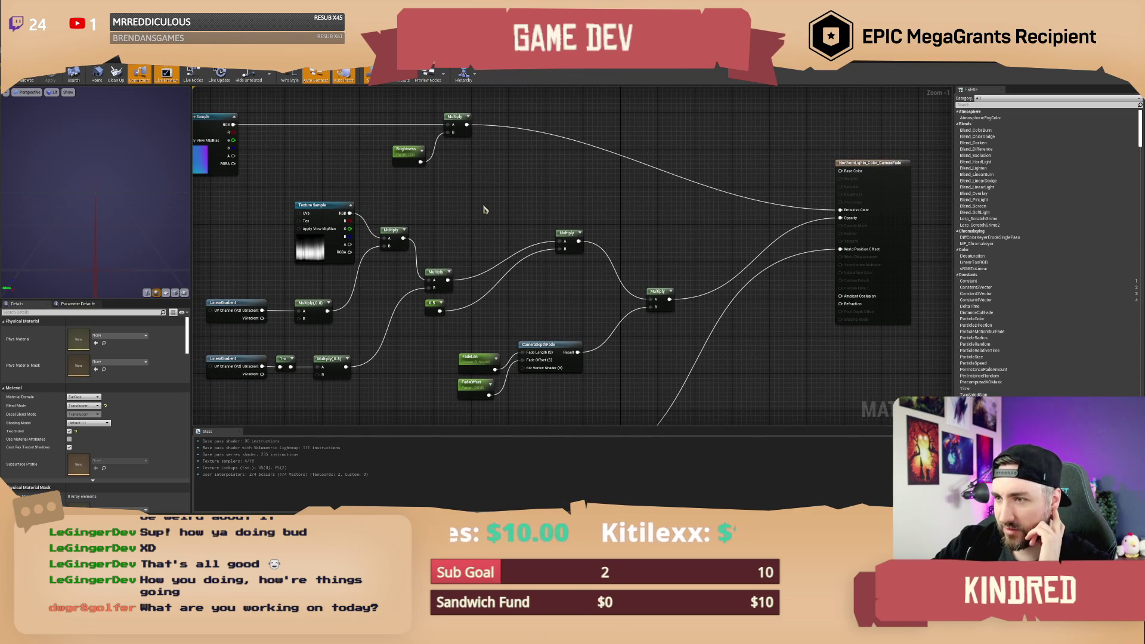
pyautogui.moveTo(485, 209); pyautogui.dragTo(501, 206)
pyautogui.moveTo(584, 239); pyautogui.dragTo(542, 291)
pyautogui.click(519, 230)
pyautogui.moveTo(519, 230); pyautogui.dragTo(524, 237)
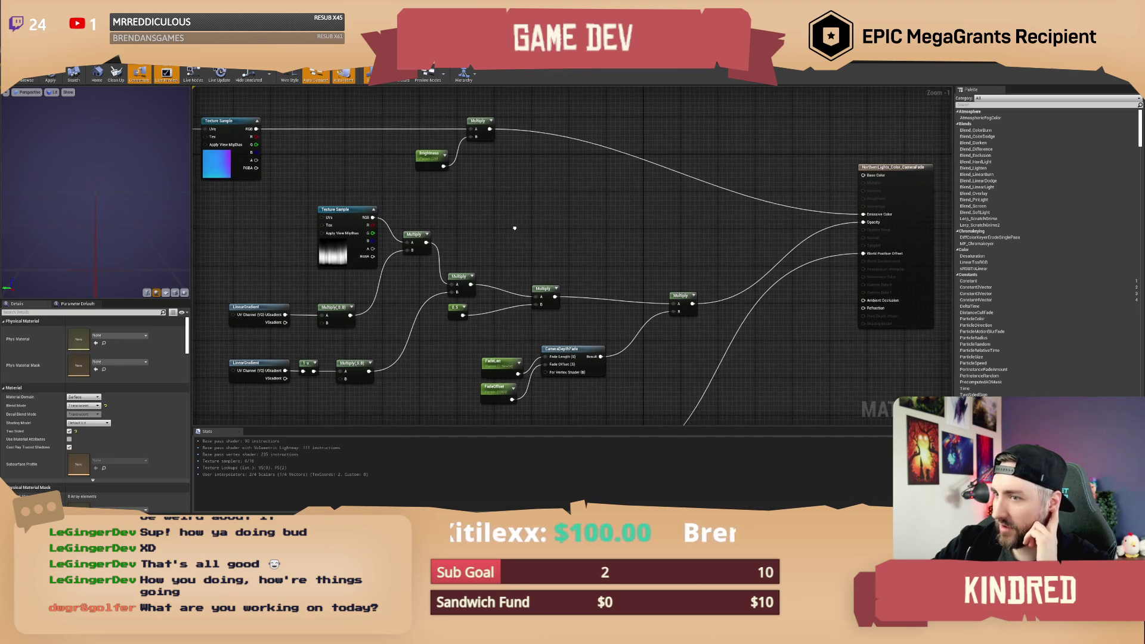
pyautogui.click(462, 314)
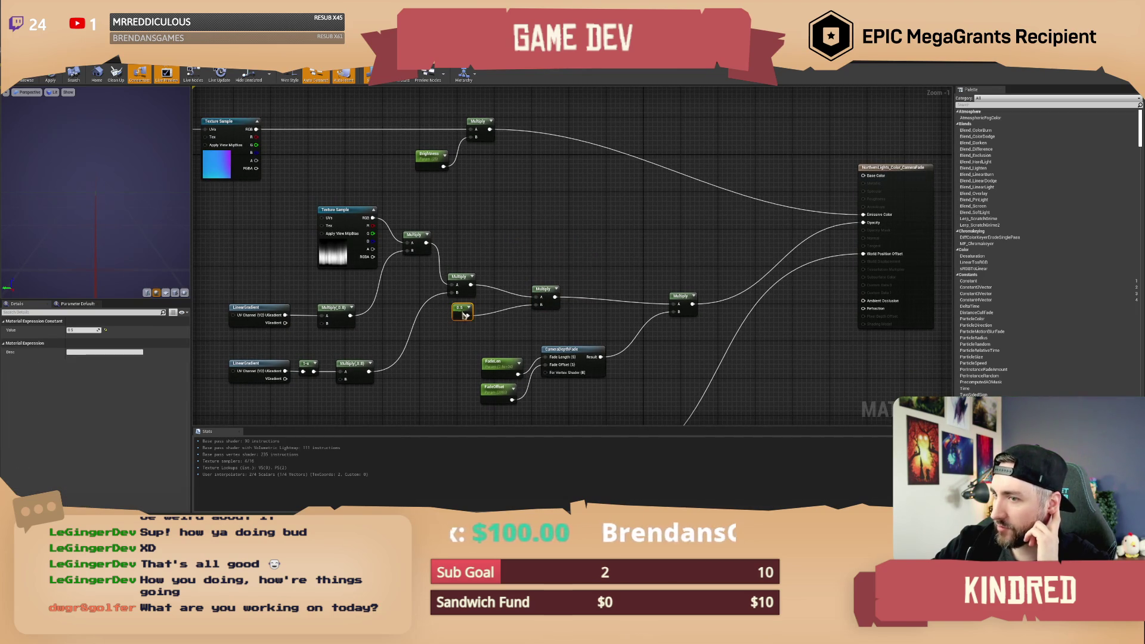
pyautogui.click(554, 250)
pyautogui.moveTo(554, 251); pyautogui.dragTo(529, 233)
pyautogui.click(193, 74)
pyautogui.click(618, 314)
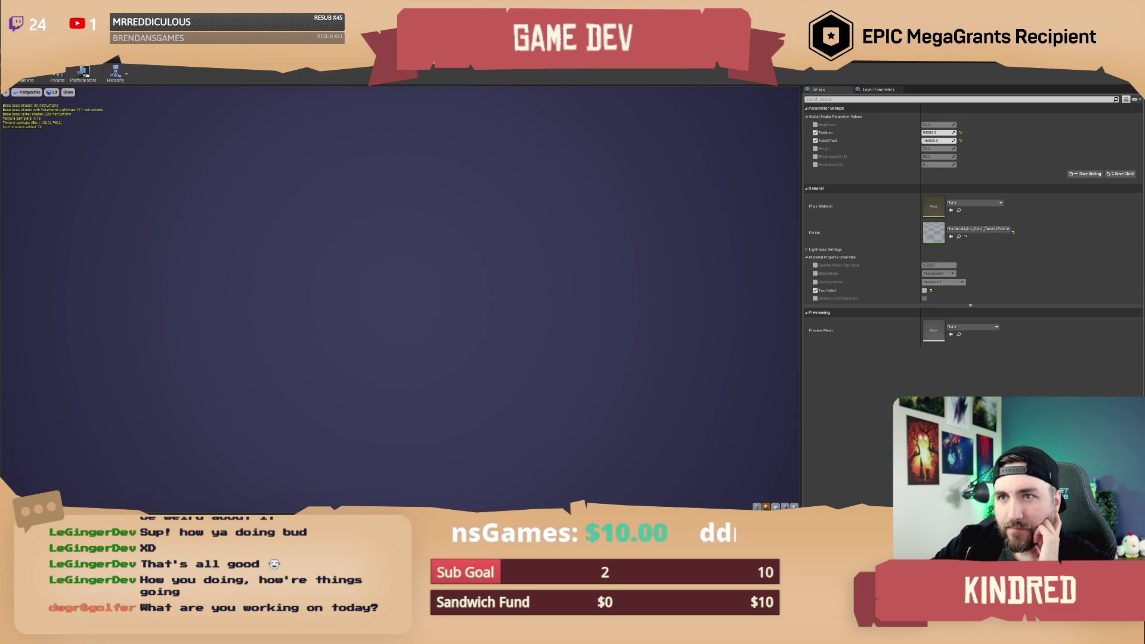
# In SNM_DialogueWidget, expand the My Blueprint function categories and open ReplaceVarStrings.
pyautogui.click(115, 60)
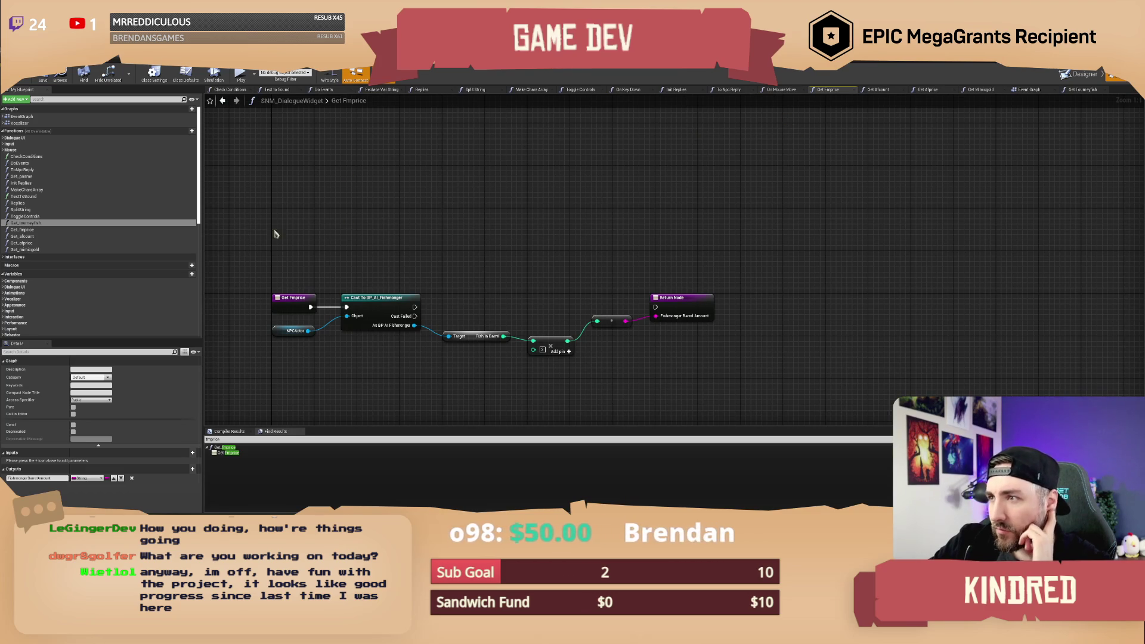
pyautogui.click(4, 144)
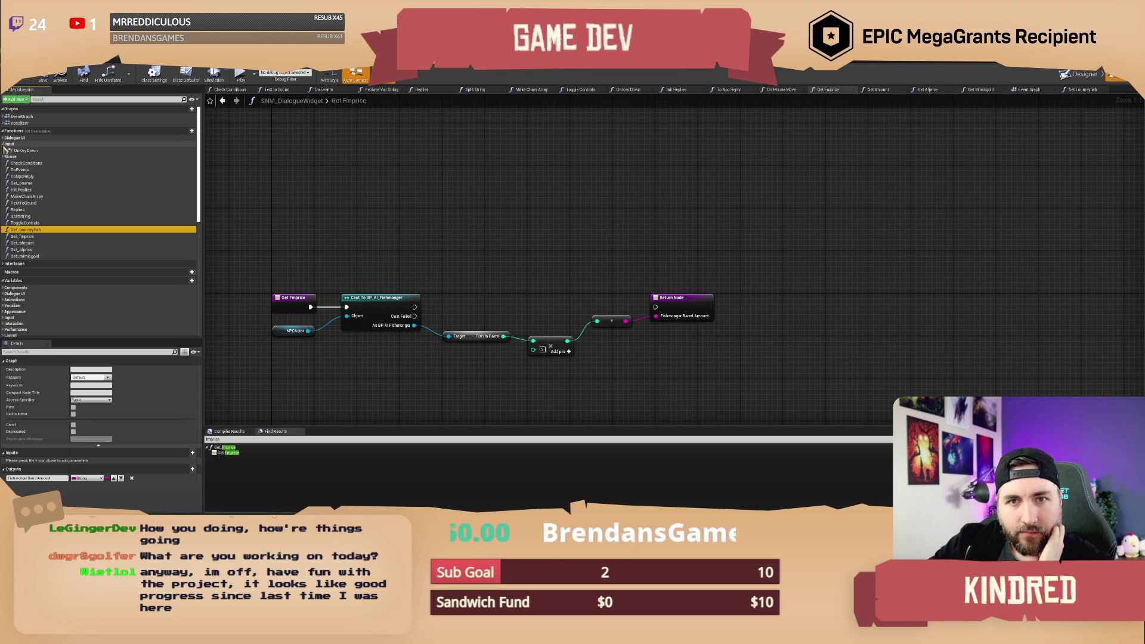
pyautogui.click(4, 156)
pyautogui.click(3, 138)
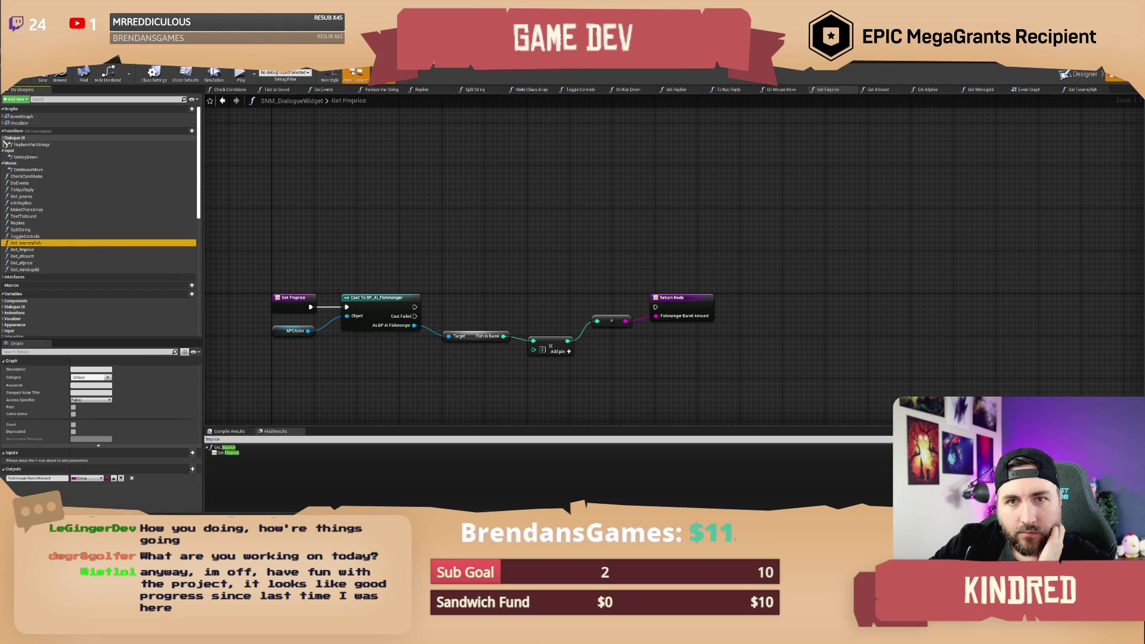
pyautogui.click(43, 147)
pyautogui.doubleClick(43, 146)
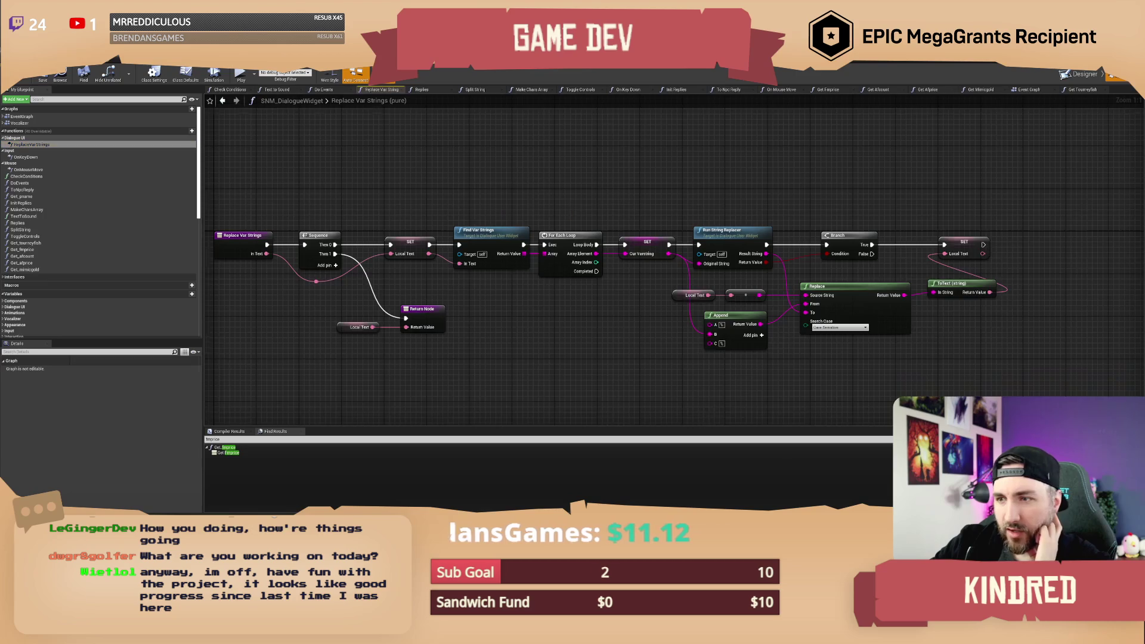
pyautogui.moveTo(684, 199)
pyautogui.mouseDown()
pyautogui.moveTo(618, 209)
pyautogui.moveTo(643, 204)
pyautogui.mouseUp()
pyautogui.moveTo(528, 208)
pyautogui.mouseDown()
pyautogui.moveTo(544, 211)
pyautogui.moveTo(523, 219)
pyautogui.mouseUp()
pyautogui.click(498, 238)
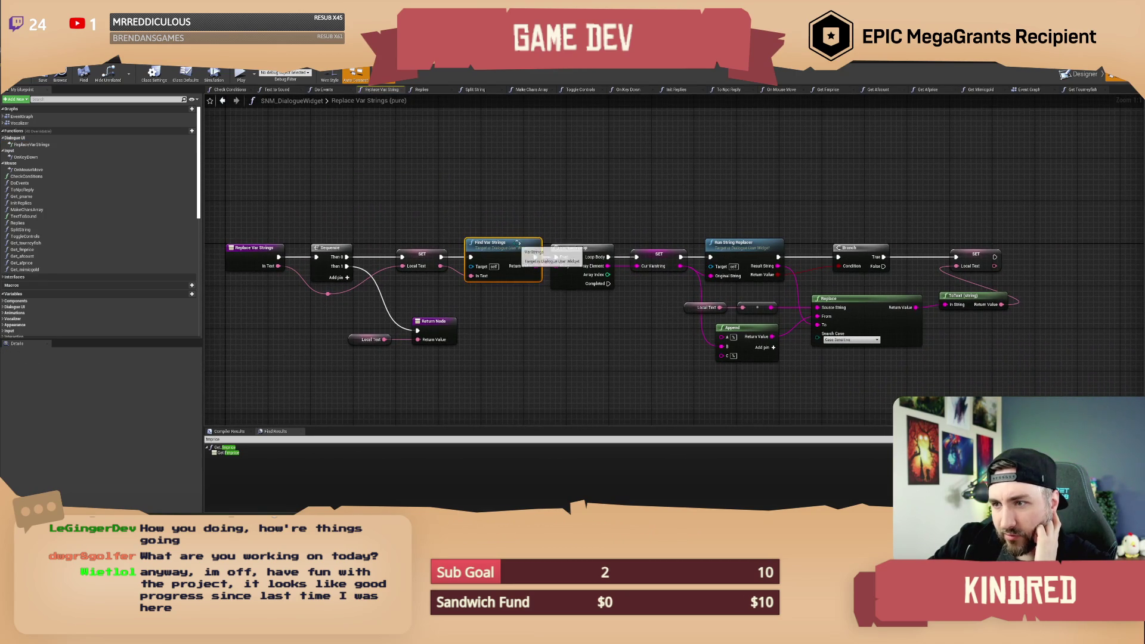
pyautogui.moveTo(737, 219); pyautogui.dragTo(723, 220)
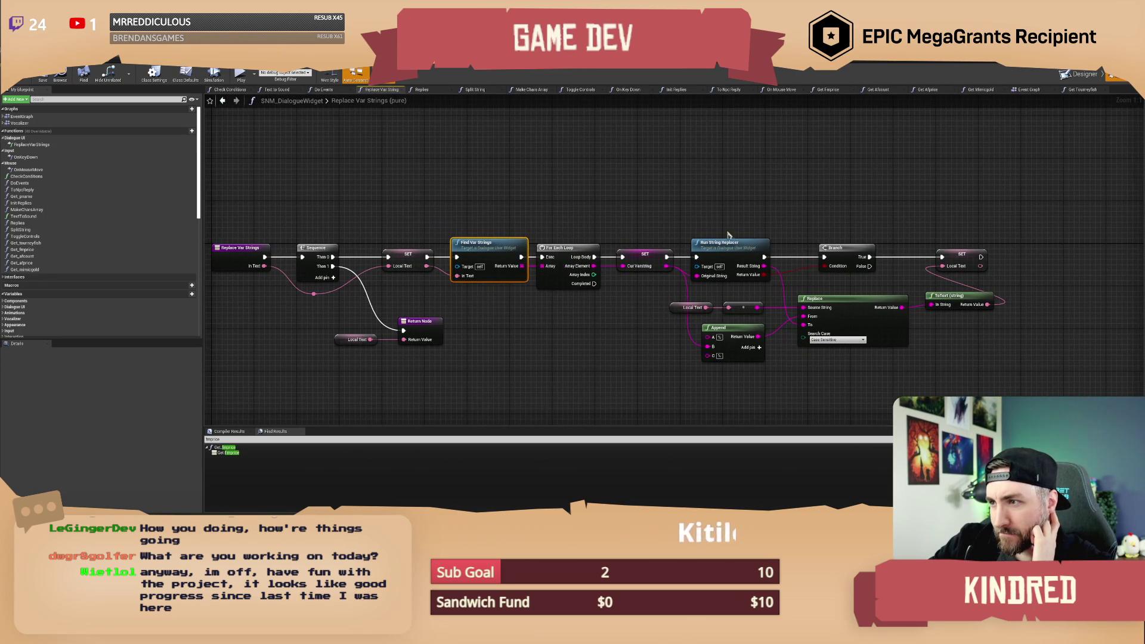
pyautogui.click(729, 242)
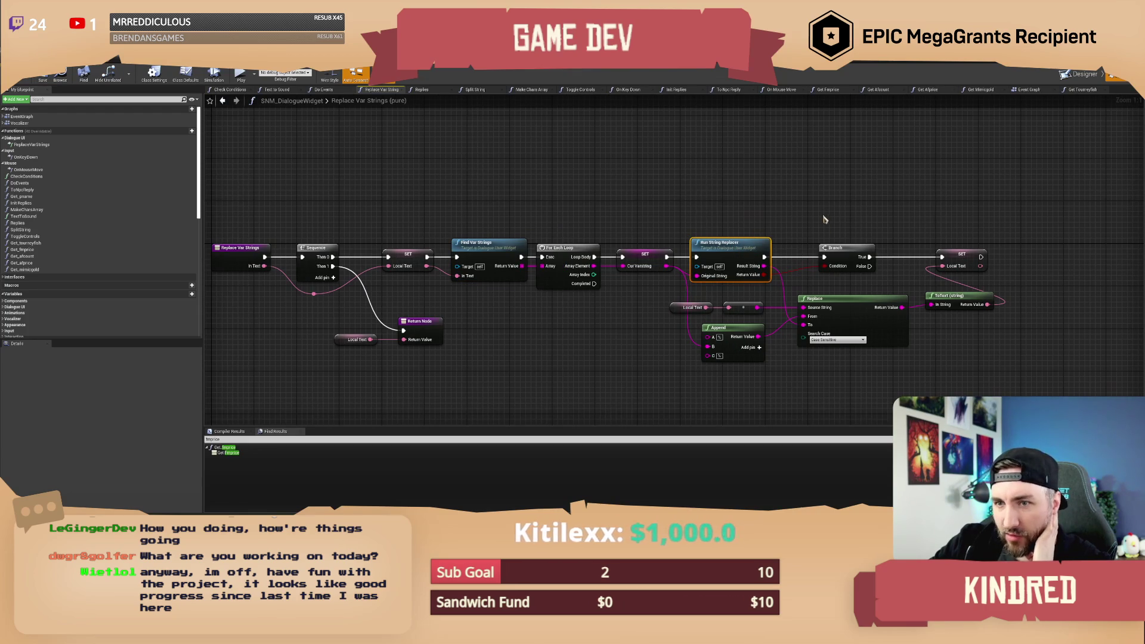
pyautogui.moveTo(738, 242); pyautogui.dragTo(736, 245)
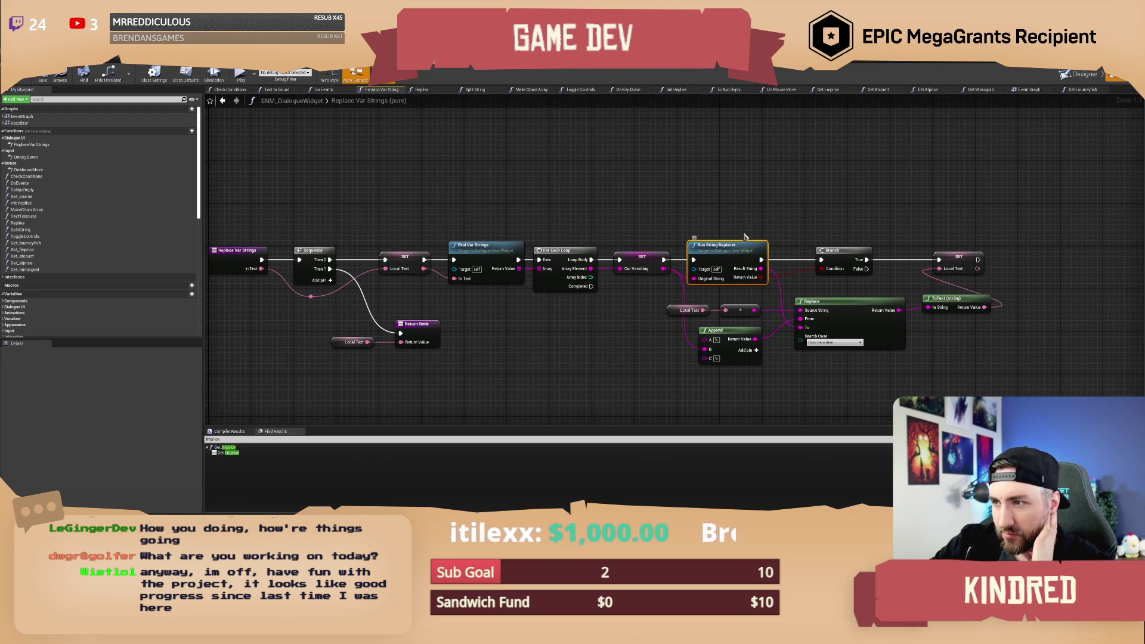
pyautogui.click(749, 226)
pyautogui.moveTo(578, 231); pyautogui.dragTo(596, 229)
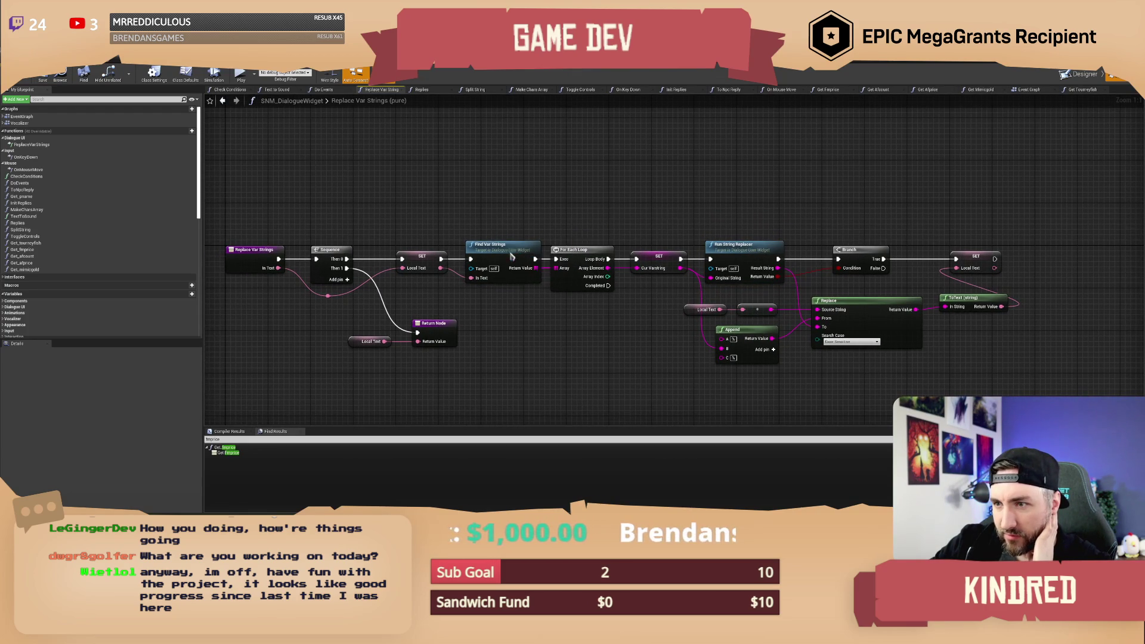
pyautogui.moveTo(664, 225); pyautogui.dragTo(739, 222)
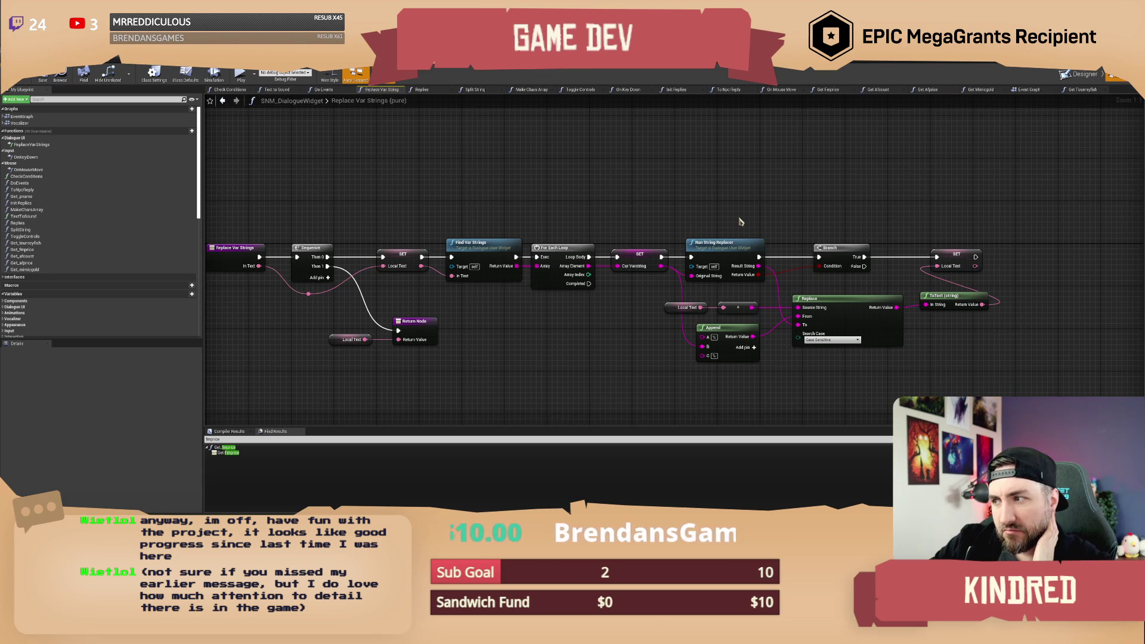
pyautogui.moveTo(735, 211); pyautogui.dragTo(738, 209)
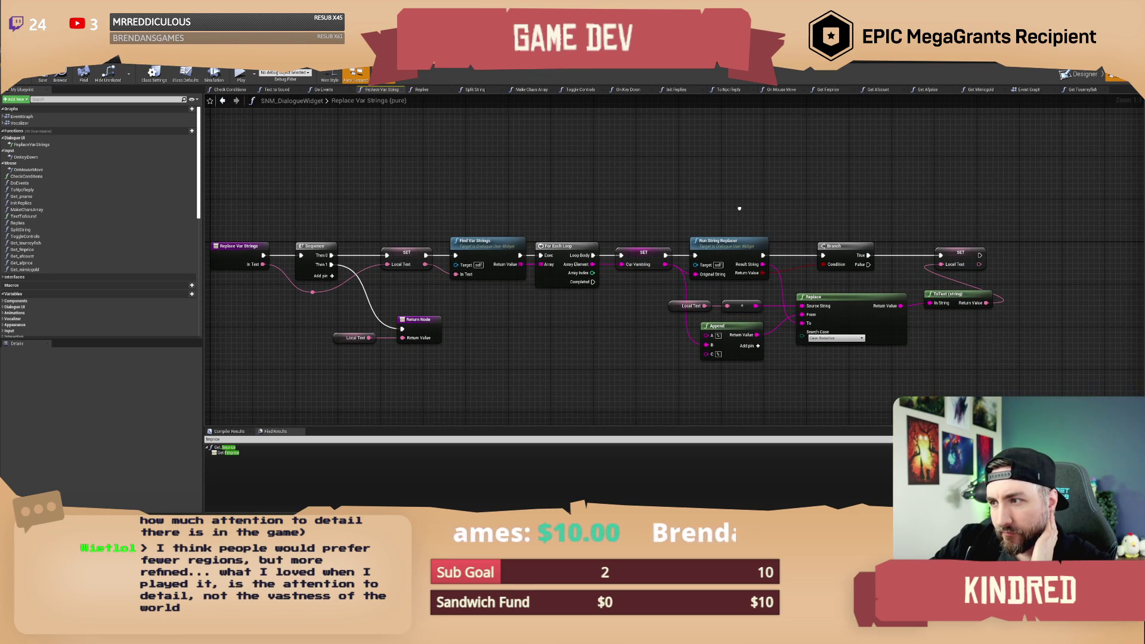
pyautogui.moveTo(739, 209)
pyautogui.mouseDown()
pyautogui.moveTo(748, 210)
pyautogui.moveTo(685, 222)
pyautogui.mouseUp()
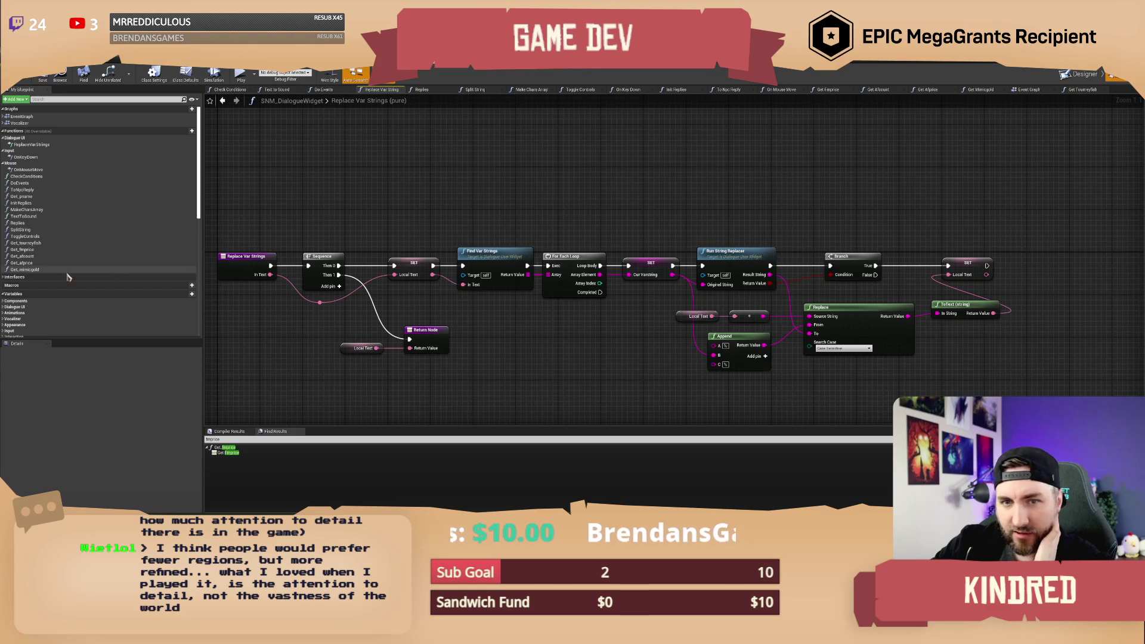
pyautogui.click(34, 250)
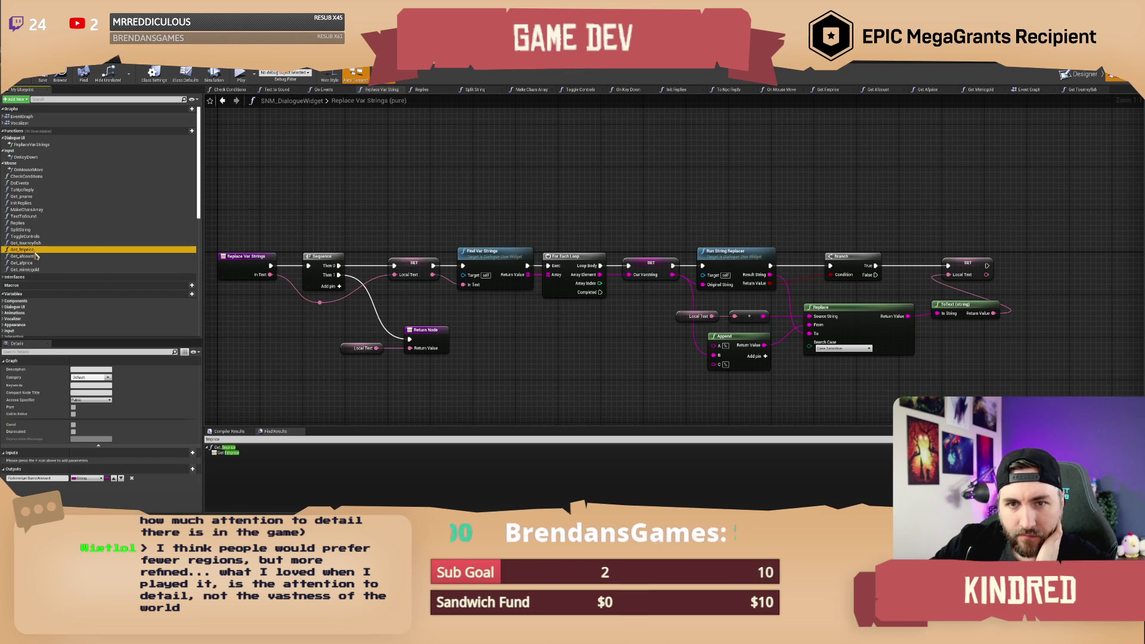
# Browse the Get Pname, To Npc Reply, DoEvents, Replace Var Strings and Get Fmprice graphs, then open Get Tourneyfish.
pyautogui.doubleClick(35, 197)
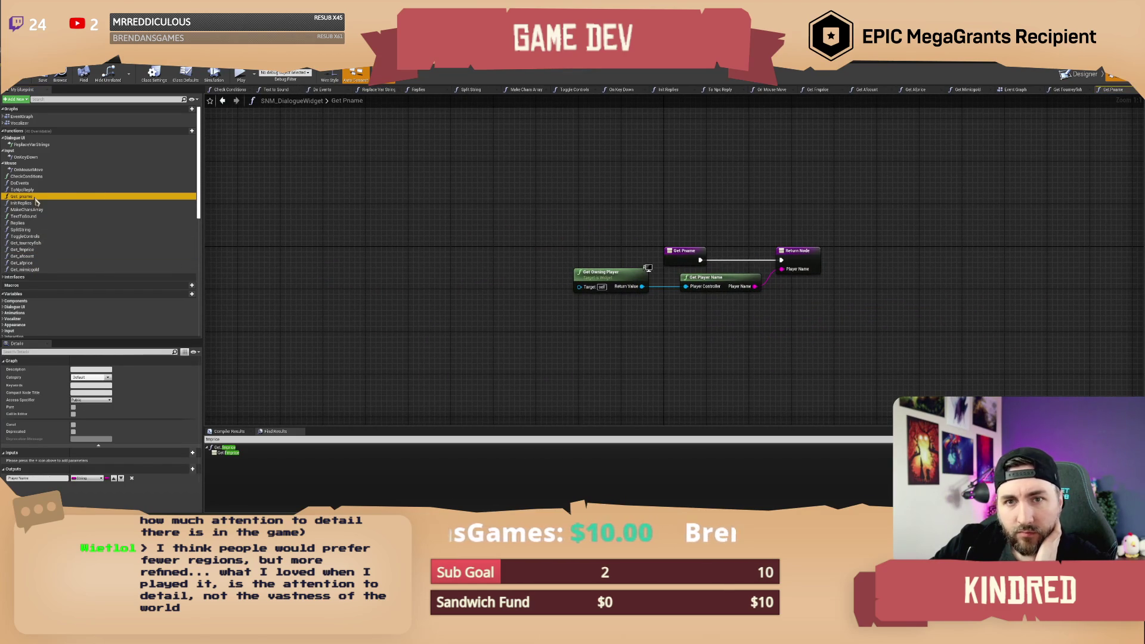
pyautogui.doubleClick(36, 190)
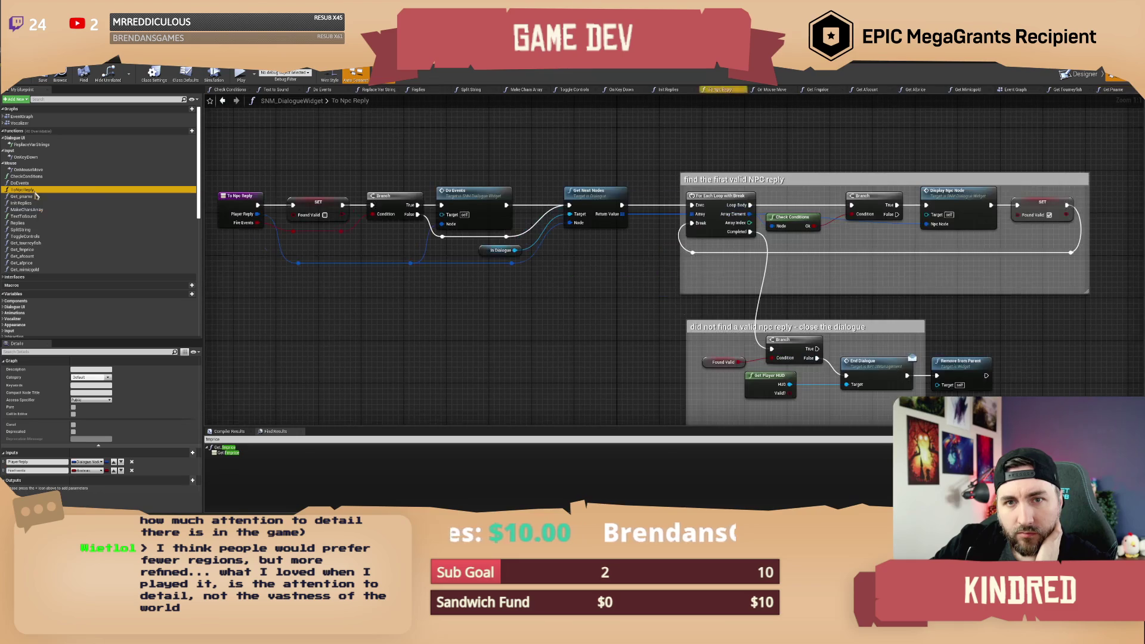
pyautogui.press('Up')
pyautogui.press('Return')
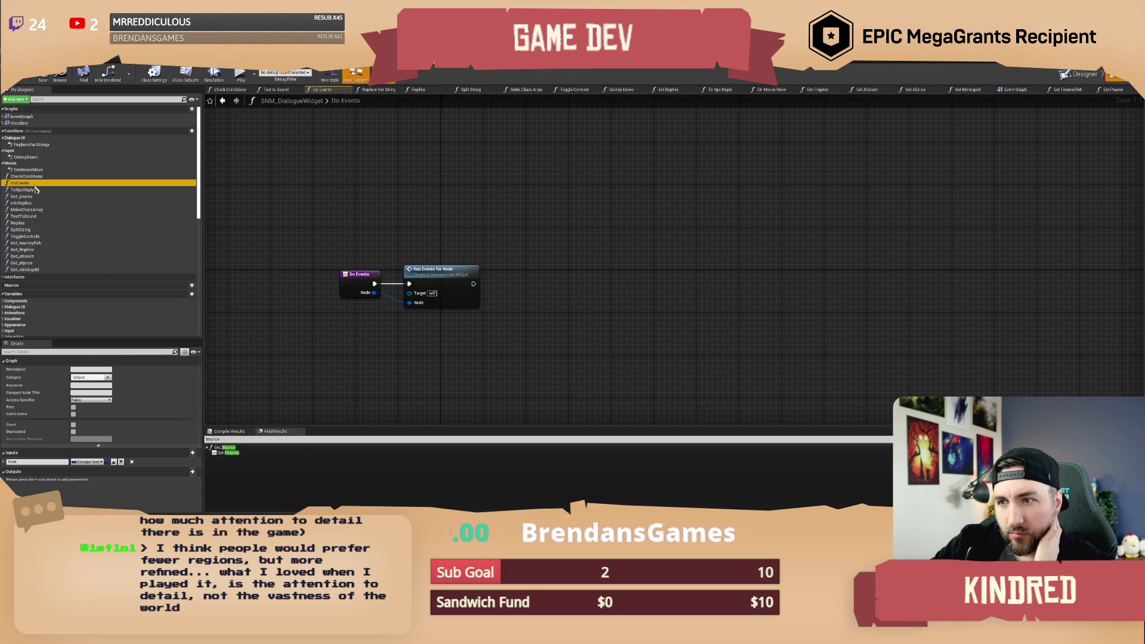
pyautogui.doubleClick(27, 175)
pyautogui.doubleClick(36, 144)
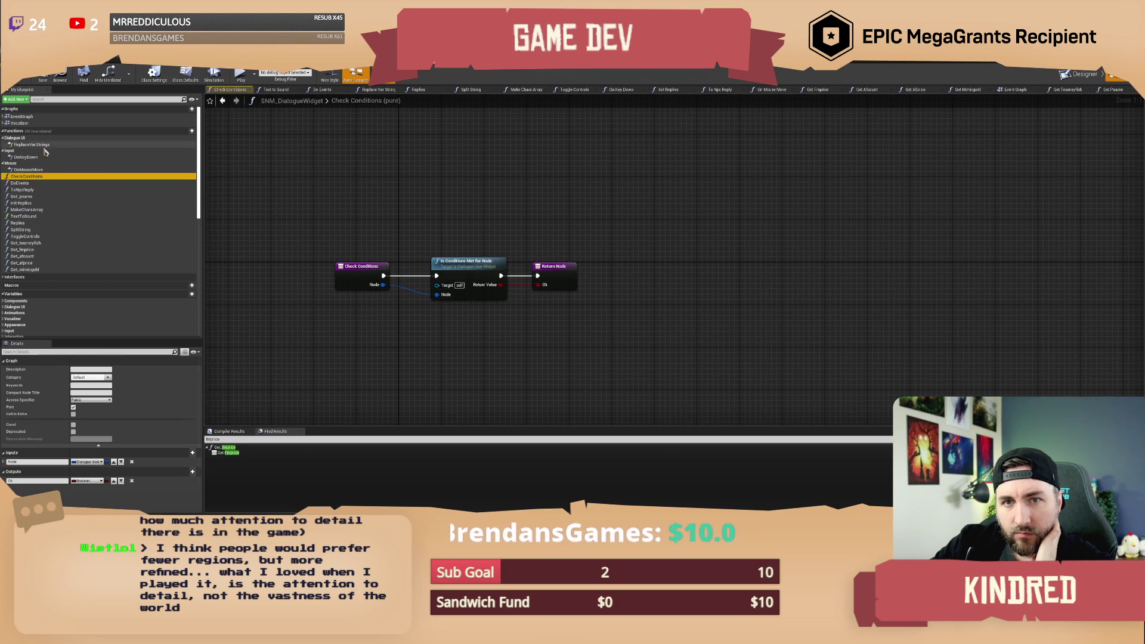
pyautogui.doubleClick(40, 251)
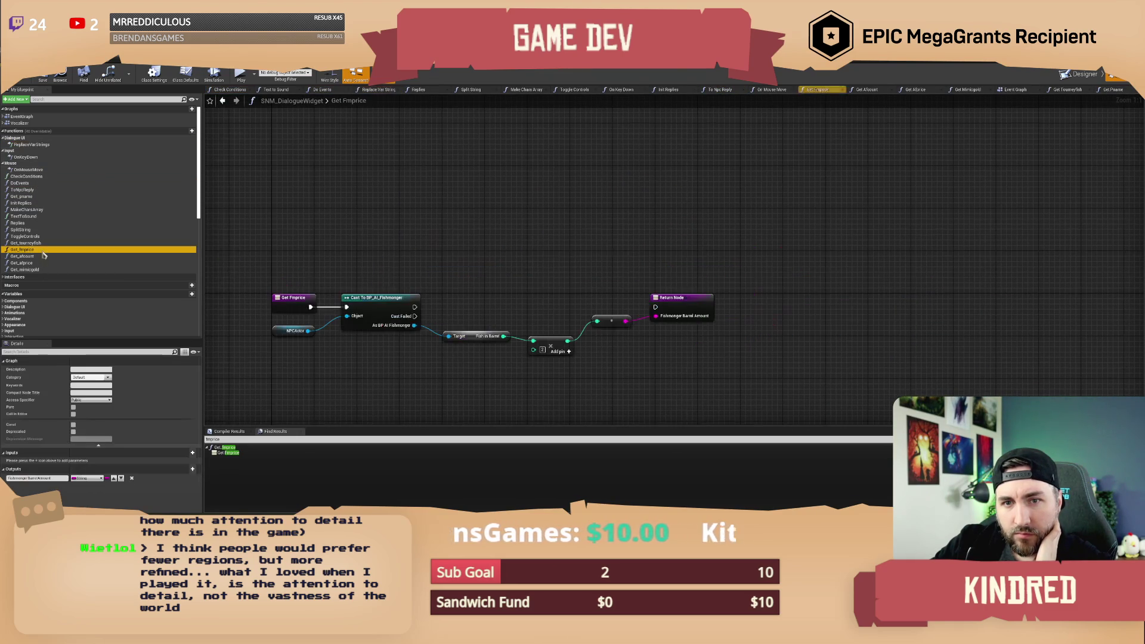
pyautogui.doubleClick(27, 242)
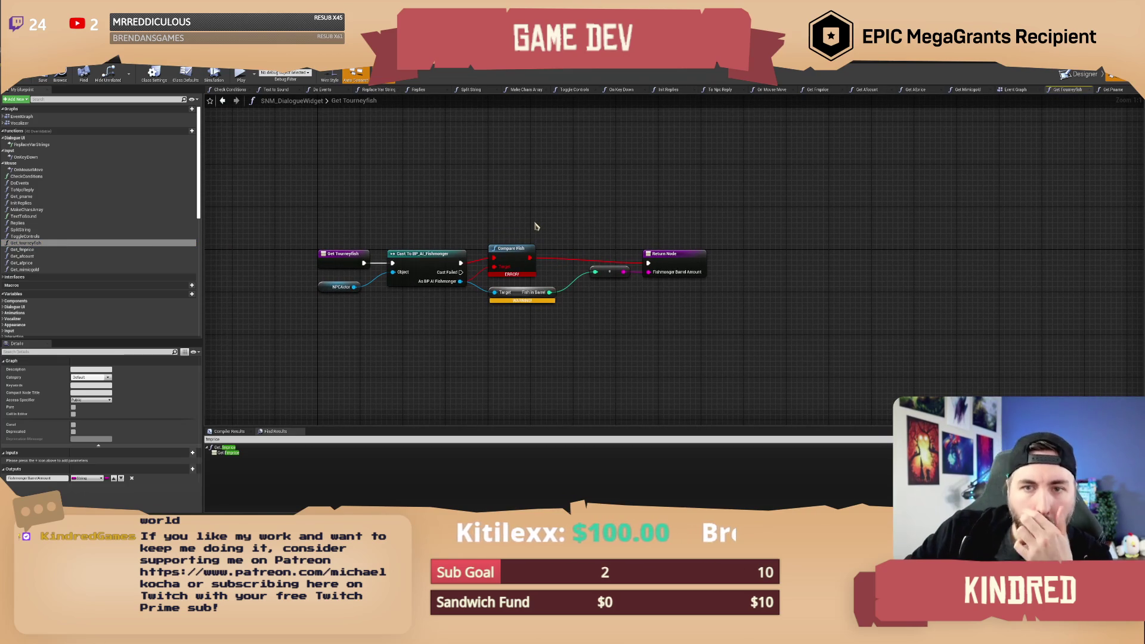
# Replace Compare Fish and the Fish In Barrel getter with Get Current Tourney Results from the fishmonger cast.
pyautogui.click(512, 253)
pyautogui.press('Delete')
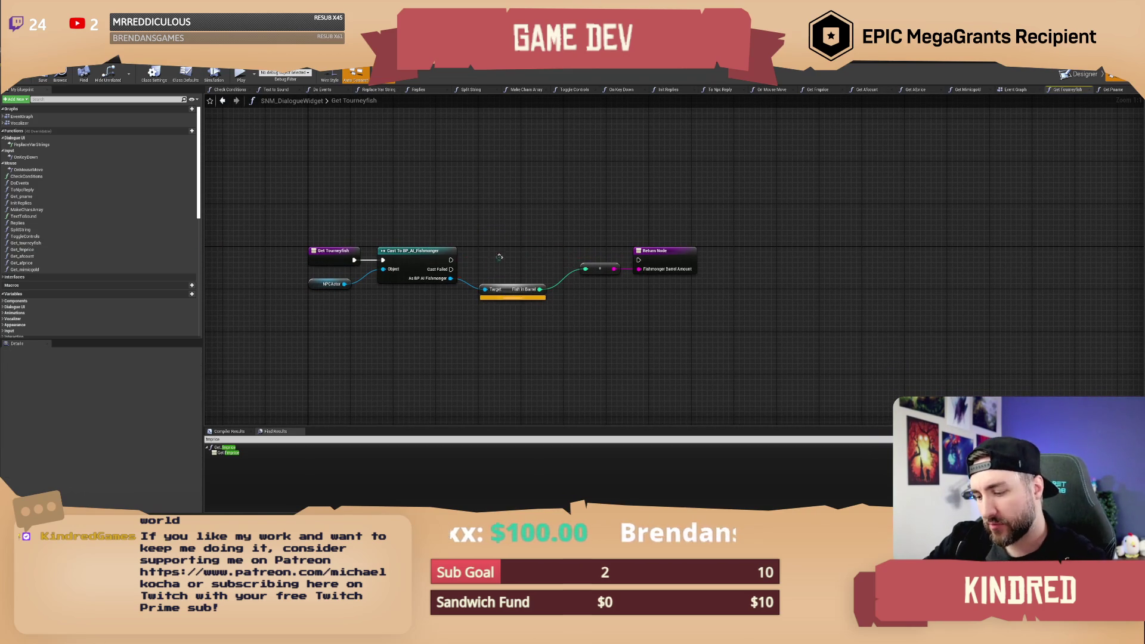
pyautogui.moveTo(451, 260); pyautogui.dragTo(479, 257)
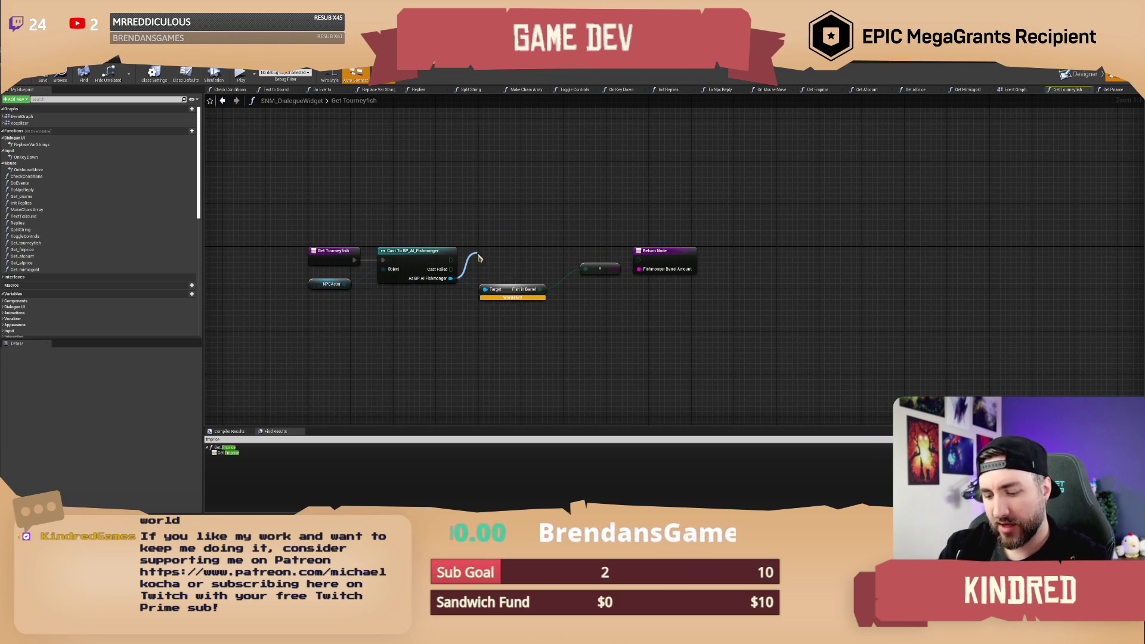
pyautogui.write('get')
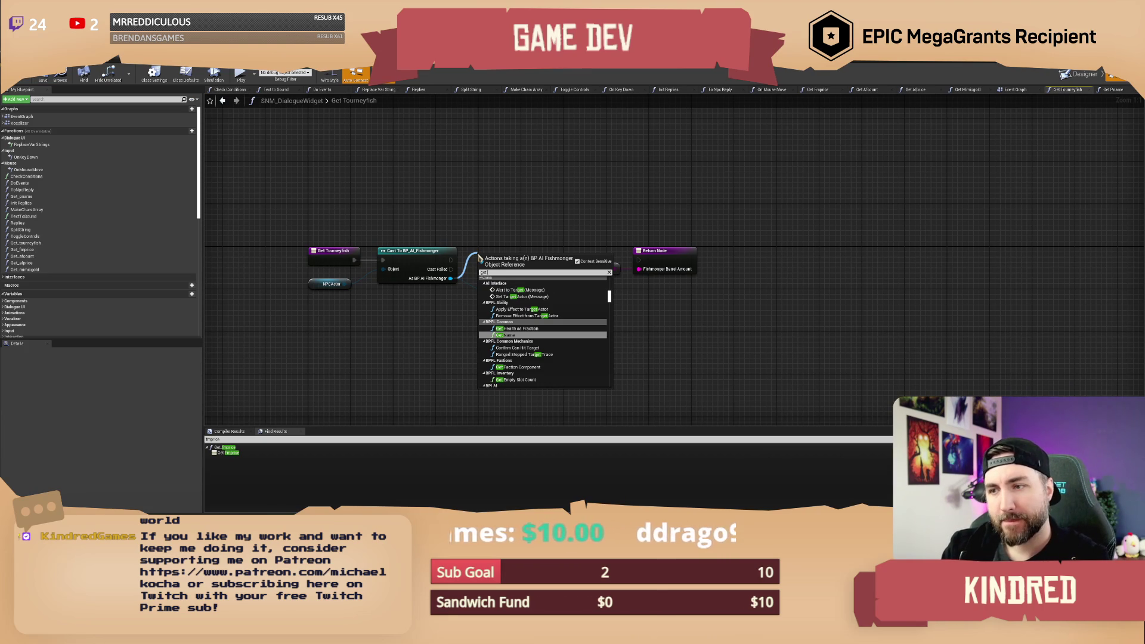
pyautogui.write('tourn')
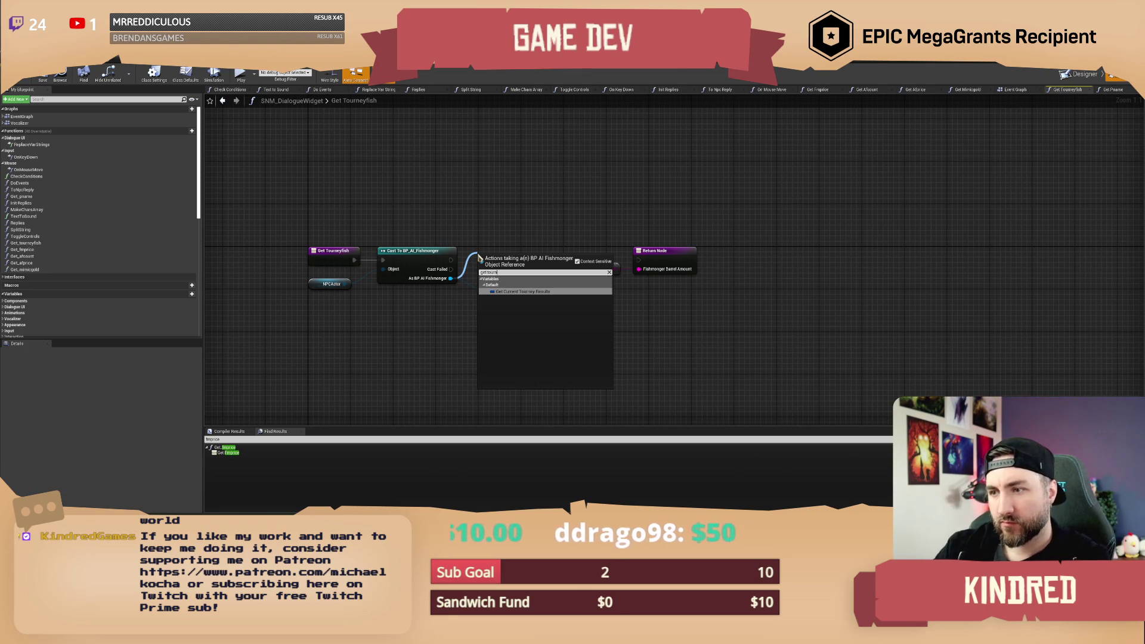
pyautogui.click(510, 291)
pyautogui.moveTo(529, 211); pyautogui.dragTo(539, 285)
pyautogui.click(453, 290)
pyautogui.press('Delete')
pyautogui.press('Delete')
pyautogui.moveTo(604, 263); pyautogui.dragTo(767, 263)
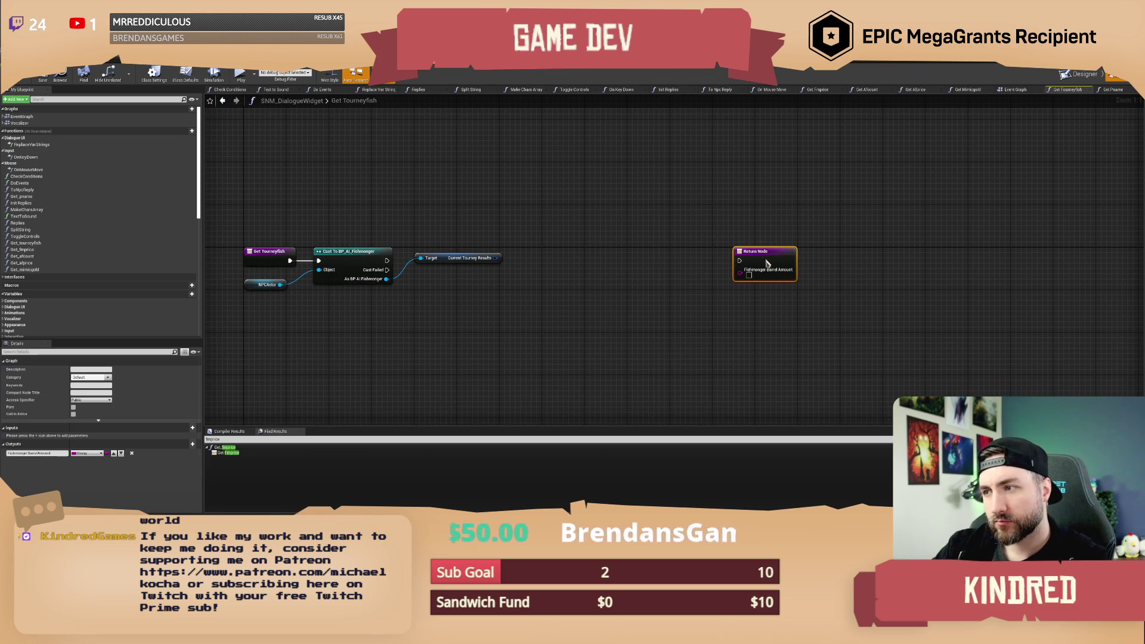
# Rename the output to TourneyFishSize and wire the fishmonger cast into Current Tourney Results' Target.
pyautogui.click(49, 453)
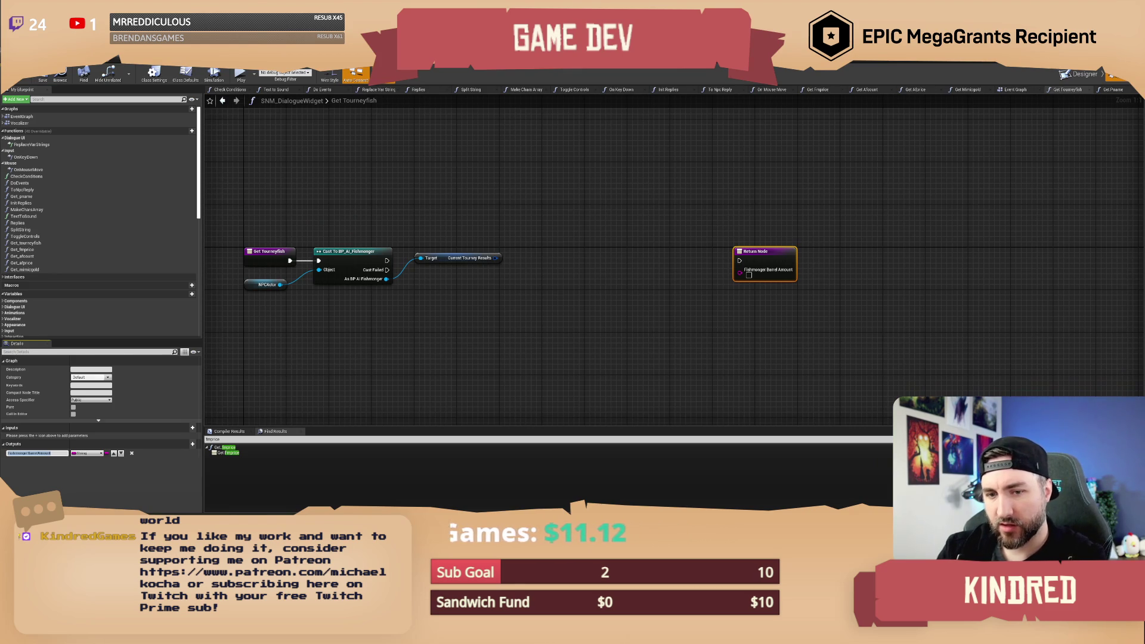
pyautogui.write('Tou')
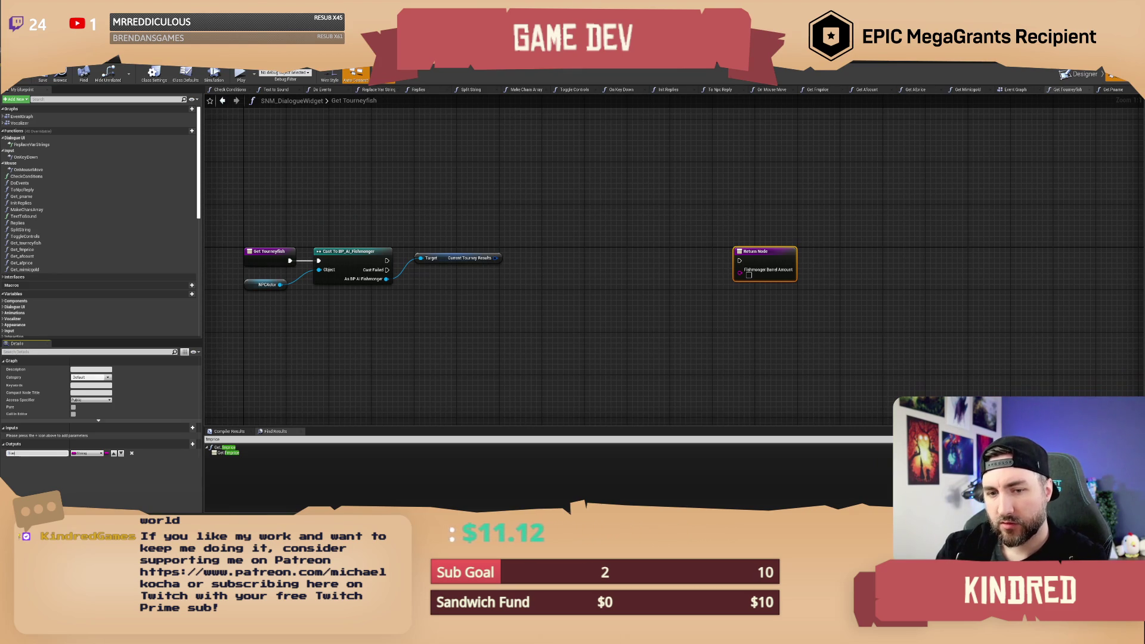
pyautogui.write('rneyFish')
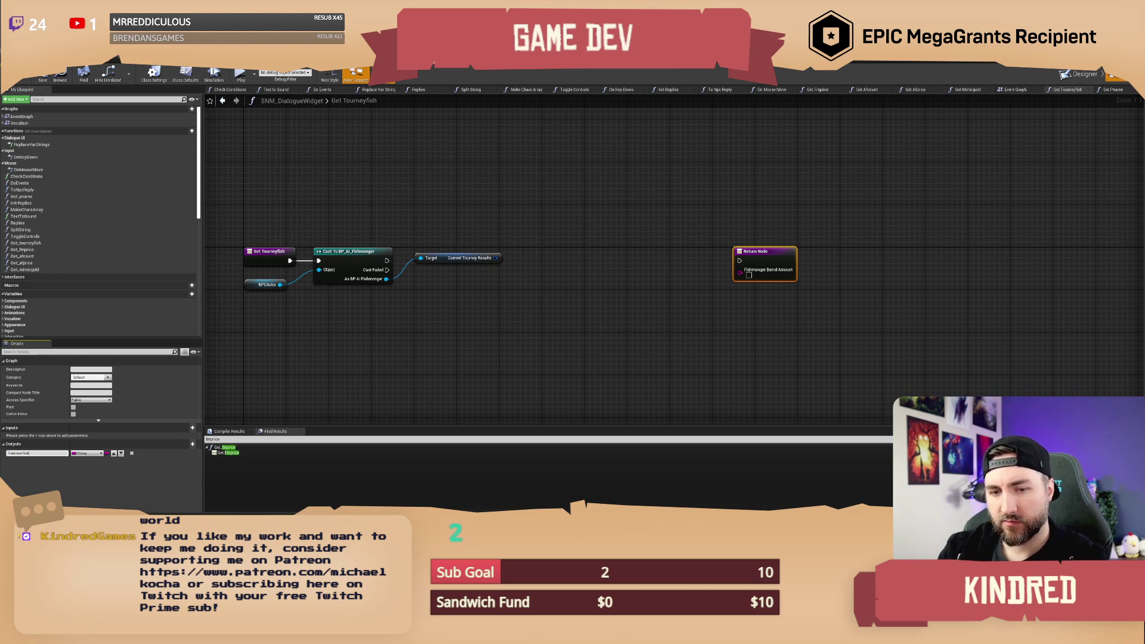
pyautogui.write('Size')
pyautogui.press('Return')
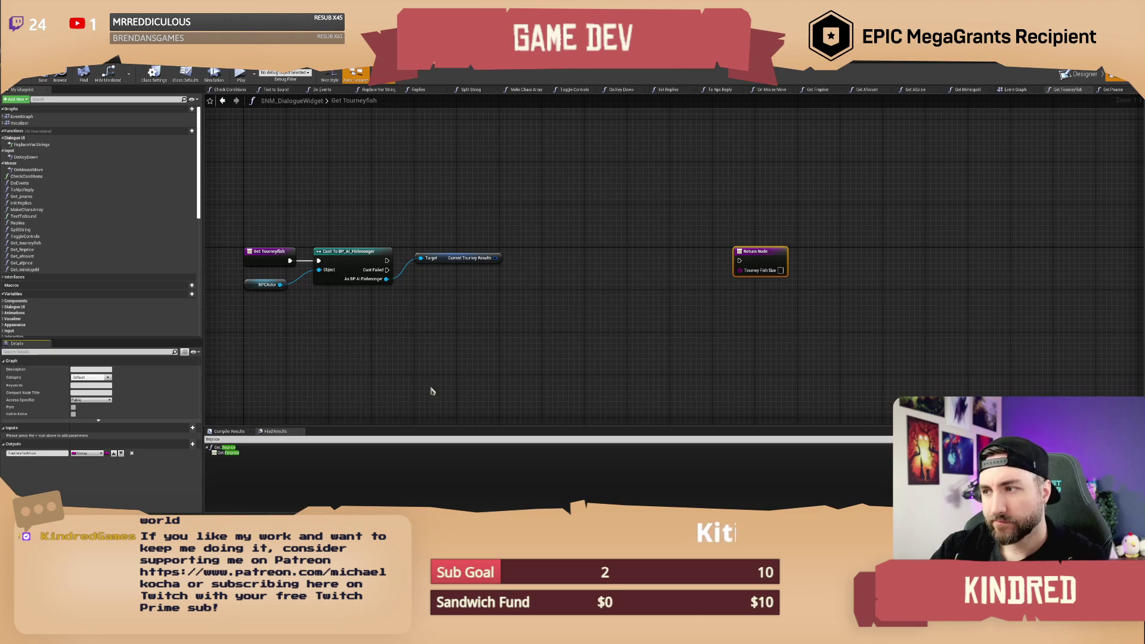
pyautogui.moveTo(536, 339)
pyautogui.mouseDown()
pyautogui.moveTo(468, 294)
pyautogui.moveTo(457, 331)
pyautogui.moveTo(518, 333)
pyautogui.moveTo(405, 286)
pyautogui.mouseUp()
pyautogui.moveTo(459, 330); pyautogui.dragTo(461, 319)
pyautogui.click(465, 298)
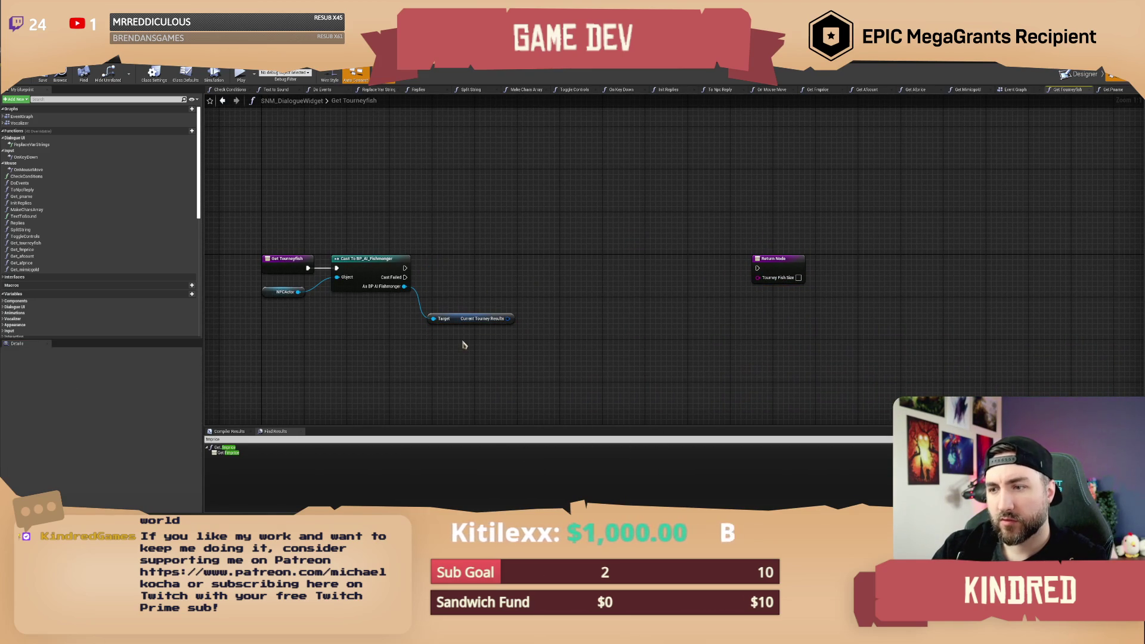
pyautogui.moveTo(480, 241); pyautogui.dragTo(471, 240)
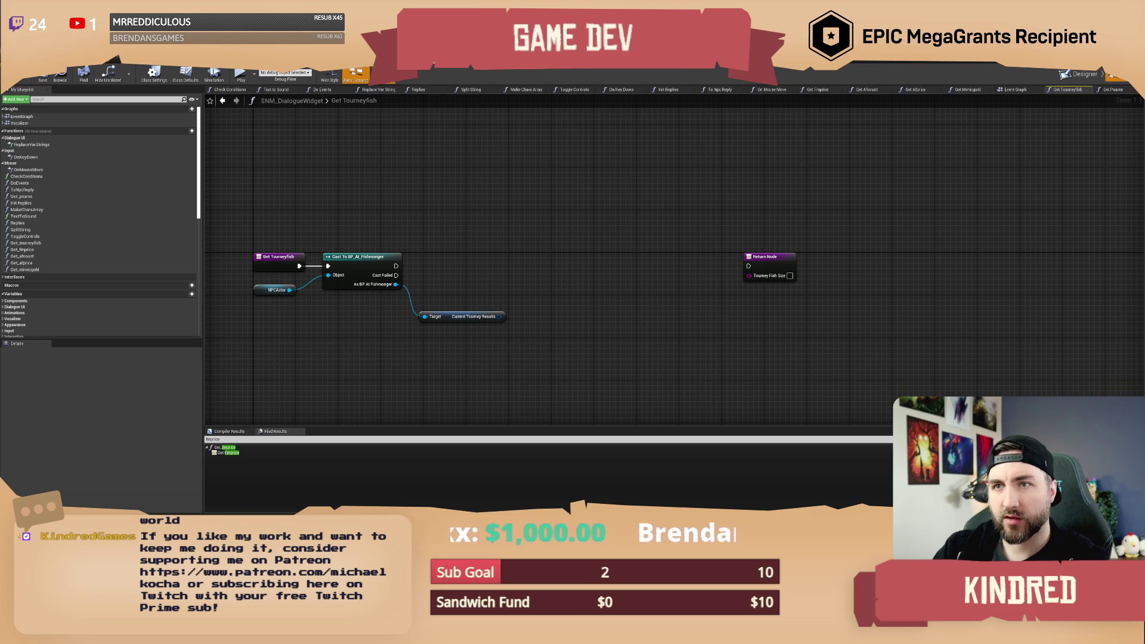
pyautogui.doubleClick(465, 316)
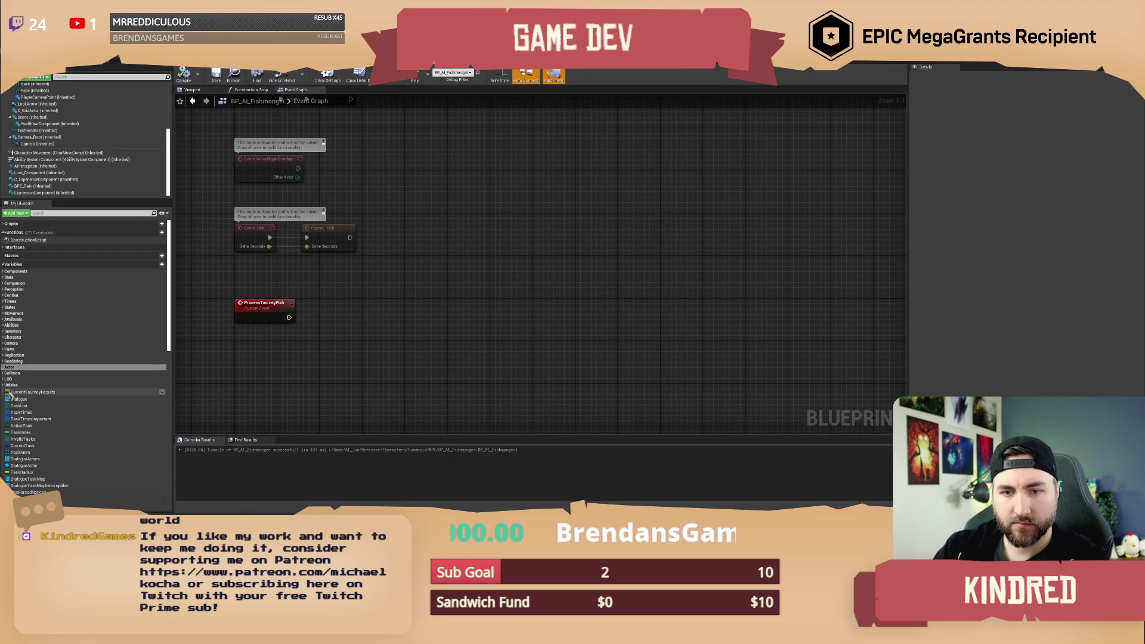
# Compile and save BP_AI_Fishmonger, then go back to the widget's Get Tourneyfish graph.
pyautogui.click(183, 75)
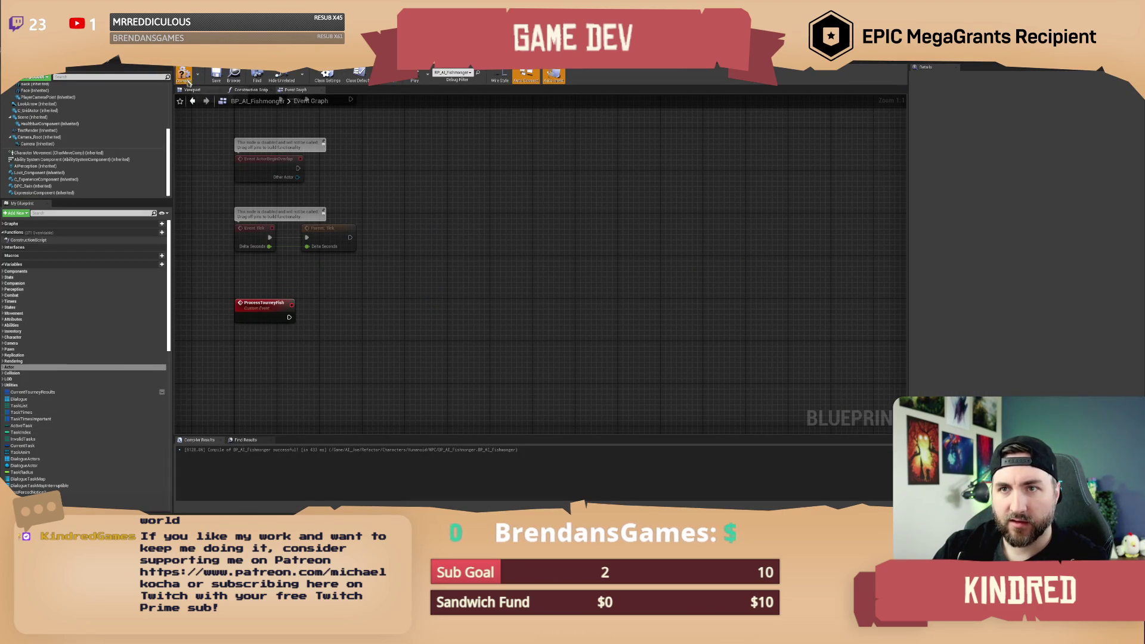
pyautogui.click(217, 79)
pyautogui.hotkey('ctrl', 'Tab')
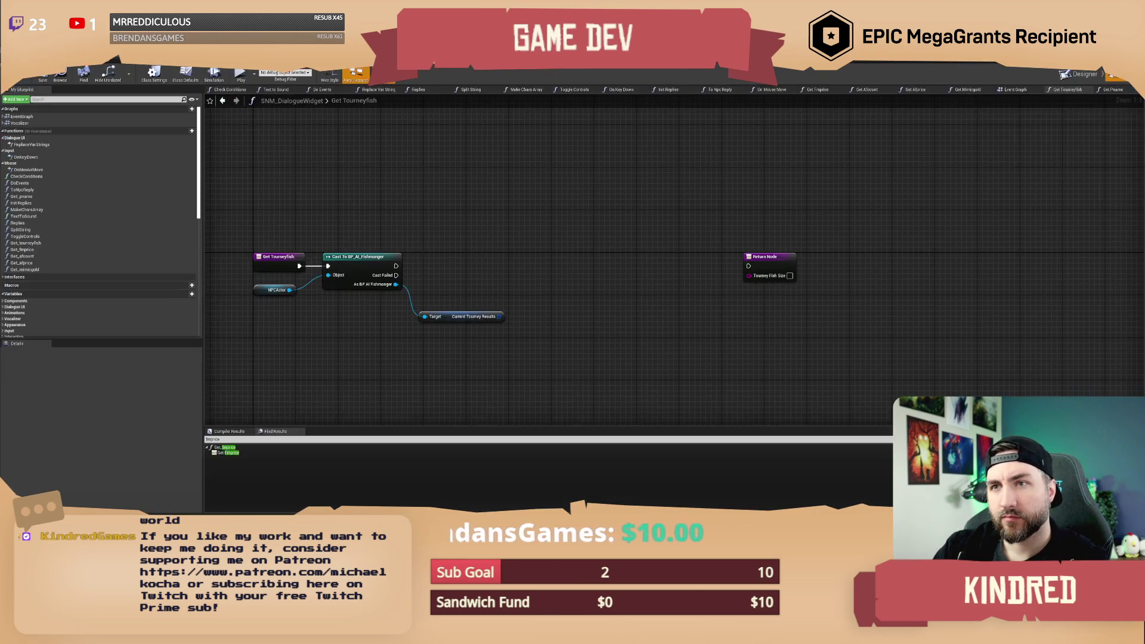
pyautogui.moveTo(500, 317)
pyautogui.mouseDown()
pyautogui.moveTo(541, 277)
pyautogui.moveTo(532, 323)
pyautogui.mouseUp()
pyautogui.write('find')
pyautogui.press('Escape')
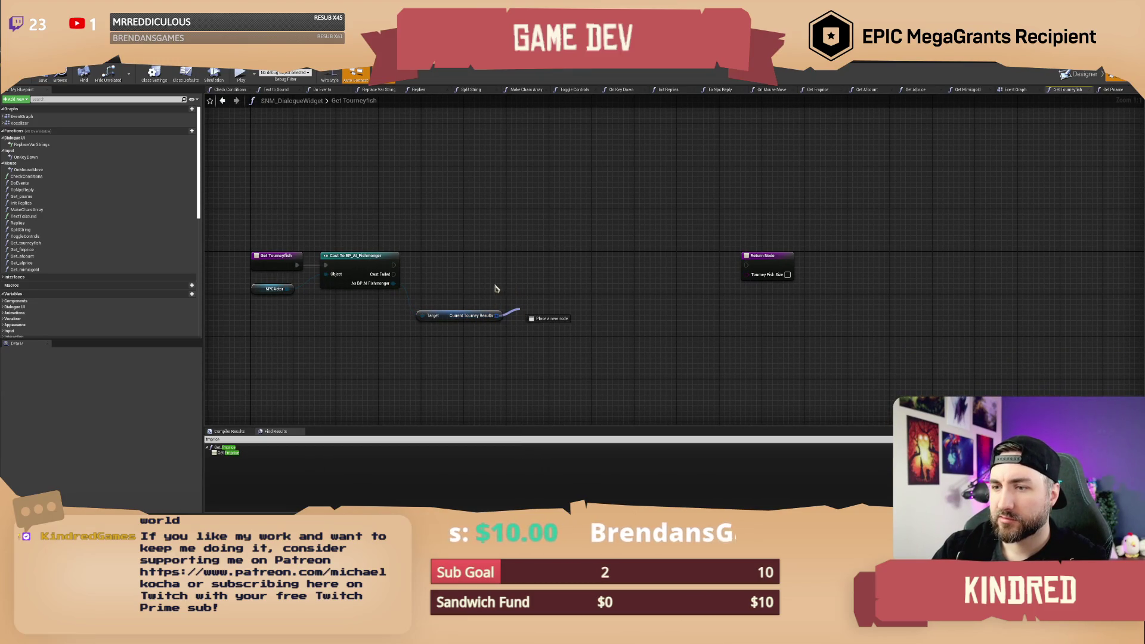
# Add a For Each Loop over Current Tourney Results, driven by the cast's execution, and tidy the nodes.
pyautogui.moveTo(487, 315); pyautogui.dragTo(533, 296)
pyautogui.write('for each')
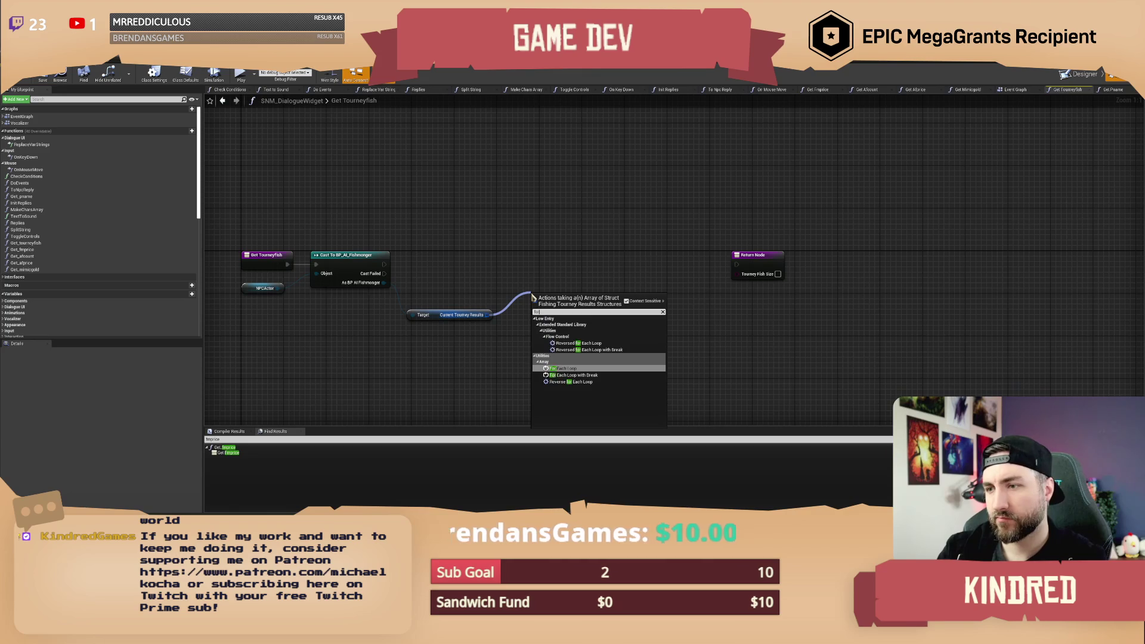
pyautogui.press('Return')
pyautogui.moveTo(558, 304); pyautogui.dragTo(558, 267)
pyautogui.moveTo(384, 265); pyautogui.dragTo(534, 269)
pyautogui.click(469, 301)
pyautogui.moveTo(459, 315); pyautogui.dragTo(469, 293)
pyautogui.moveTo(550, 266); pyautogui.dragTo(419, 260)
pyautogui.moveTo(638, 259); pyautogui.dragTo(728, 263)
pyautogui.click(619, 307)
# Duplicate the Return Node for the loop's Completed output, returning ERROR.
pyautogui.click(715, 263)
pyautogui.hotkey('ctrl', 'c')
pyautogui.hotkey('ctrl', 'v')
pyautogui.moveTo(455, 294)
pyautogui.mouseDown()
pyautogui.moveTo(537, 364)
pyautogui.moveTo(569, 373)
pyautogui.moveTo(574, 348)
pyautogui.moveTo(597, 370)
pyautogui.mouseUp()
pyautogui.click(588, 328)
pyautogui.moveTo(557, 316); pyautogui.dragTo(592, 359)
pyautogui.click(606, 381)
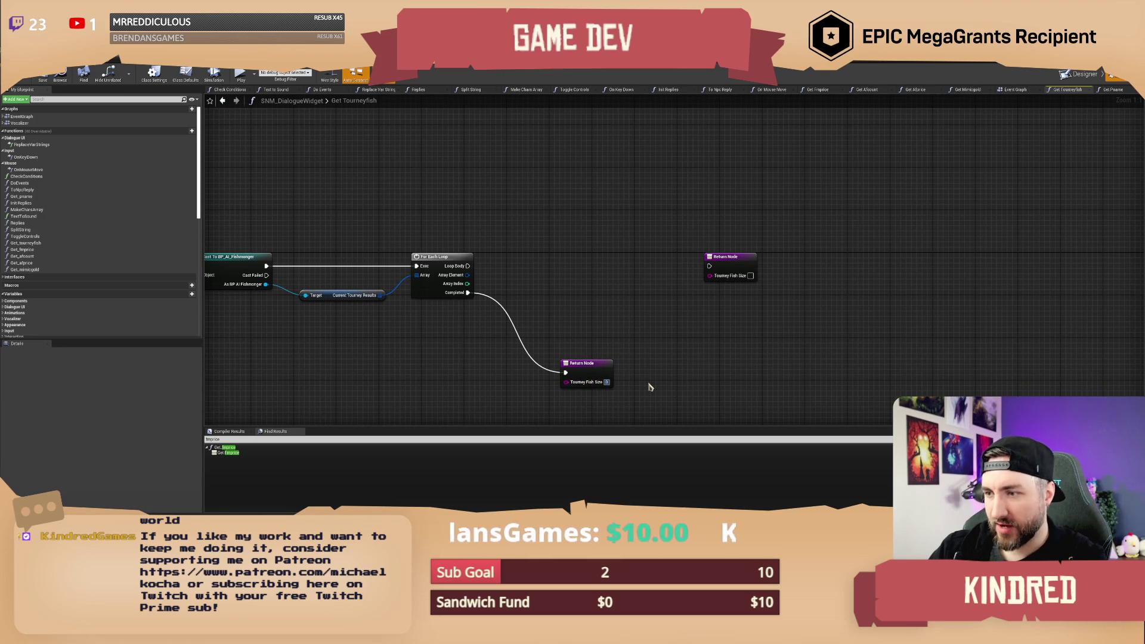
pyautogui.write('ERROR')
pyautogui.press('Return')
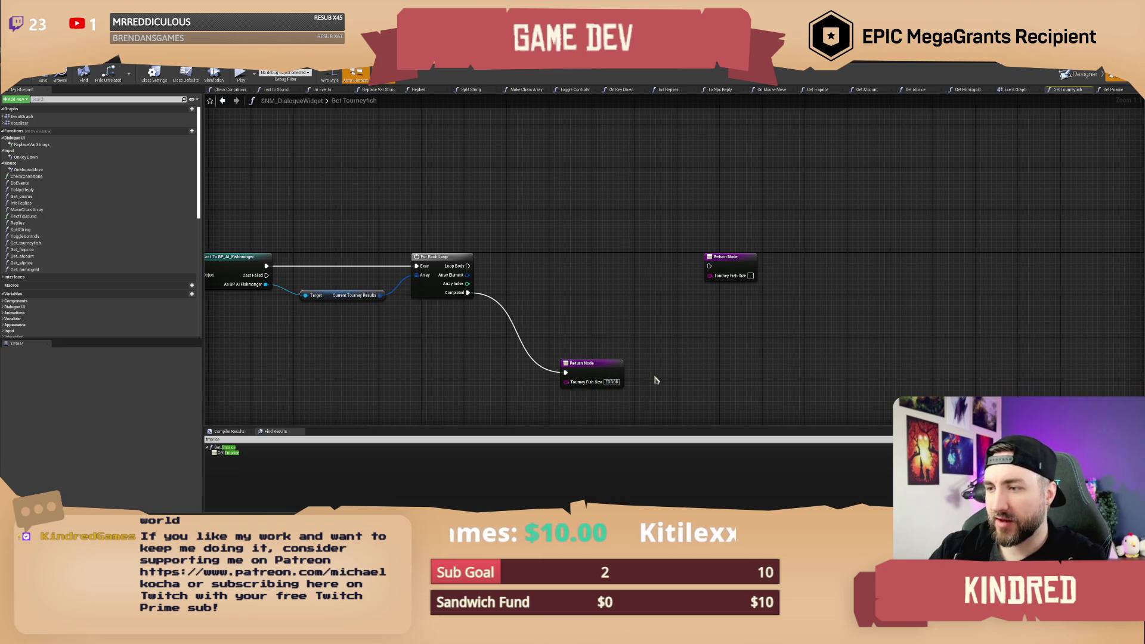
# Wire Loop Body to the upper Return Node and break each Array Element with Break Struct_FishingTourneyResults.
pyautogui.moveTo(485, 274); pyautogui.dragTo(816, 269)
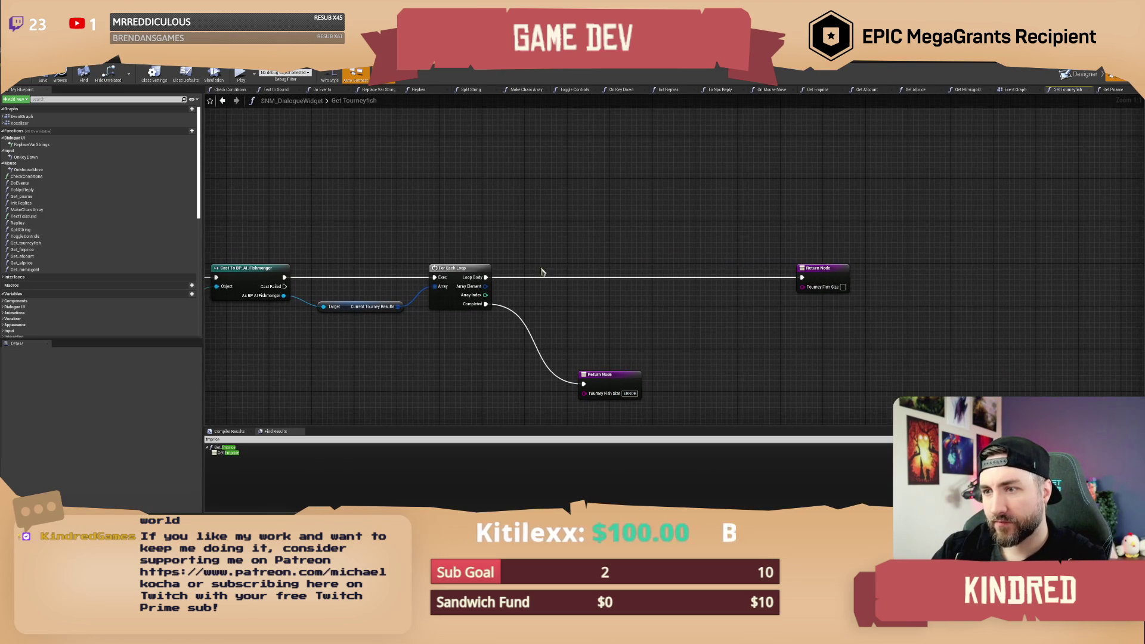
pyautogui.moveTo(483, 286); pyautogui.dragTo(549, 294)
pyautogui.write('brea')
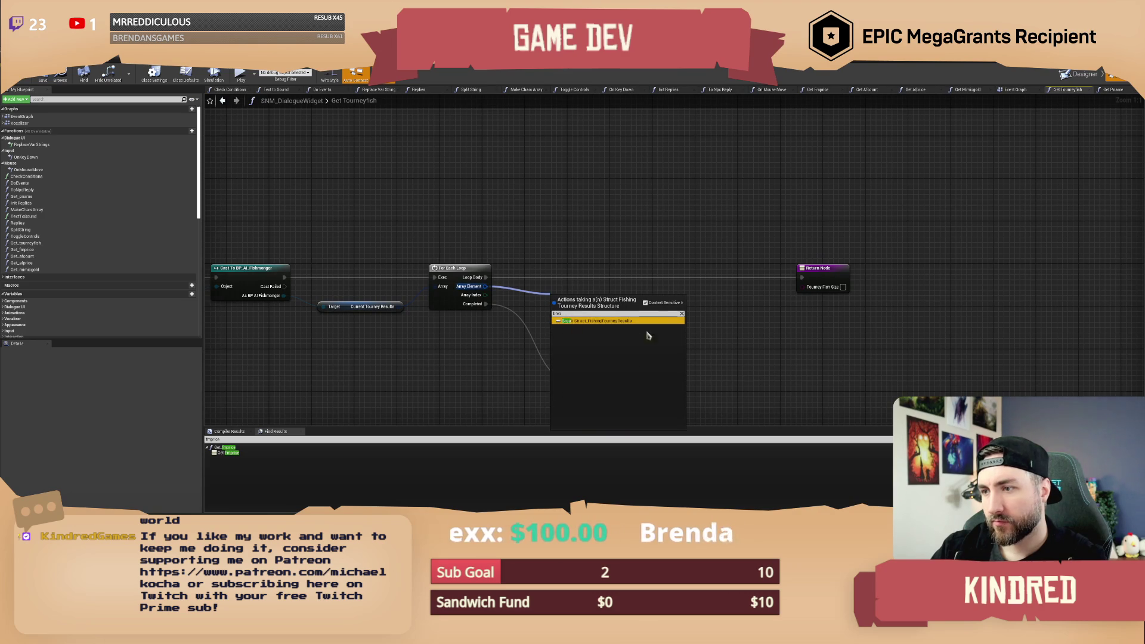
pyautogui.click(605, 322)
pyautogui.click(659, 339)
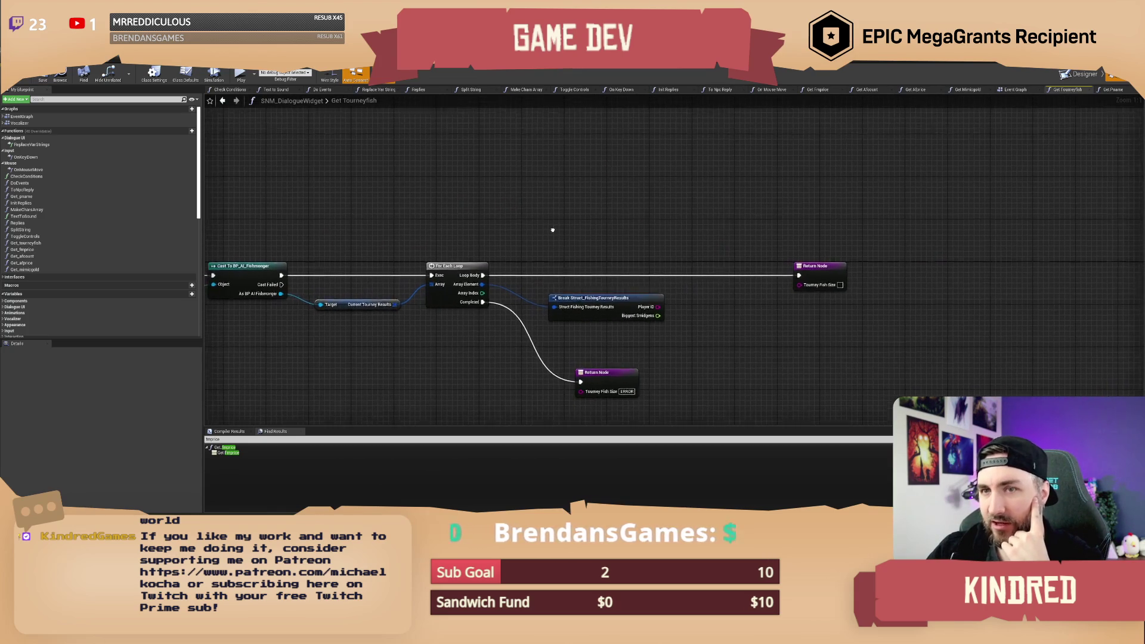
# Save SNM_DialogueWidget and check the asset out from source control.
pyautogui.click(41, 79)
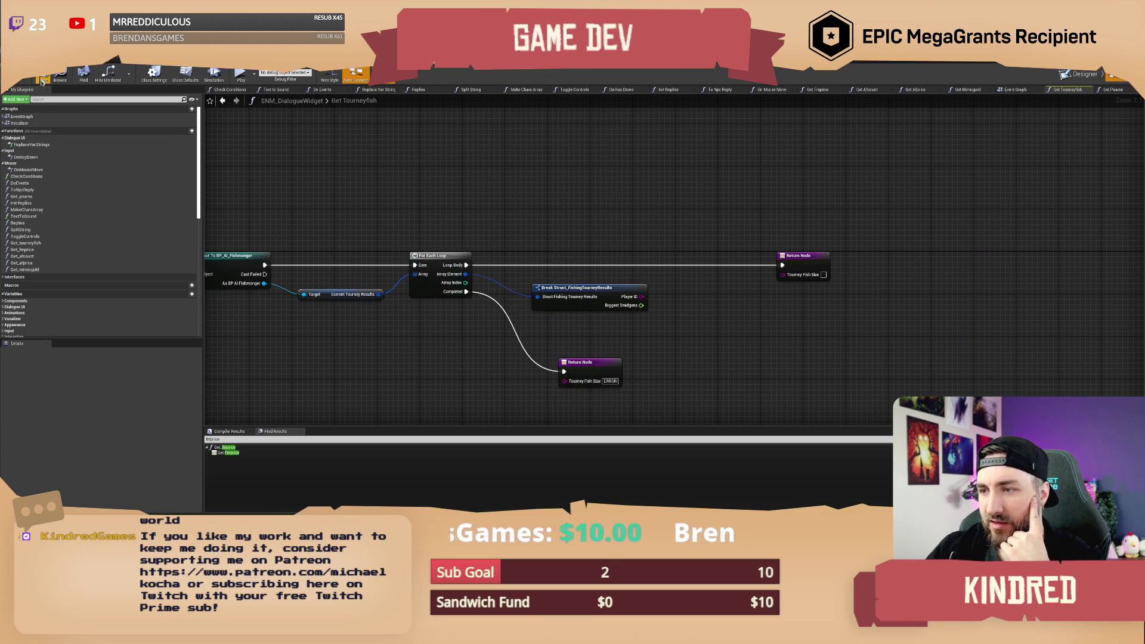
pyautogui.click(41, 79)
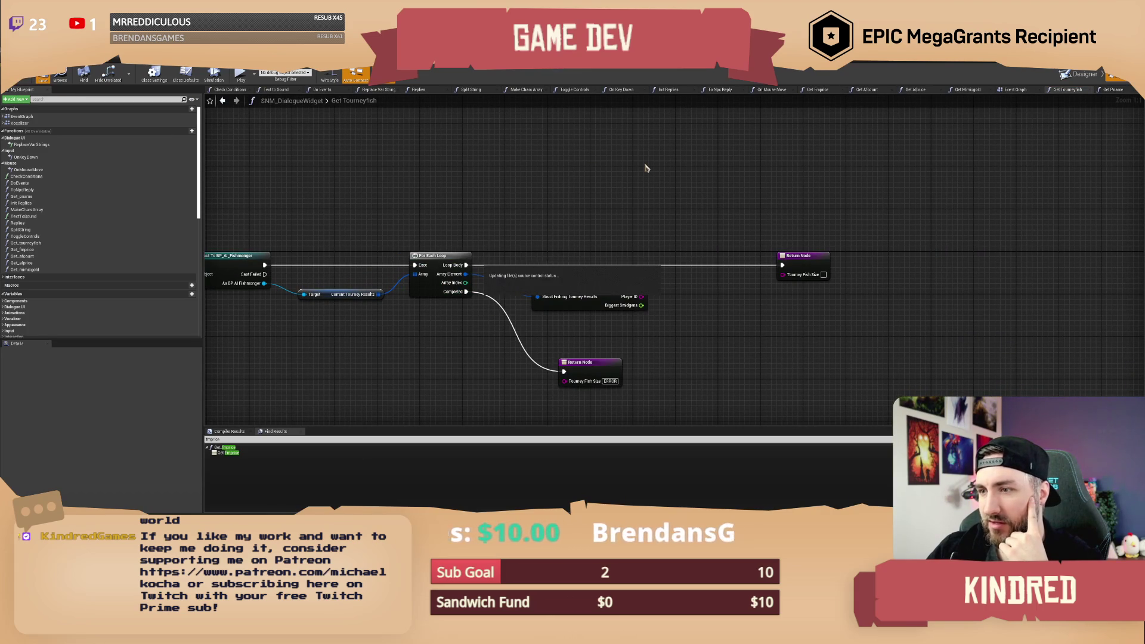
pyautogui.click(657, 344)
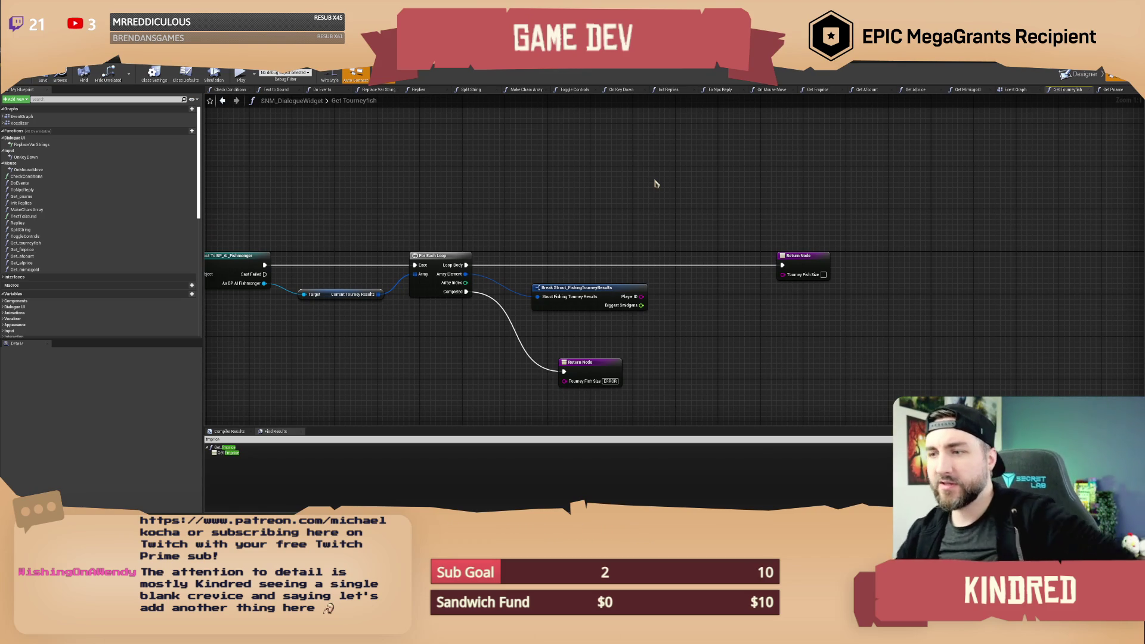
# Pan around the Get Tourneyfish graph and pull a wire from the broken entry's Player ID.
pyautogui.moveTo(591, 208); pyautogui.dragTo(614, 184)
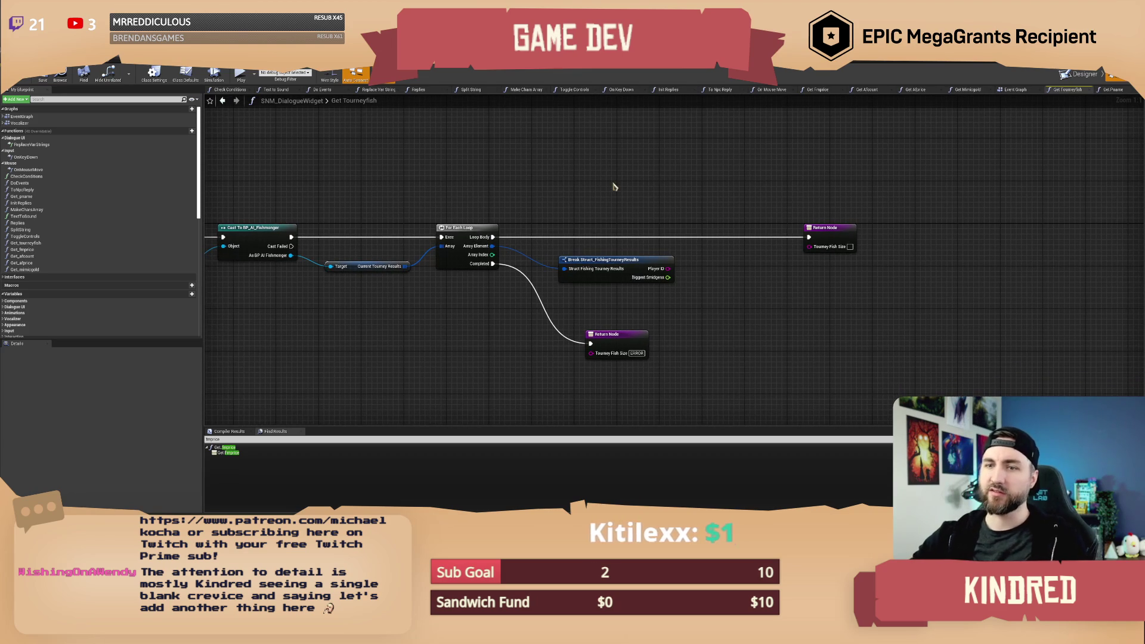
pyautogui.moveTo(631, 180)
pyautogui.mouseDown()
pyautogui.moveTo(635, 205)
pyautogui.moveTo(625, 199)
pyautogui.mouseUp()
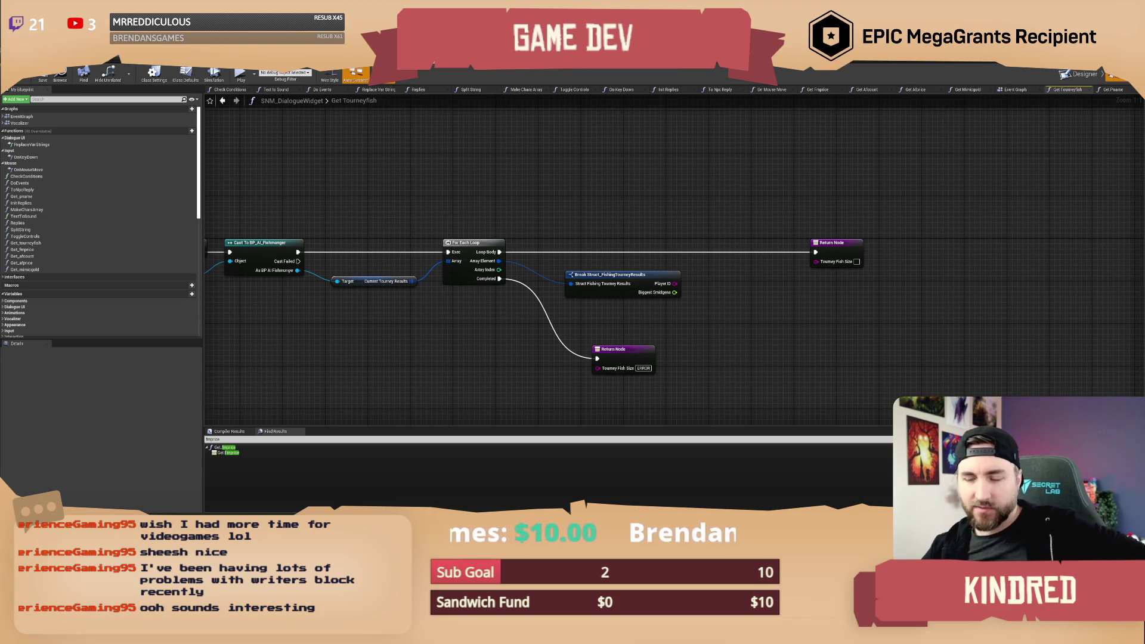
pyautogui.moveTo(689, 196); pyautogui.dragTo(668, 194)
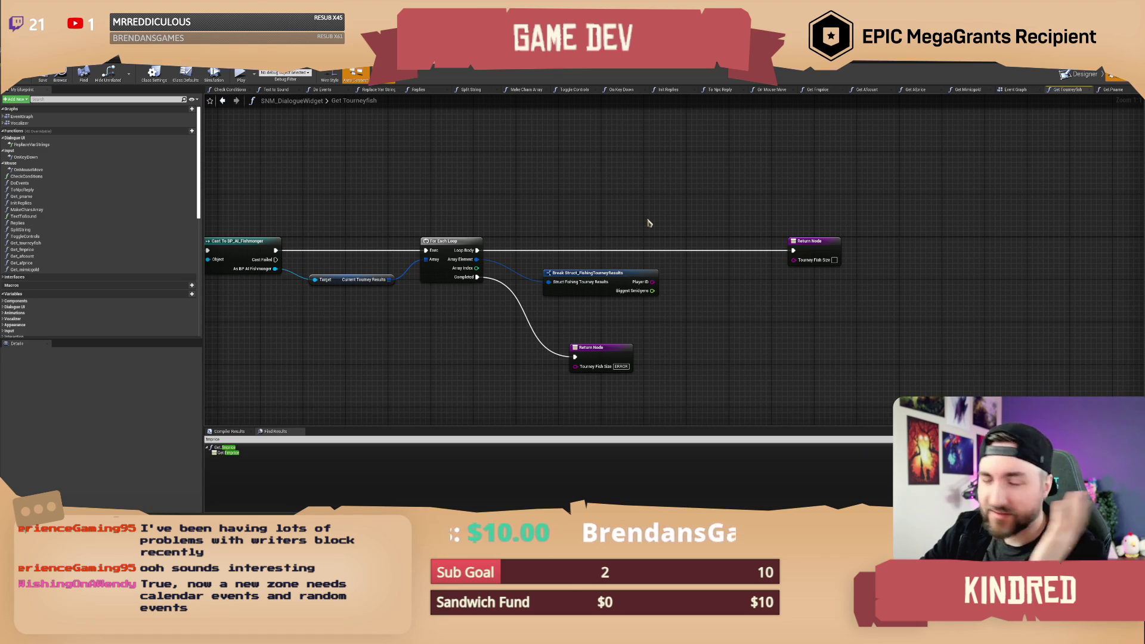
pyautogui.scroll(-1, 626, 221)
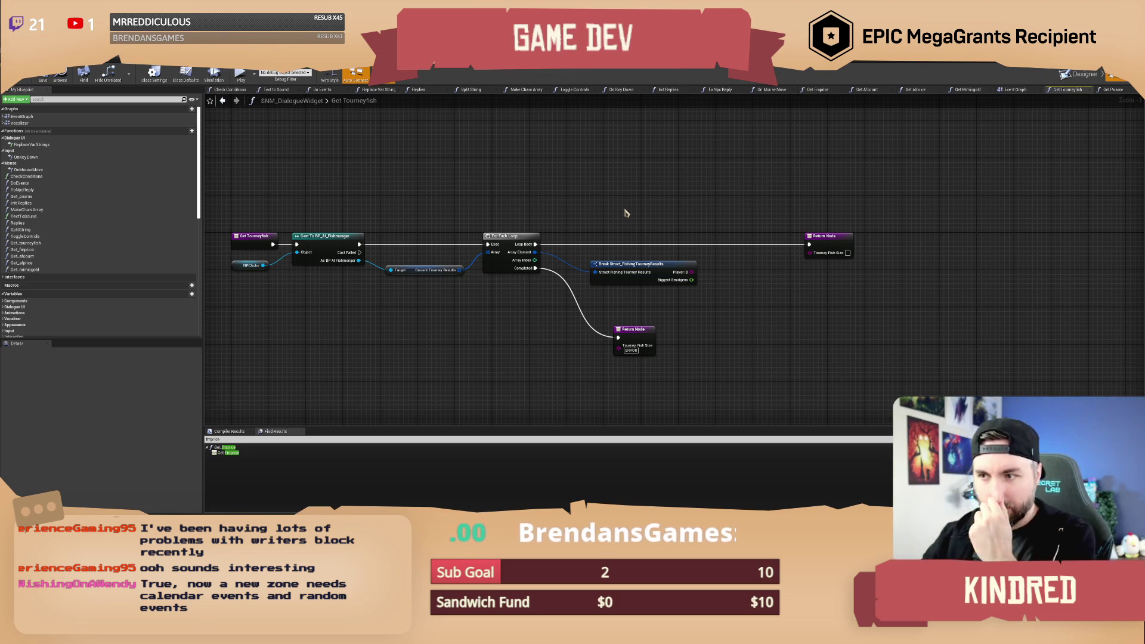
pyautogui.moveTo(625, 213)
pyautogui.mouseDown()
pyautogui.moveTo(618, 179)
pyautogui.moveTo(629, 172)
pyautogui.mouseUp()
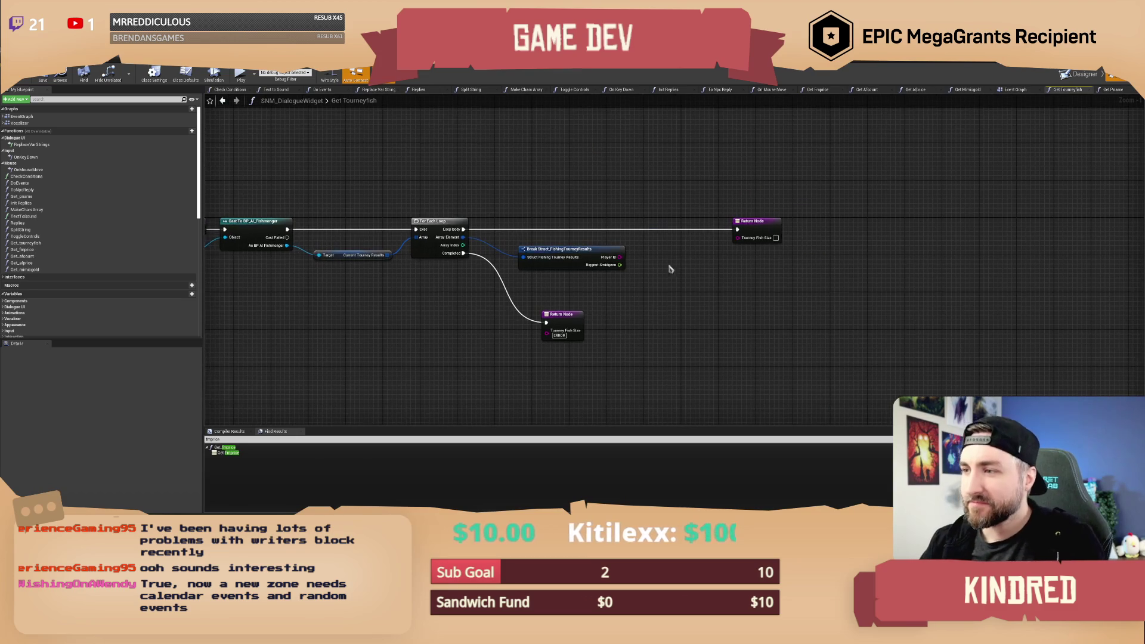
pyautogui.moveTo(620, 257); pyautogui.dragTo(653, 267)
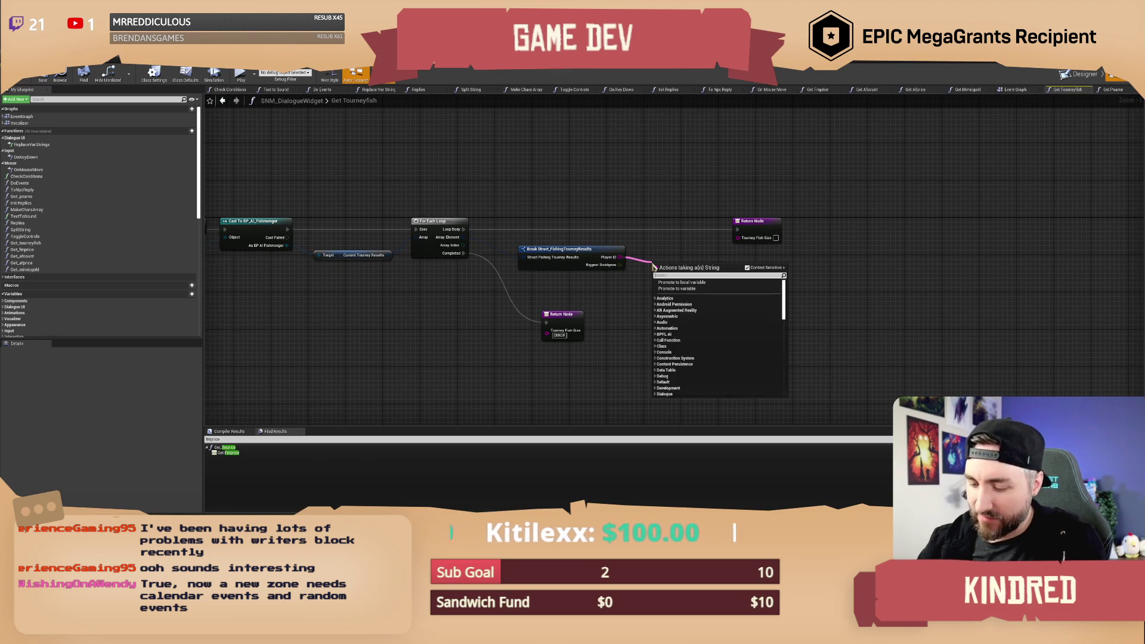
pyautogui.write('==')
pyautogui.press('Return')
pyautogui.moveTo(618, 304); pyautogui.dragTo(703, 290)
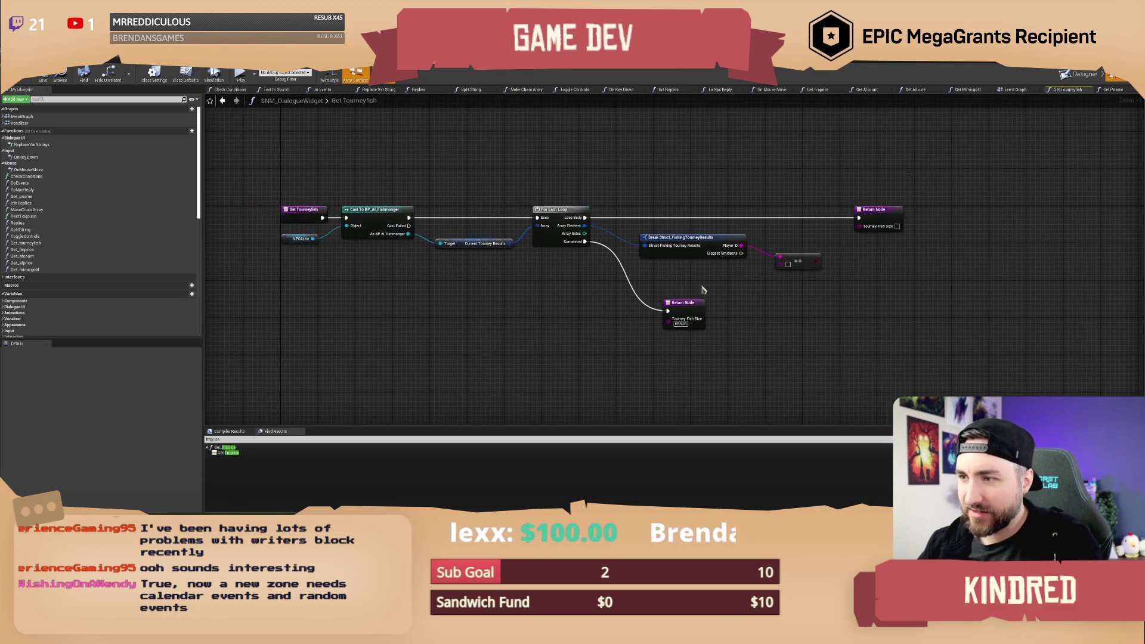
pyautogui.scroll(1, 426, 331)
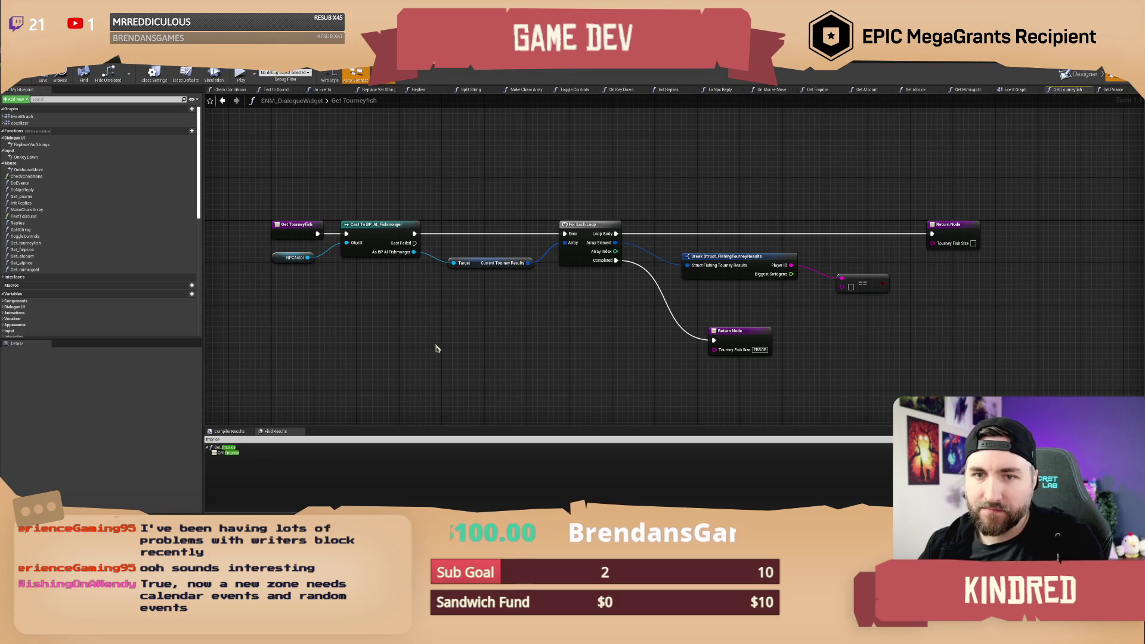
pyautogui.moveTo(479, 337); pyautogui.dragTo(466, 331)
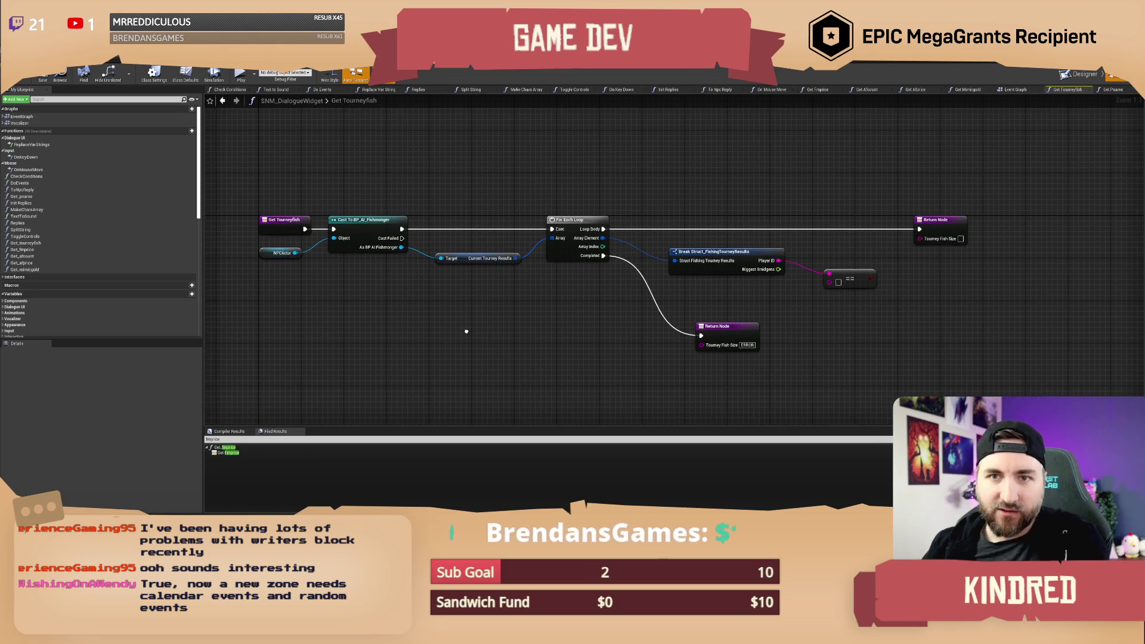
pyautogui.scroll(-5, 84, 280)
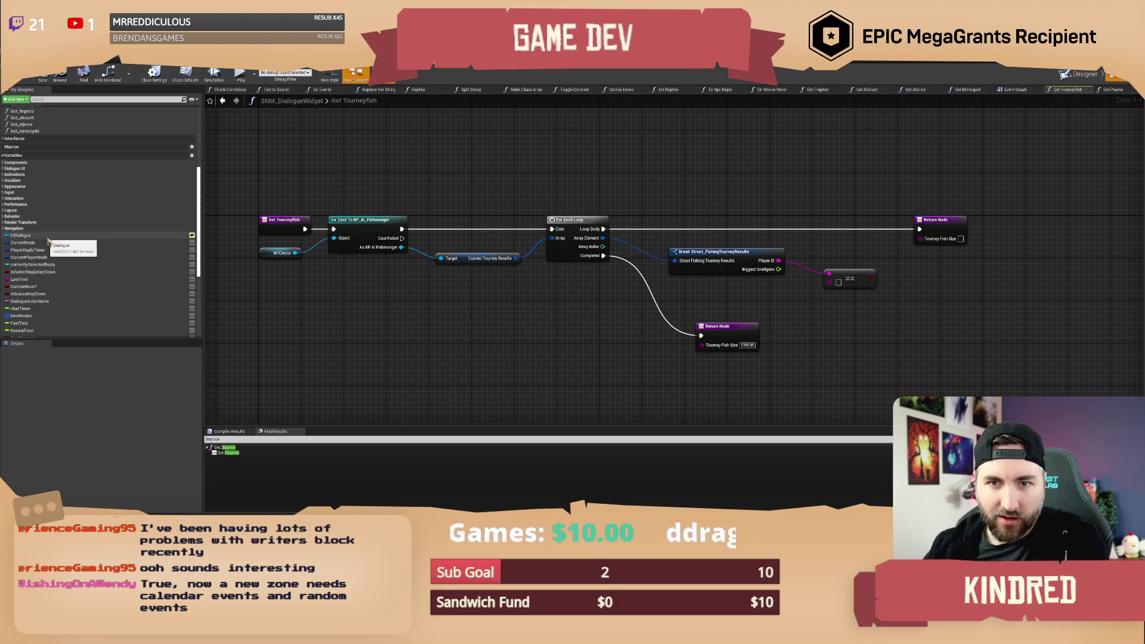
# Add a Get Player ID node and drop it on the Loop Body execution line before the Return Node.
pyautogui.scroll(-3, 66, 267)
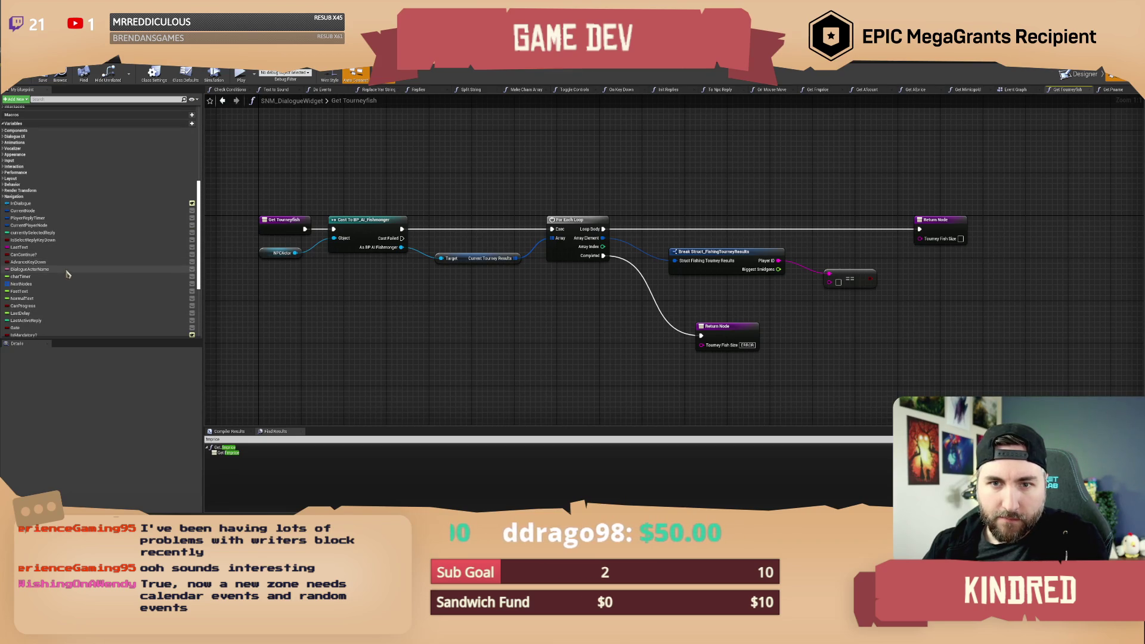
pyautogui.scroll(-5, 66, 271)
pyautogui.scroll(-5, 66, 276)
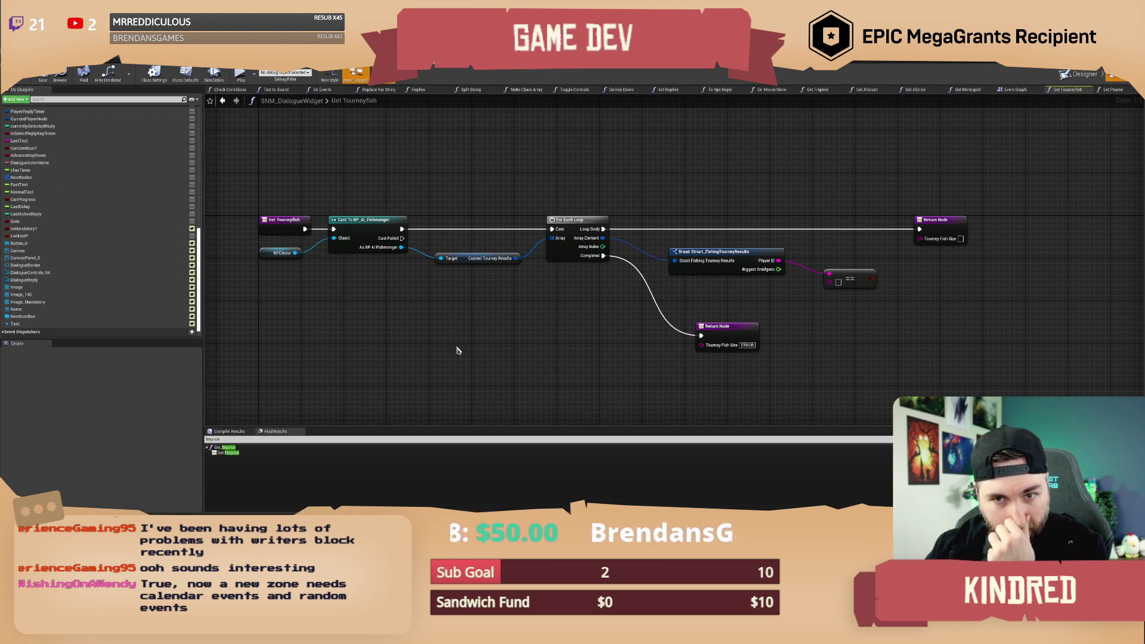
pyautogui.moveTo(492, 361); pyautogui.dragTo(444, 333)
pyautogui.rightClick(442, 332)
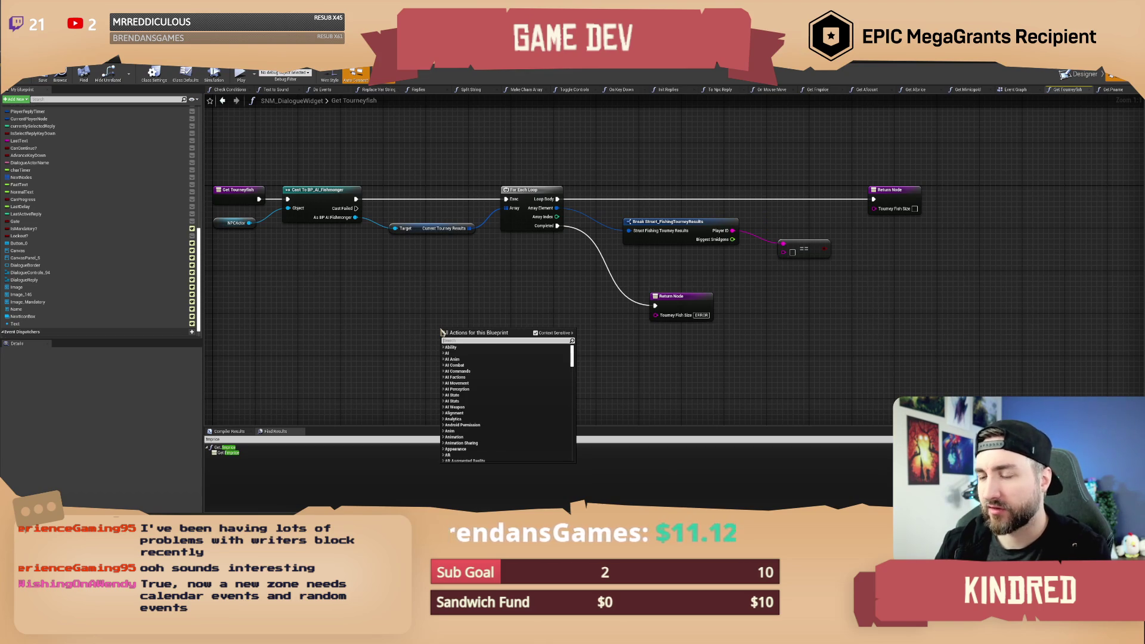
pyautogui.write('get player')
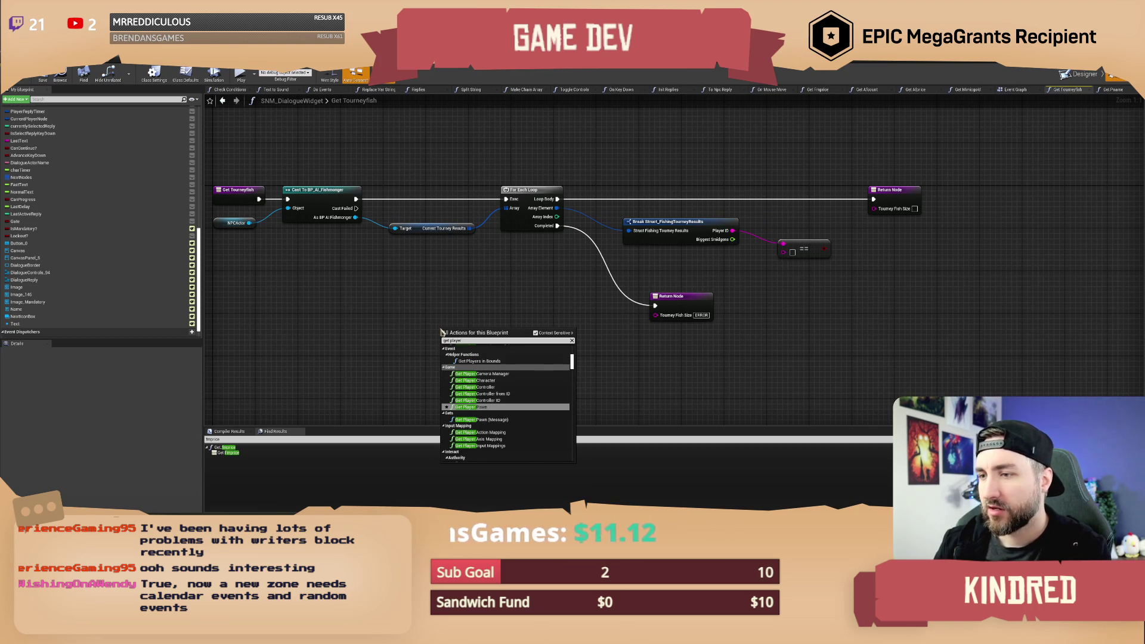
pyautogui.write(' state')
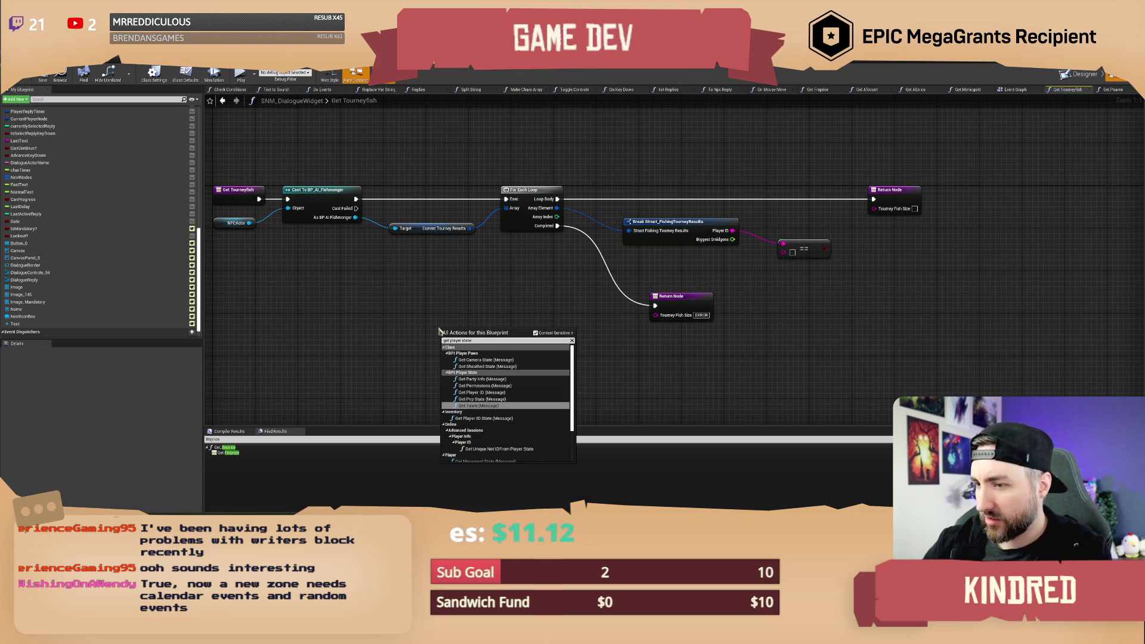
pyautogui.scroll(-3, 505, 418)
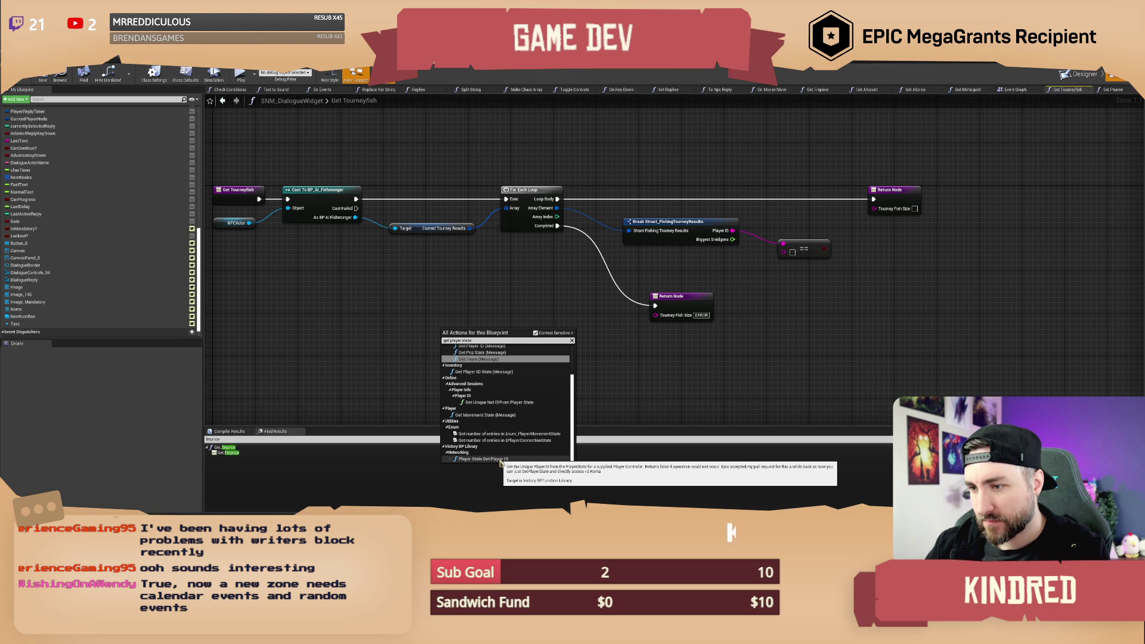
pyautogui.scroll(3, 507, 407)
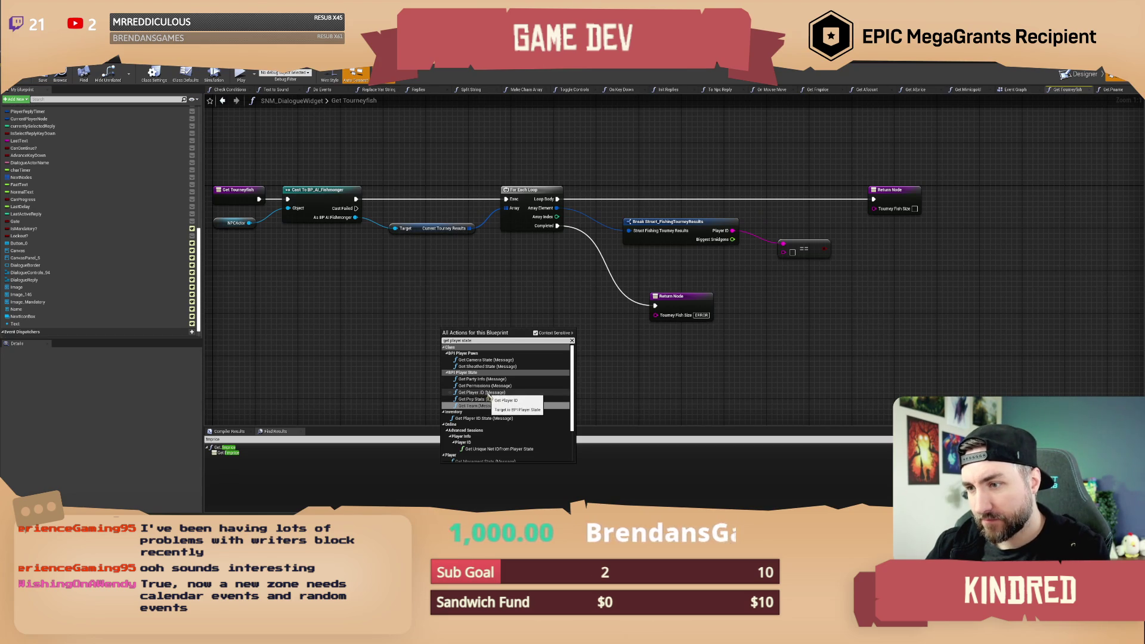
pyautogui.click(482, 393)
pyautogui.moveTo(450, 336)
pyautogui.mouseDown()
pyautogui.moveTo(506, 293)
pyautogui.moveTo(522, 230)
pyautogui.moveTo(728, 158)
pyautogui.moveTo(769, 181)
pyautogui.moveTo(607, 193)
pyautogui.mouseUp()
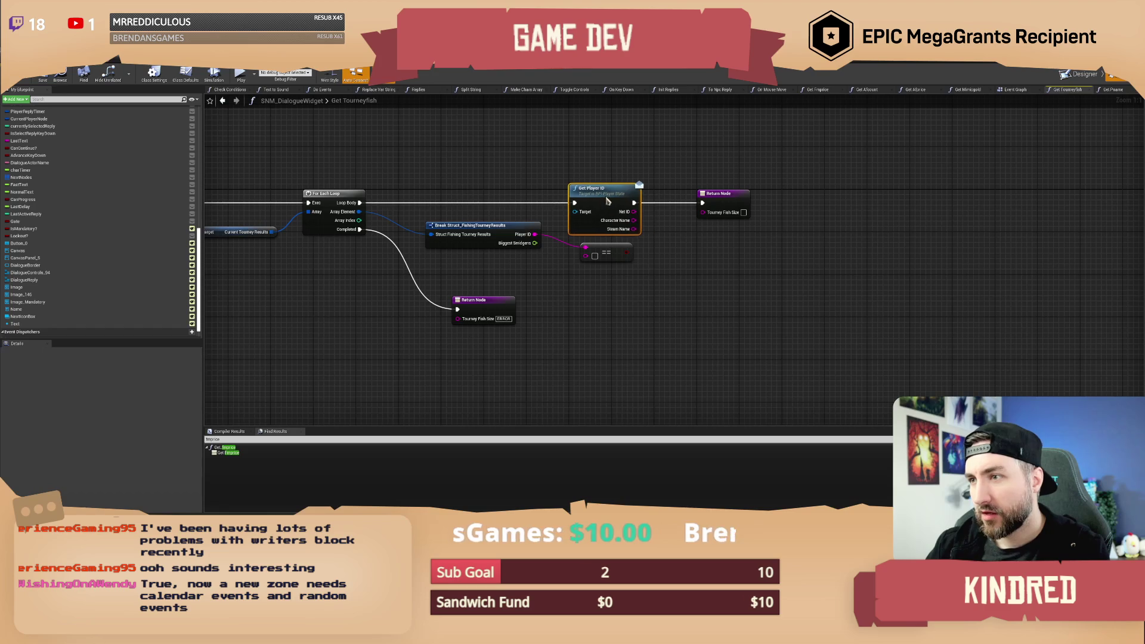
# Pull Get Player ID off the wire and shift the loop and following nodes to the right.
pyautogui.moveTo(627, 258); pyautogui.dragTo(727, 283)
pyautogui.click(715, 247)
pyautogui.moveTo(625, 273); pyautogui.dragTo(650, 286)
pyautogui.moveTo(626, 195)
pyautogui.mouseDown()
pyautogui.moveTo(438, 133)
pyautogui.moveTo(290, 135)
pyautogui.mouseUp()
pyautogui.moveTo(382, 162)
pyautogui.mouseDown()
pyautogui.moveTo(480, 197)
pyautogui.moveTo(515, 183)
pyautogui.mouseUp()
pyautogui.moveTo(954, 310)
pyautogui.mouseDown()
pyautogui.moveTo(477, 170)
pyautogui.moveTo(617, 168)
pyautogui.moveTo(708, 213)
pyautogui.mouseUp()
# Insert Get Player ID between Cast To BP_AI_Fishmonger and the For Each Loop, then compile.
pyautogui.click(490, 147)
pyautogui.moveTo(491, 147)
pyautogui.mouseDown()
pyautogui.moveTo(499, 165)
pyautogui.moveTo(468, 228)
pyautogui.mouseUp()
pyautogui.click(465, 287)
pyautogui.moveTo(461, 280); pyautogui.dragTo(465, 300)
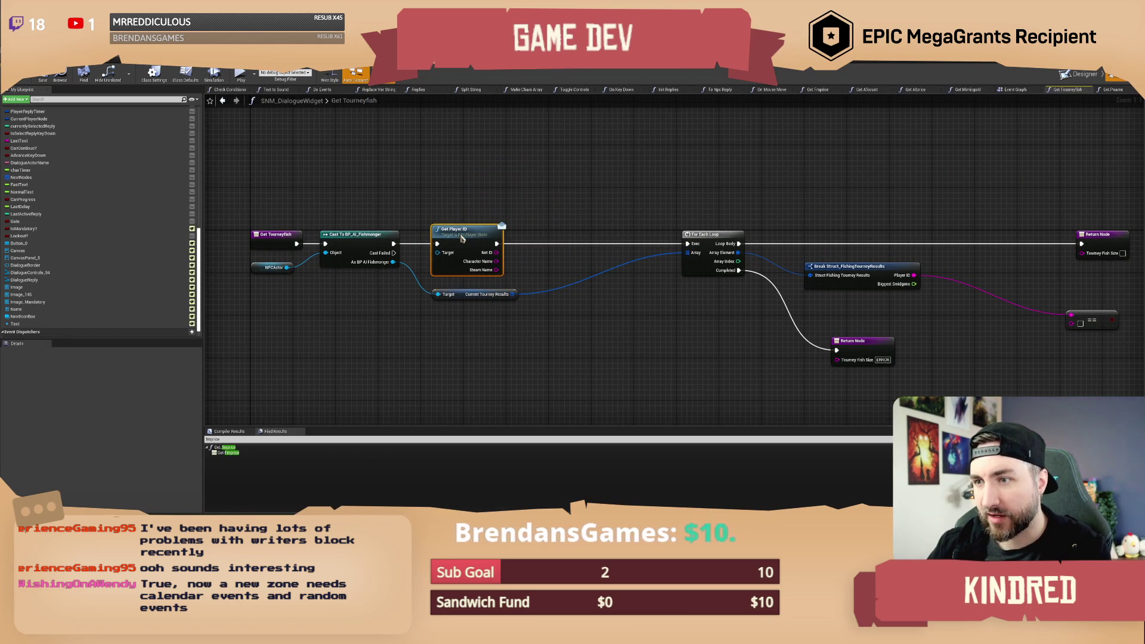
pyautogui.moveTo(523, 261)
pyautogui.mouseDown()
pyautogui.moveTo(492, 269)
pyautogui.moveTo(469, 231)
pyautogui.moveTo(495, 244)
pyautogui.moveTo(511, 234)
pyautogui.mouseUp()
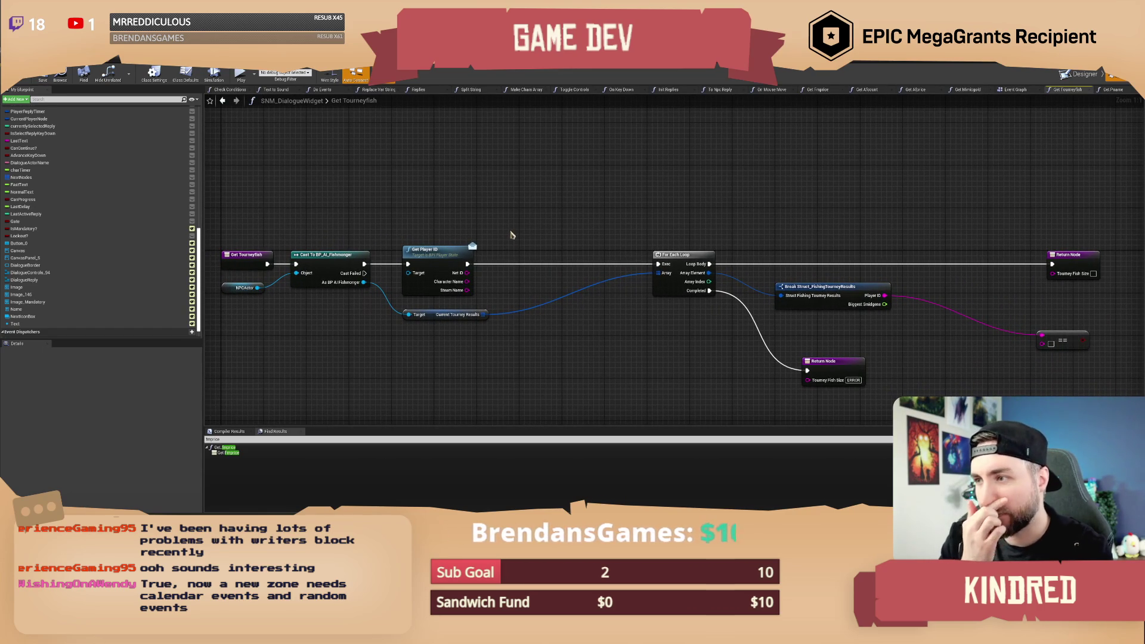
pyautogui.moveTo(526, 222); pyautogui.dragTo(526, 238)
pyautogui.press('F7')
pyautogui.moveTo(521, 226); pyautogui.dragTo(524, 241)
pyautogui.moveTo(444, 278)
pyautogui.mouseDown()
pyautogui.moveTo(417, 289)
pyautogui.moveTo(367, 344)
pyautogui.mouseUp()
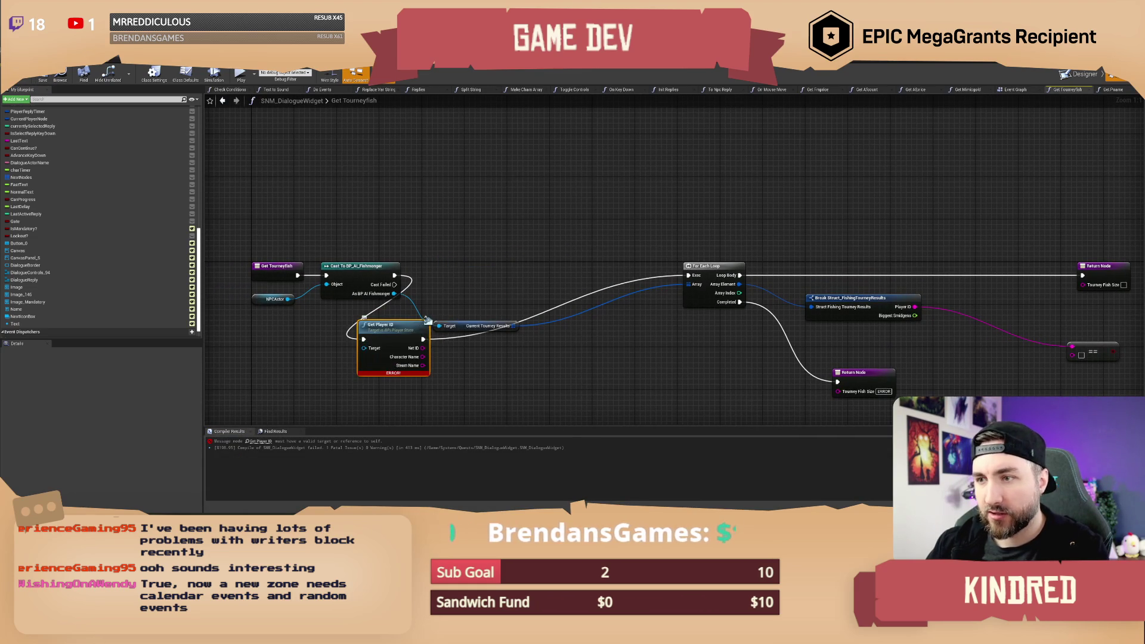
# Feed Get Player ID's Target from a new Get Player Controller node below the cast.
pyautogui.moveTo(426, 322); pyautogui.dragTo(506, 259)
pyautogui.moveTo(443, 285); pyautogui.dragTo(389, 328)
pyautogui.write('get player state')
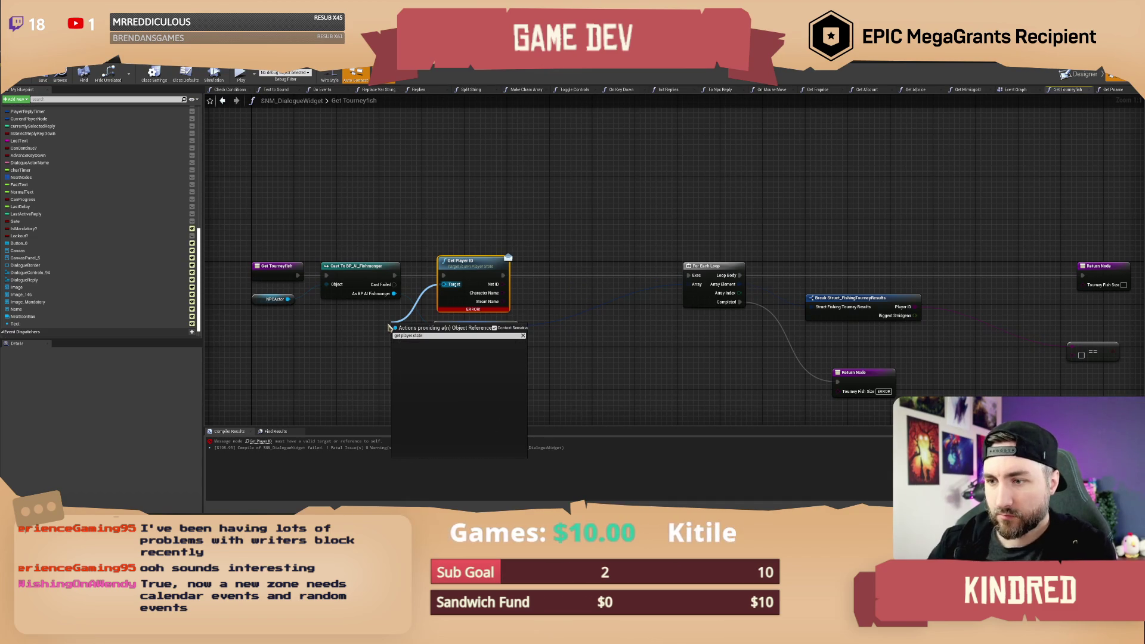
pyautogui.press('Escape')
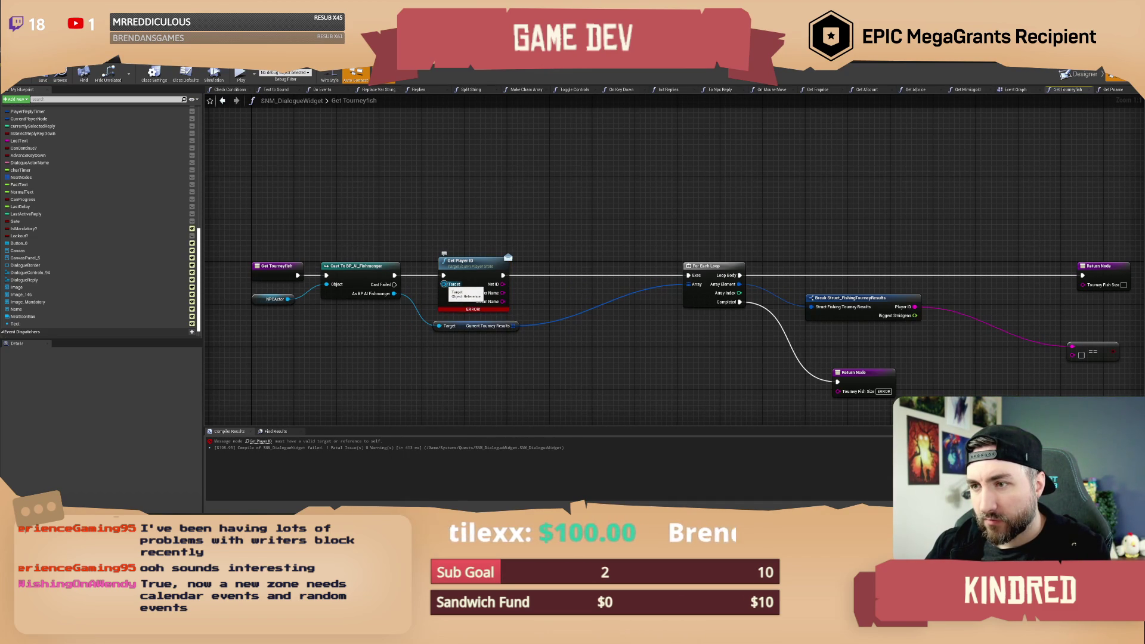
pyautogui.moveTo(444, 284); pyautogui.dragTo(383, 328)
pyautogui.write('get player controll')
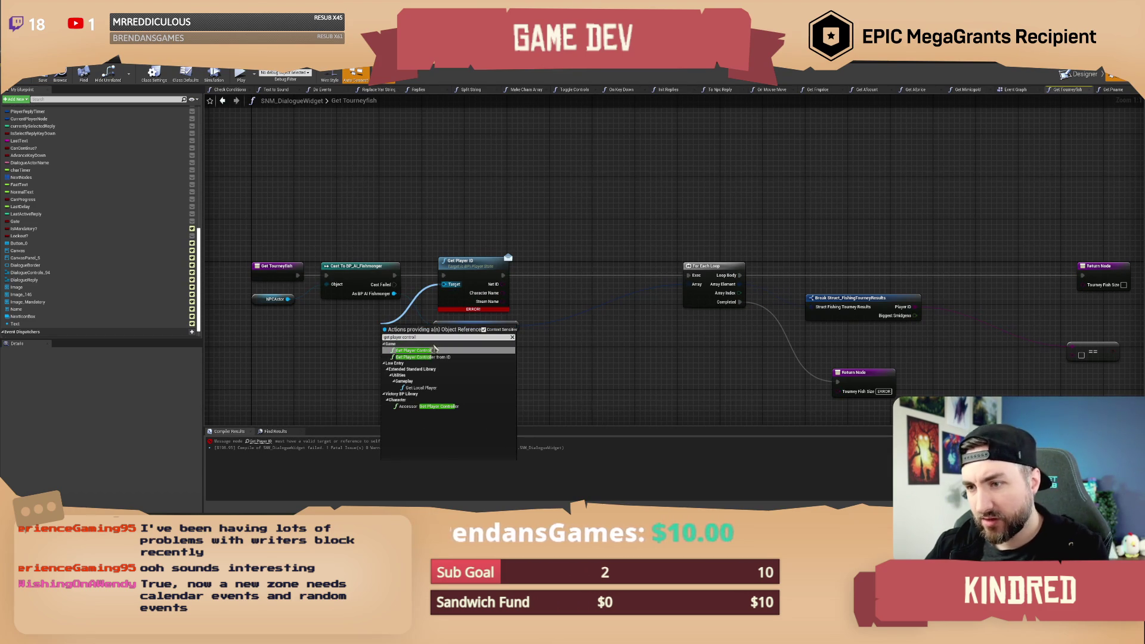
pyautogui.press('Return')
pyautogui.moveTo(416, 335); pyautogui.dragTo(353, 328)
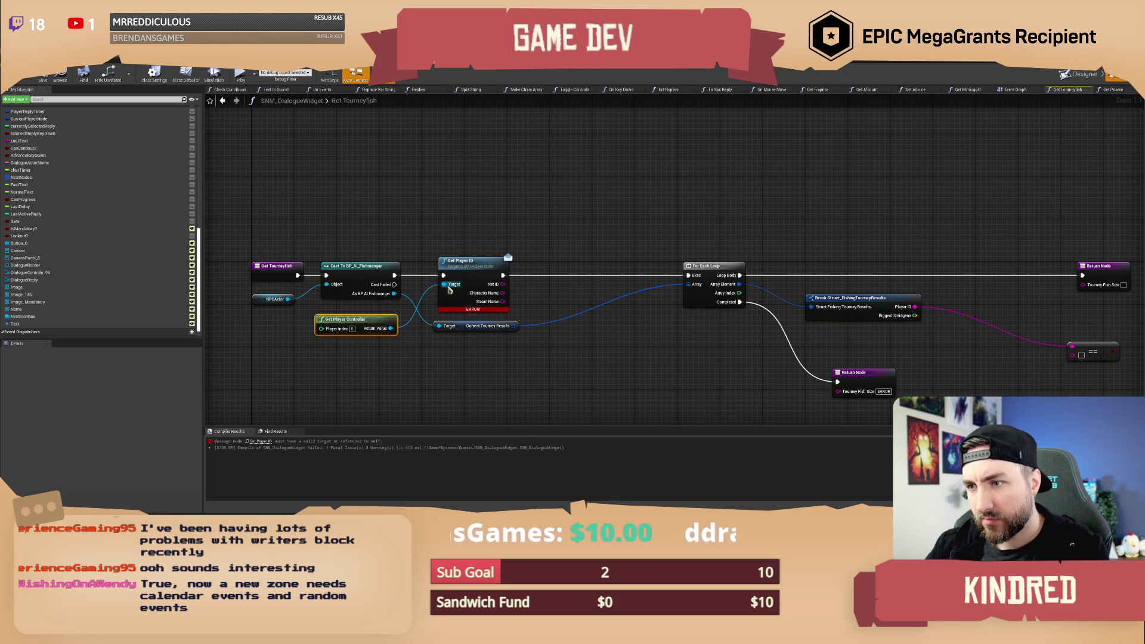
# Compile and save the widget blueprint, nudging Get Player Controller into place.
pyautogui.moveTo(417, 216); pyautogui.dragTo(393, 204)
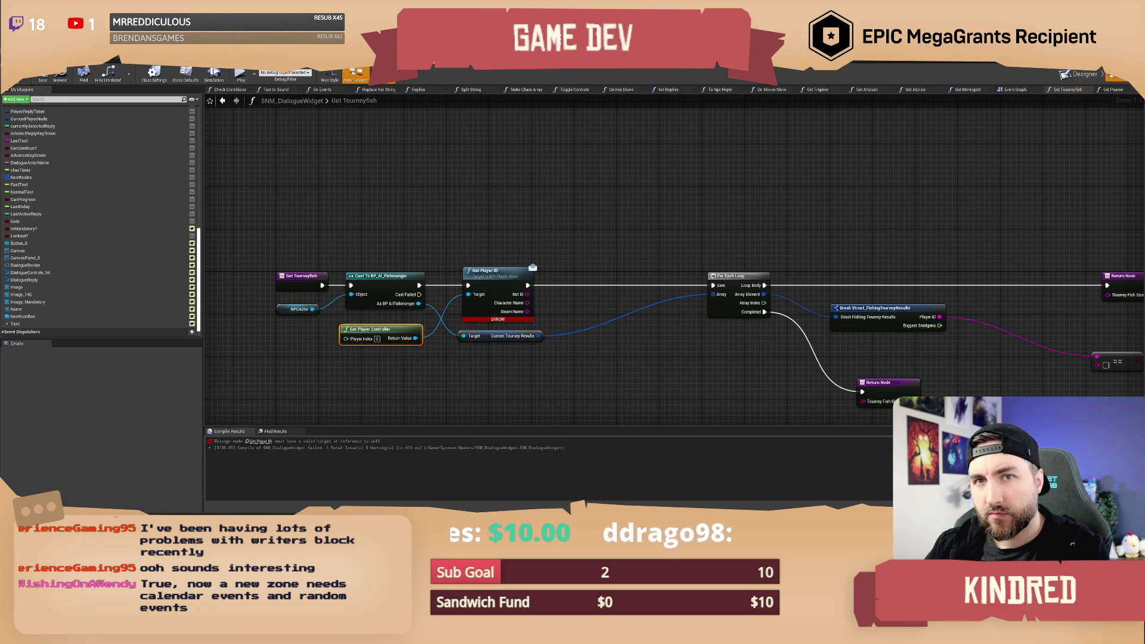
pyautogui.click(19, 74)
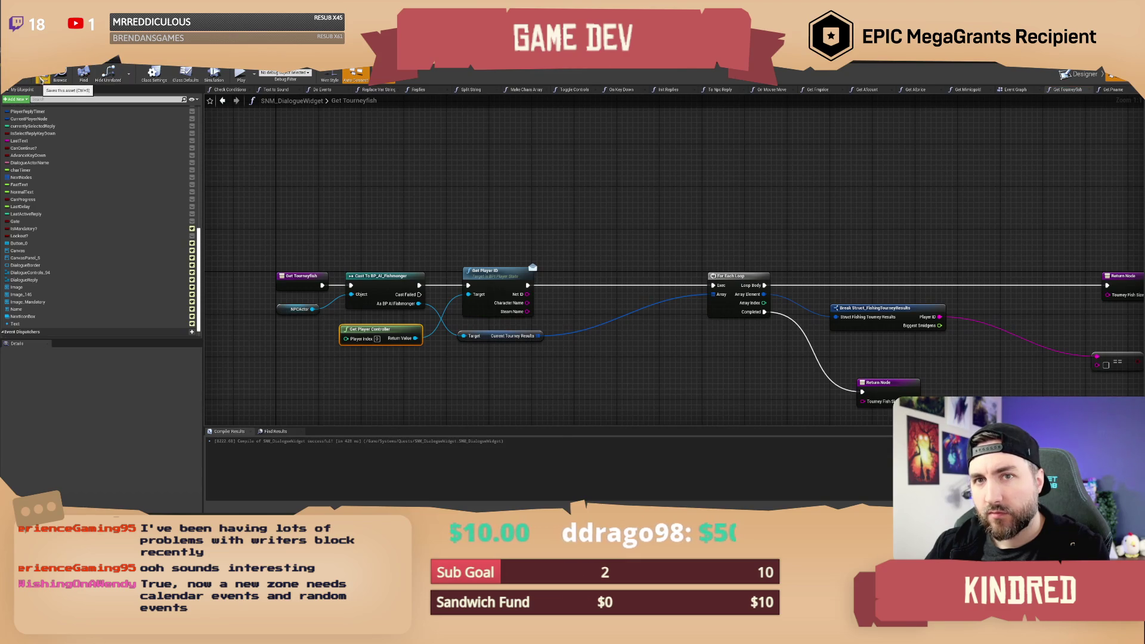
pyautogui.click(570, 222)
pyautogui.moveTo(570, 222); pyautogui.dragTo(548, 220)
pyautogui.moveTo(364, 331); pyautogui.dragTo(369, 326)
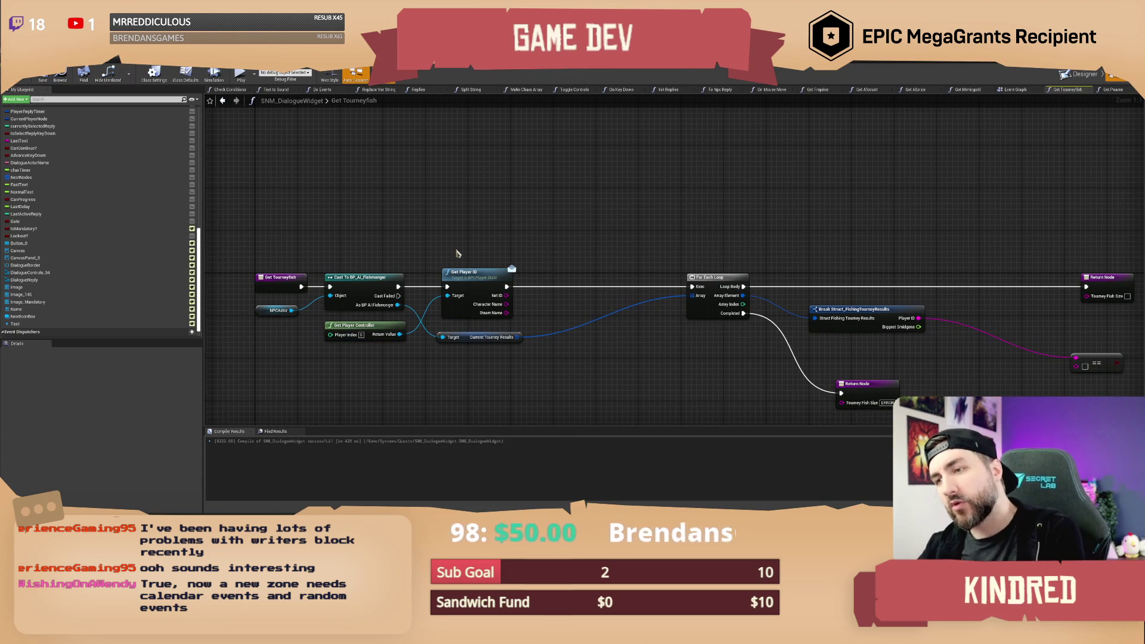
# Add a Print String node after Get Player ID's execution output.
pyautogui.moveTo(485, 250); pyautogui.dragTo(520, 255)
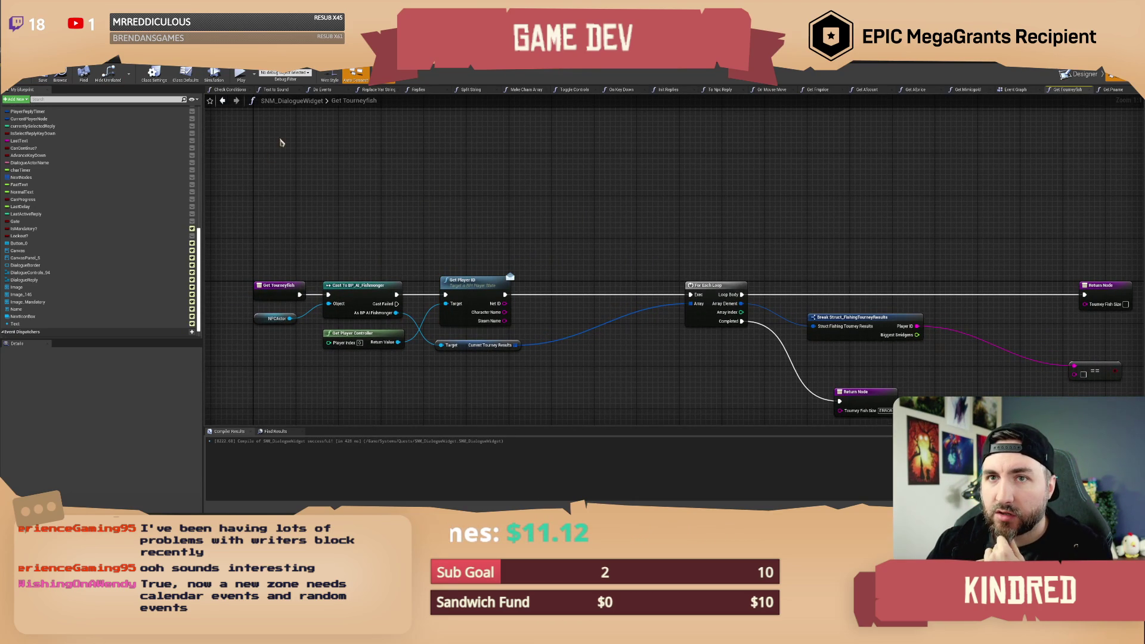
pyautogui.moveTo(630, 229); pyautogui.dragTo(540, 240)
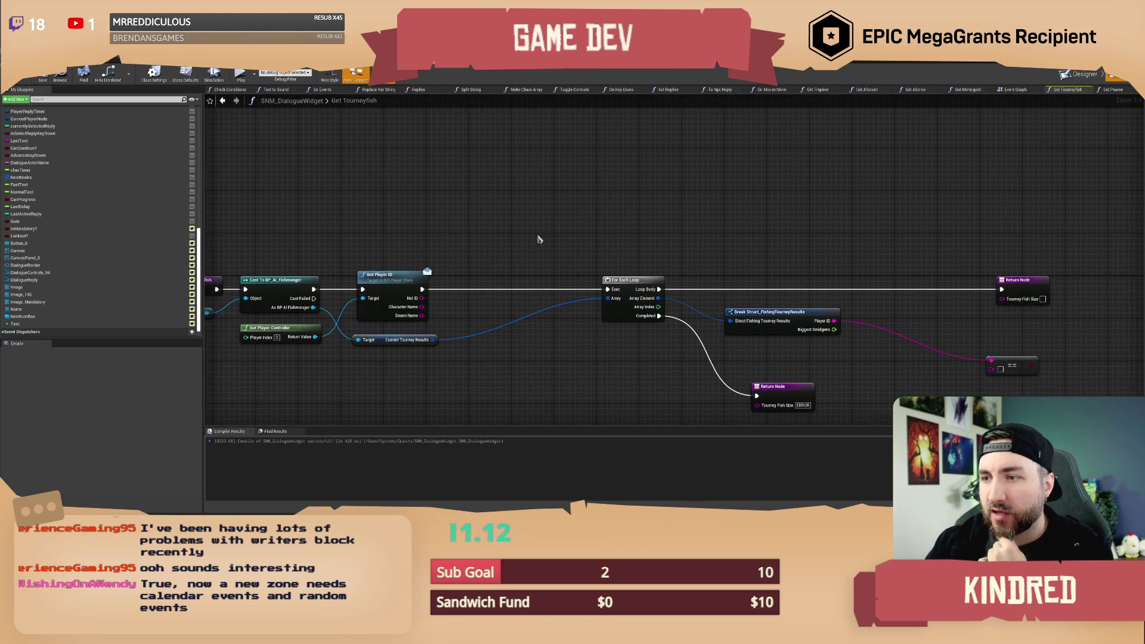
pyautogui.rightClick(526, 240)
pyautogui.click(419, 296)
pyautogui.moveTo(422, 290); pyautogui.dragTo(510, 268)
pyautogui.write('print string')
pyautogui.press('Return')
# Wire Character Name into Print String's In String and recompile the blueprint.
pyautogui.moveTo(422, 316)
pyautogui.mouseDown()
pyautogui.moveTo(454, 325)
pyautogui.moveTo(490, 288)
pyautogui.moveTo(477, 301)
pyautogui.moveTo(424, 305)
pyautogui.moveTo(474, 299)
pyautogui.moveTo(490, 284)
pyautogui.mouseUp()
pyautogui.moveTo(604, 249); pyautogui.dragTo(505, 227)
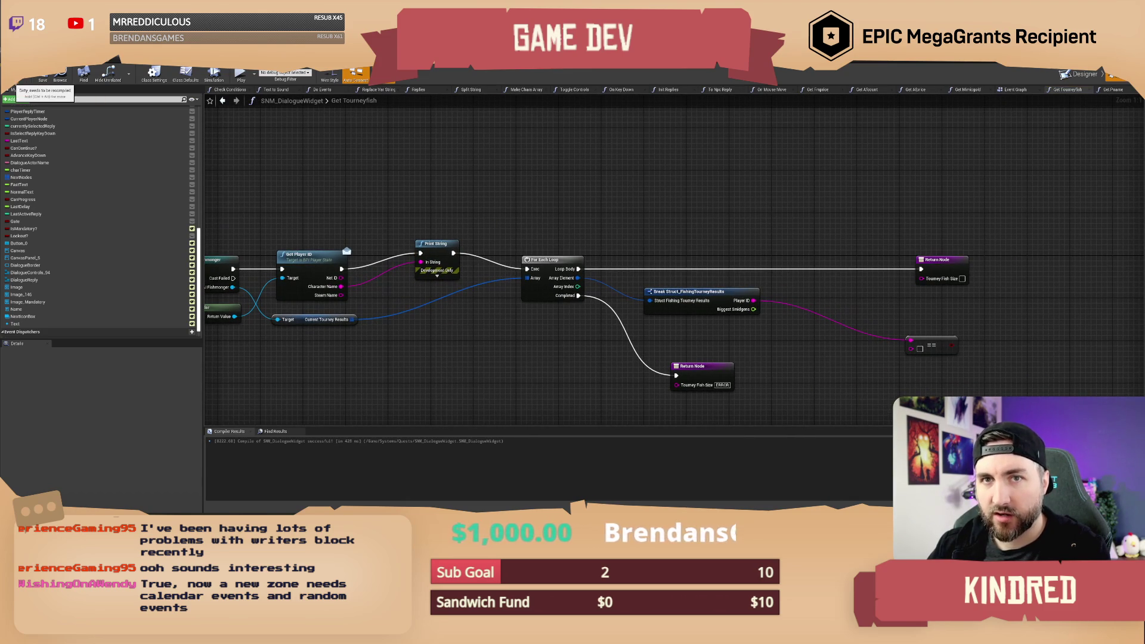
pyautogui.press('F7')
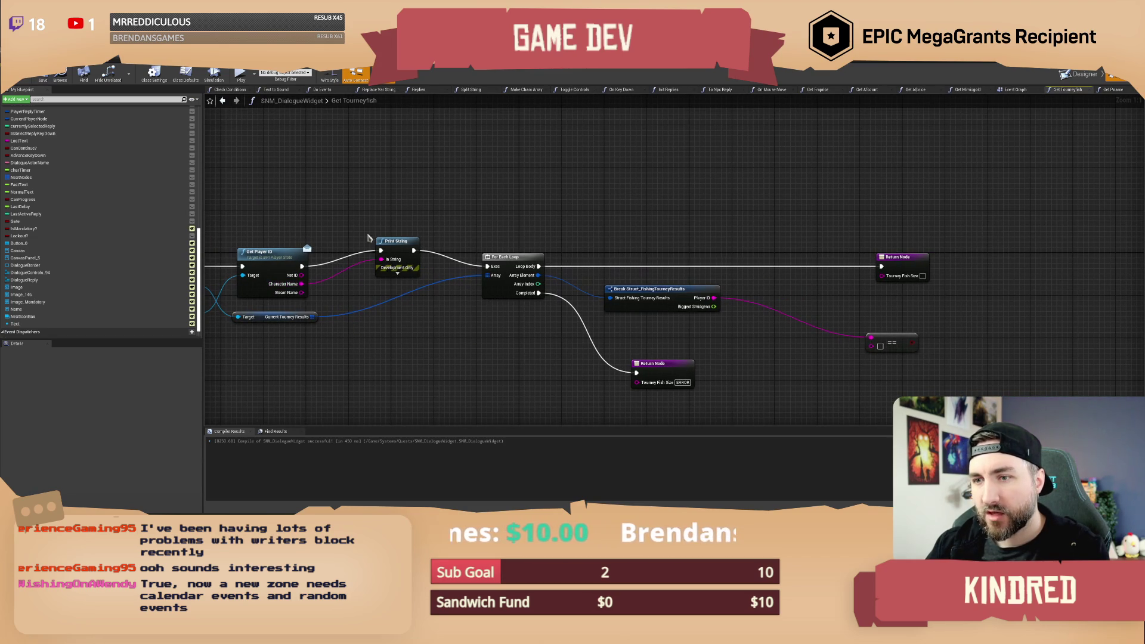
pyautogui.moveTo(386, 241); pyautogui.dragTo(347, 247)
pyautogui.rightClick(304, 292)
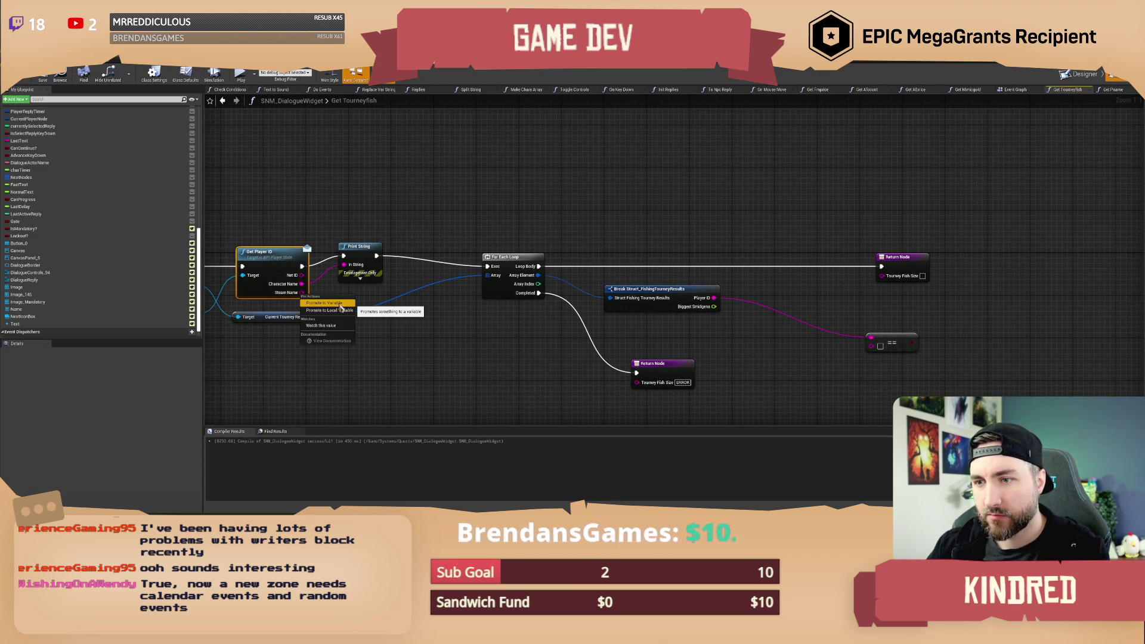
# Store Steam Name in a local variable named CachedSteamName and place its getter beside the == comparison.
pyautogui.click(325, 310)
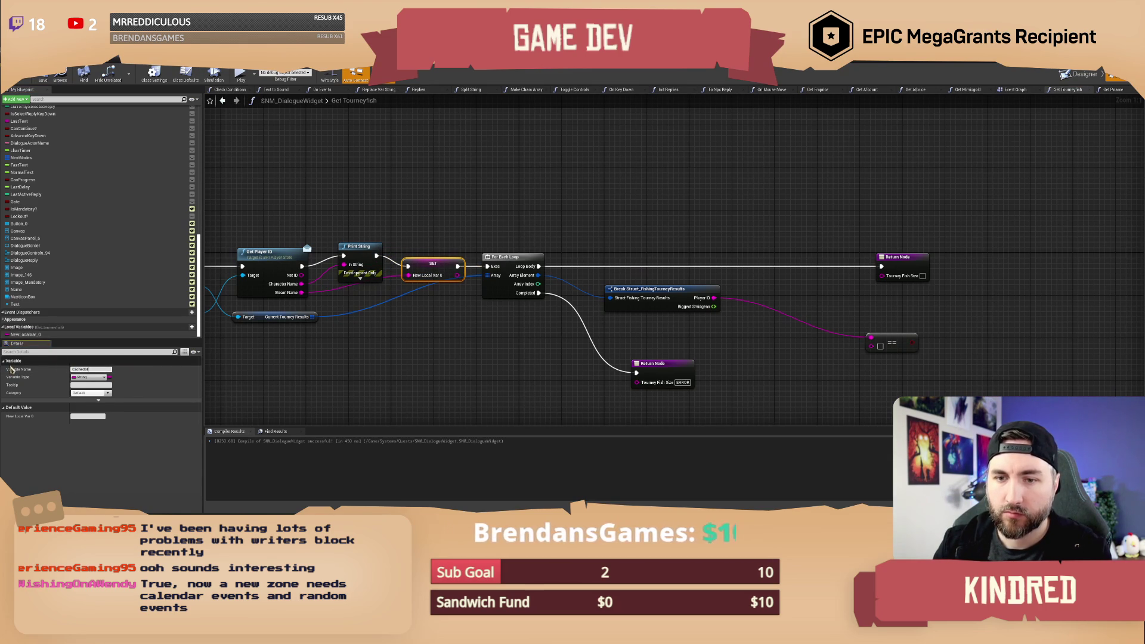
pyautogui.press('Return')
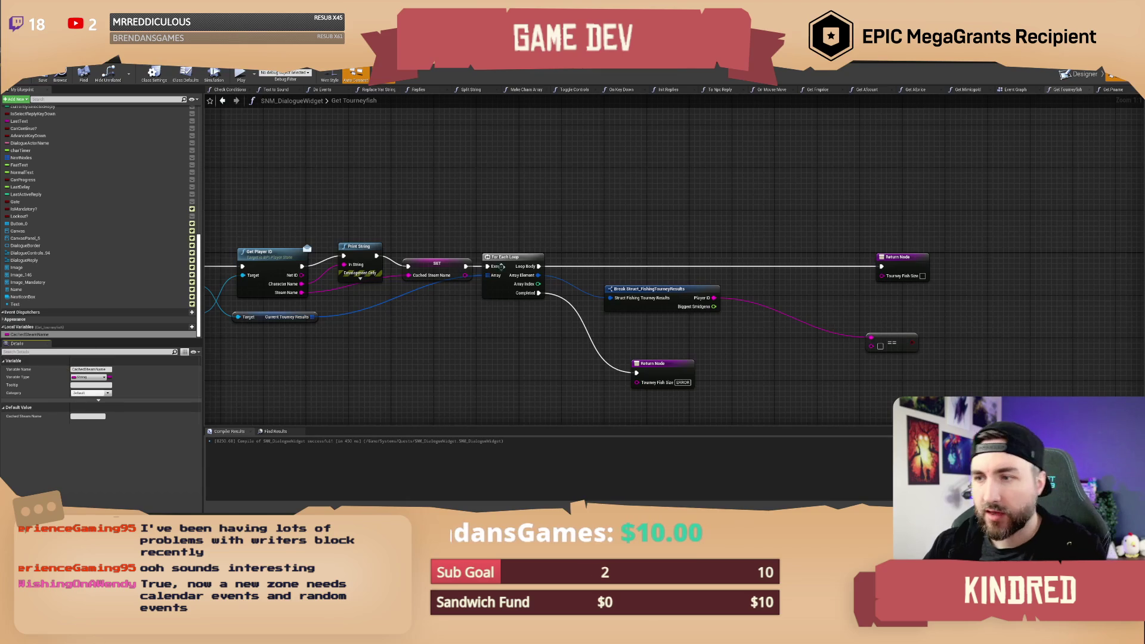
pyautogui.moveTo(44, 337)
pyautogui.mouseDown()
pyautogui.moveTo(620, 338)
pyautogui.moveTo(596, 349)
pyautogui.moveTo(708, 335)
pyautogui.moveTo(651, 313)
pyautogui.mouseUp()
pyautogui.moveTo(594, 348); pyautogui.dragTo(530, 333)
# Rearrange the comparison and Return Node, then add a Branch driven by the == result.
pyautogui.click(665, 354)
pyautogui.moveTo(662, 316); pyautogui.dragTo(641, 310)
pyautogui.moveTo(743, 253)
pyautogui.mouseDown()
pyautogui.moveTo(644, 263)
pyautogui.moveTo(751, 265)
pyautogui.mouseUp()
pyautogui.click(594, 331)
pyautogui.moveTo(551, 320)
pyautogui.mouseDown()
pyautogui.moveTo(599, 232)
pyautogui.moveTo(582, 226)
pyautogui.moveTo(611, 260)
pyautogui.mouseUp()
pyautogui.write('branch')
pyautogui.press('Return')
# Feed Biggest Smidgens into the Return Node's Tourney Fish Size and compile the widget.
pyautogui.moveTo(492, 309)
pyautogui.mouseDown()
pyautogui.moveTo(514, 317)
pyautogui.moveTo(787, 291)
pyautogui.moveTo(769, 278)
pyautogui.mouseUp()
pyautogui.moveTo(632, 282)
pyautogui.mouseDown()
pyautogui.moveTo(681, 317)
pyautogui.moveTo(718, 310)
pyautogui.mouseUp()
pyautogui.click(545, 294)
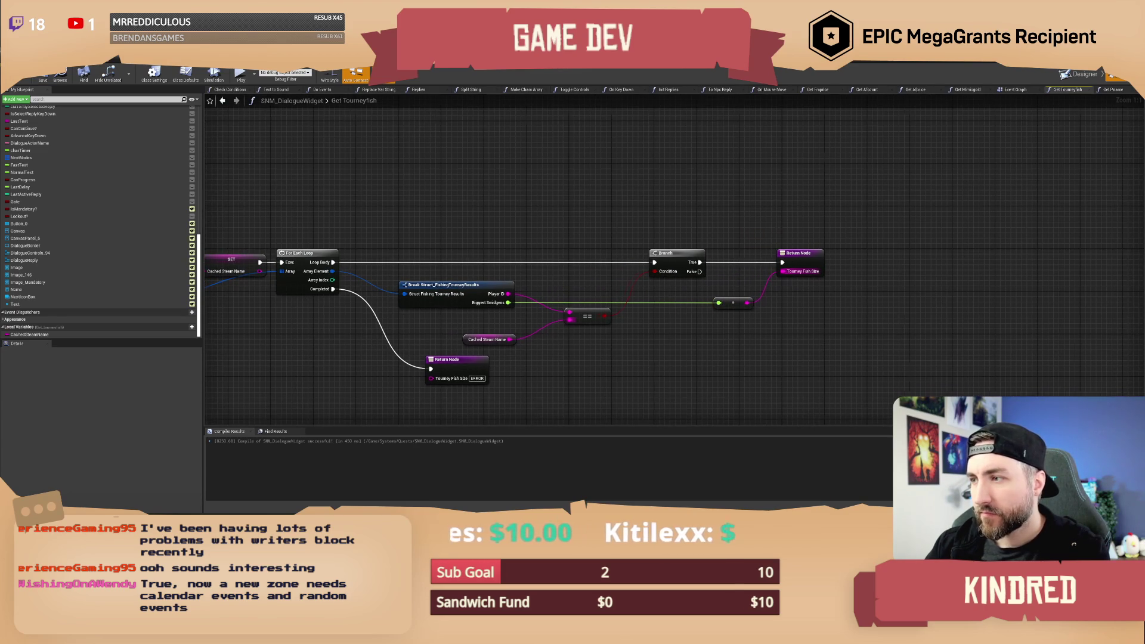
pyautogui.click(42, 74)
# Pan and zoom around the Get Tourneyfish graph to review the new logic, then return to BP_AI_Fishmonger.
pyautogui.moveTo(539, 230)
pyautogui.mouseDown()
pyautogui.moveTo(582, 230)
pyautogui.moveTo(353, 223)
pyautogui.mouseUp()
pyautogui.scroll(-1, 503, 233)
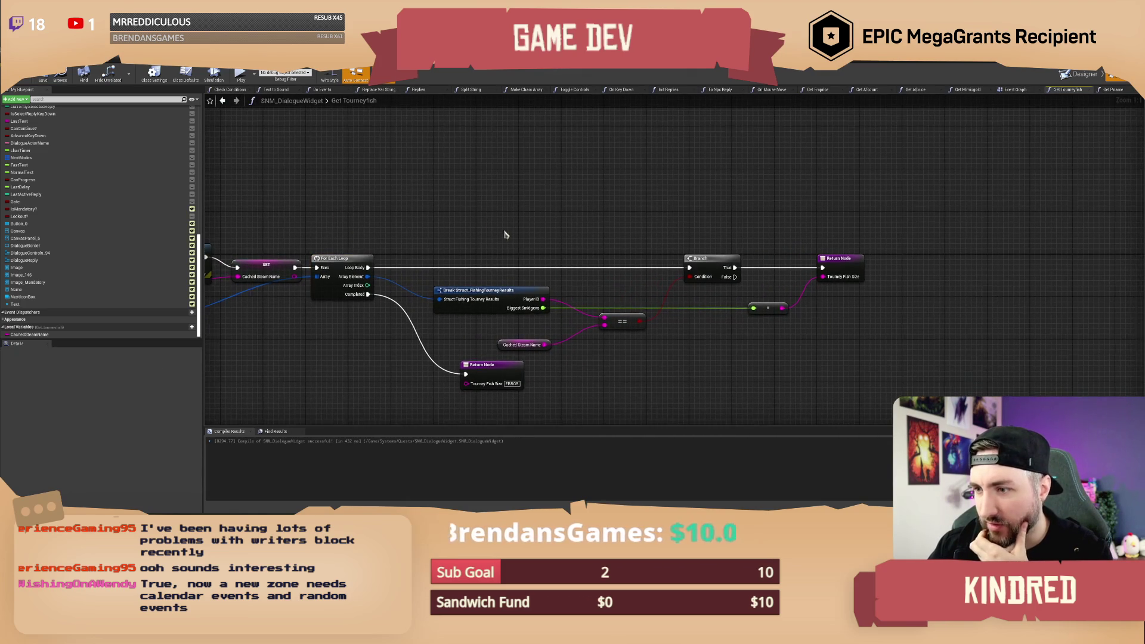
pyautogui.click(569, 376)
pyautogui.scroll(1, 569, 376)
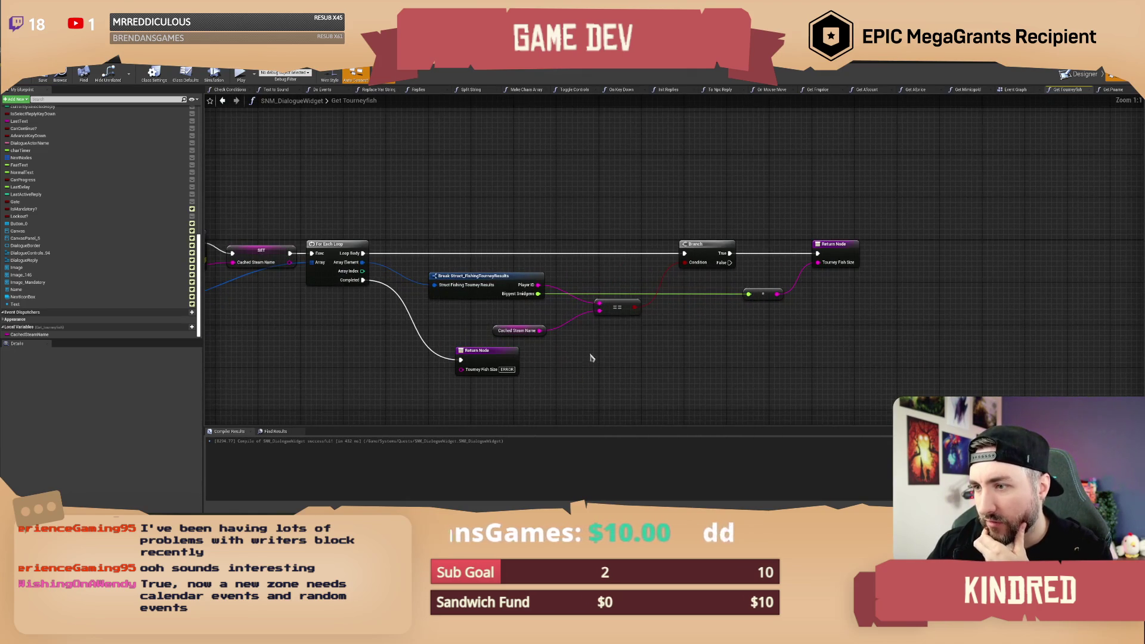
pyautogui.click(530, 337)
pyautogui.moveTo(530, 338); pyautogui.dragTo(648, 314)
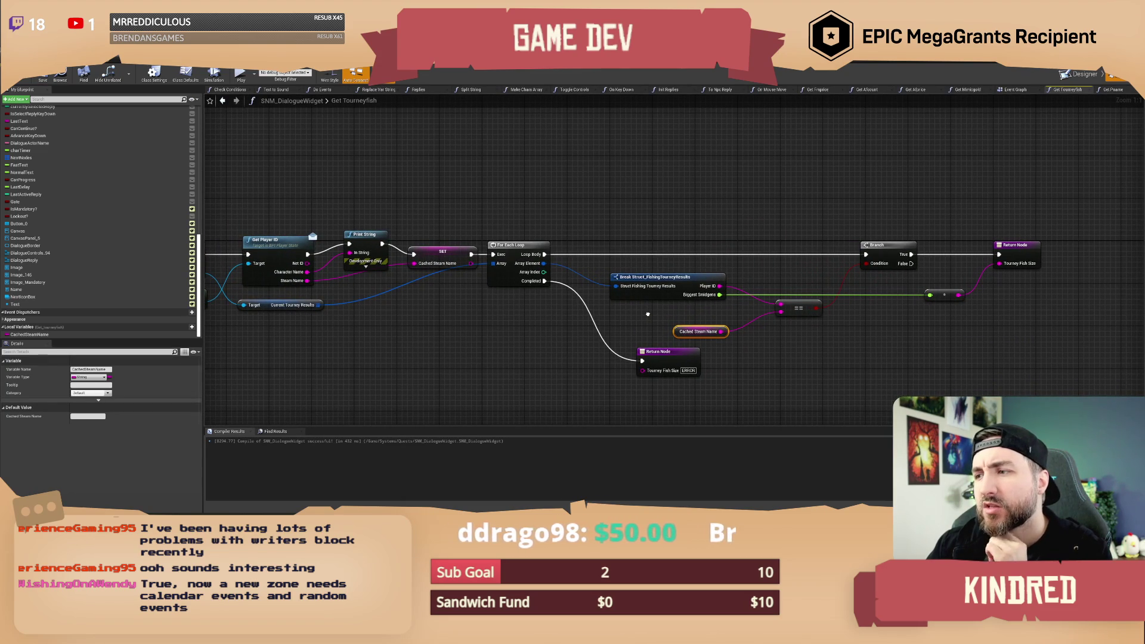
pyautogui.moveTo(647, 314); pyautogui.dragTo(532, 329)
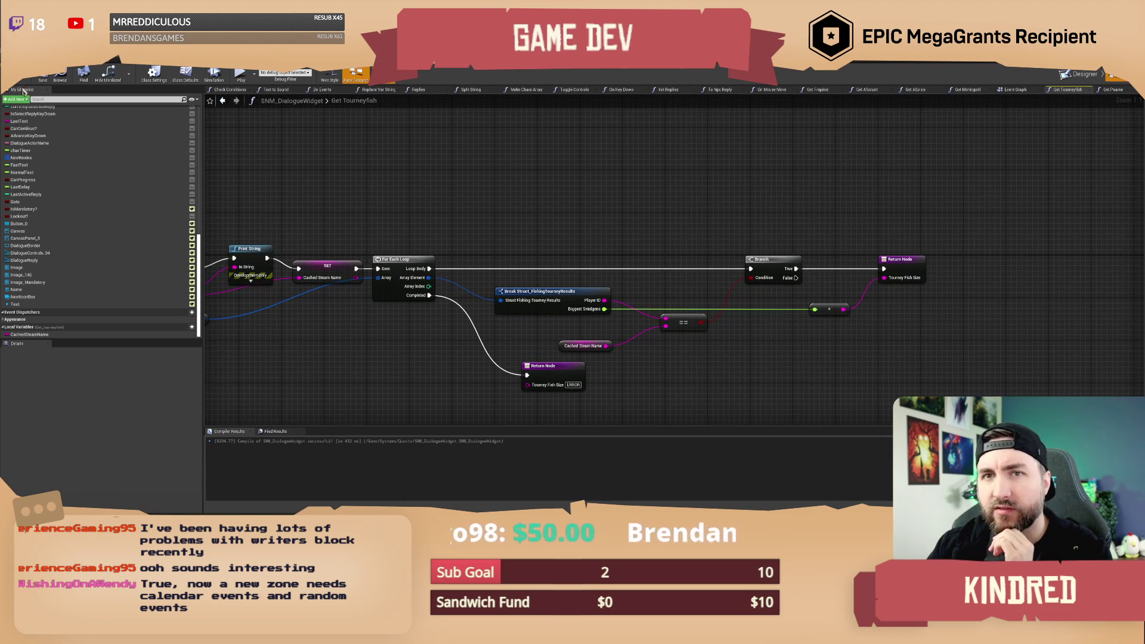
pyautogui.scroll(-1, 626, 232)
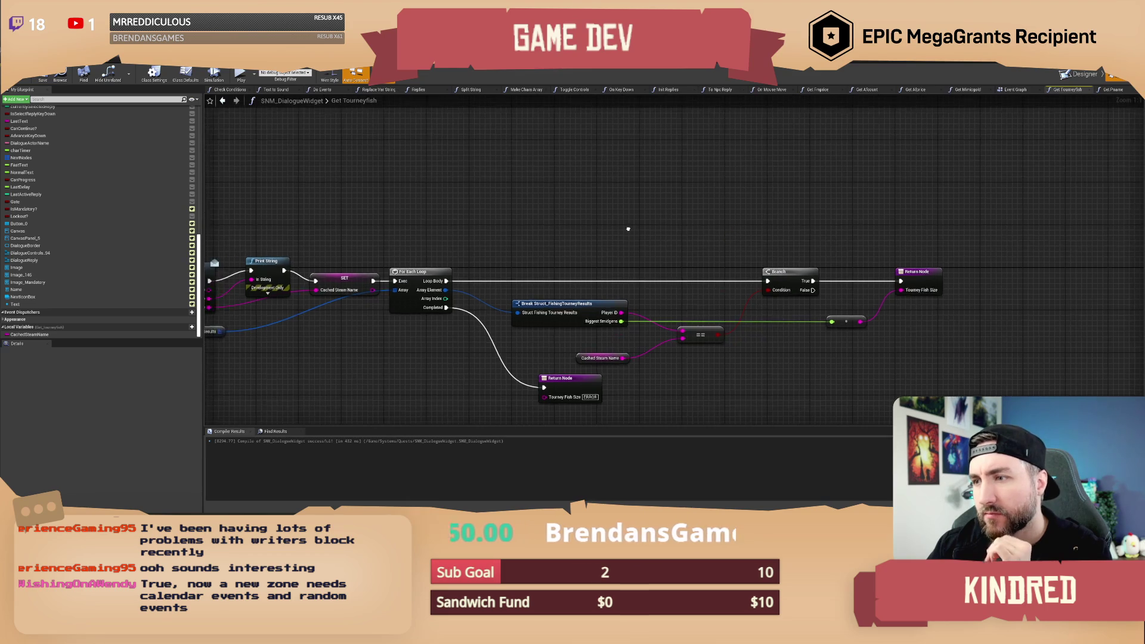
pyautogui.scroll(1, 387, 179)
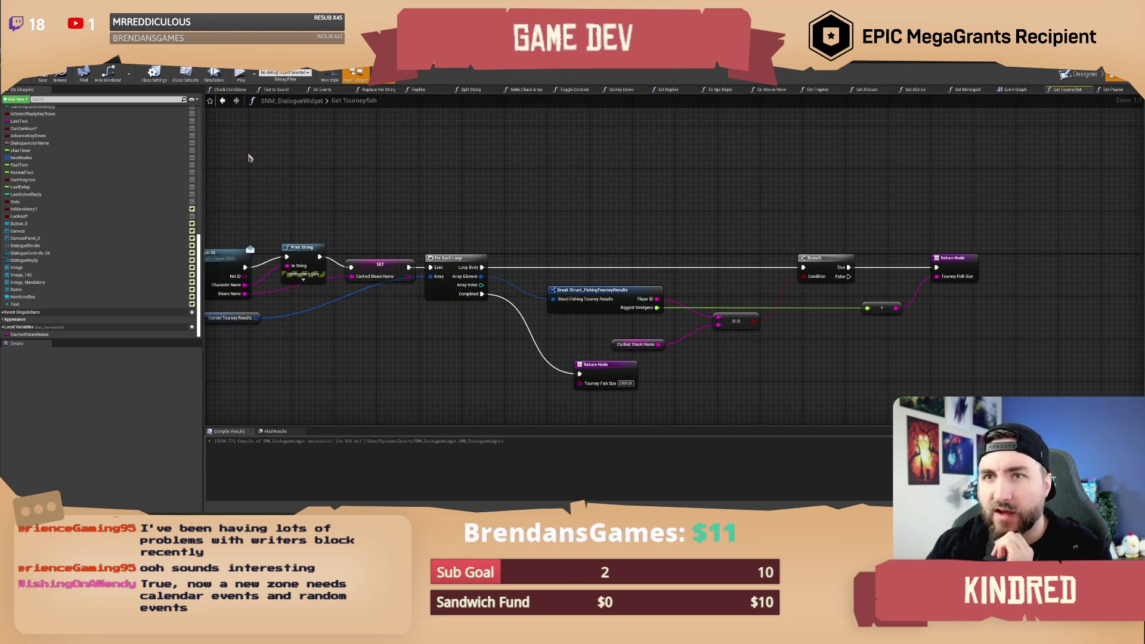
pyautogui.hotkey('alt', 'Tab')
# Move ProcessTourneyFish lower and place a Current Tourney Results getter near it.
pyautogui.moveTo(304, 283); pyautogui.dragTo(303, 324)
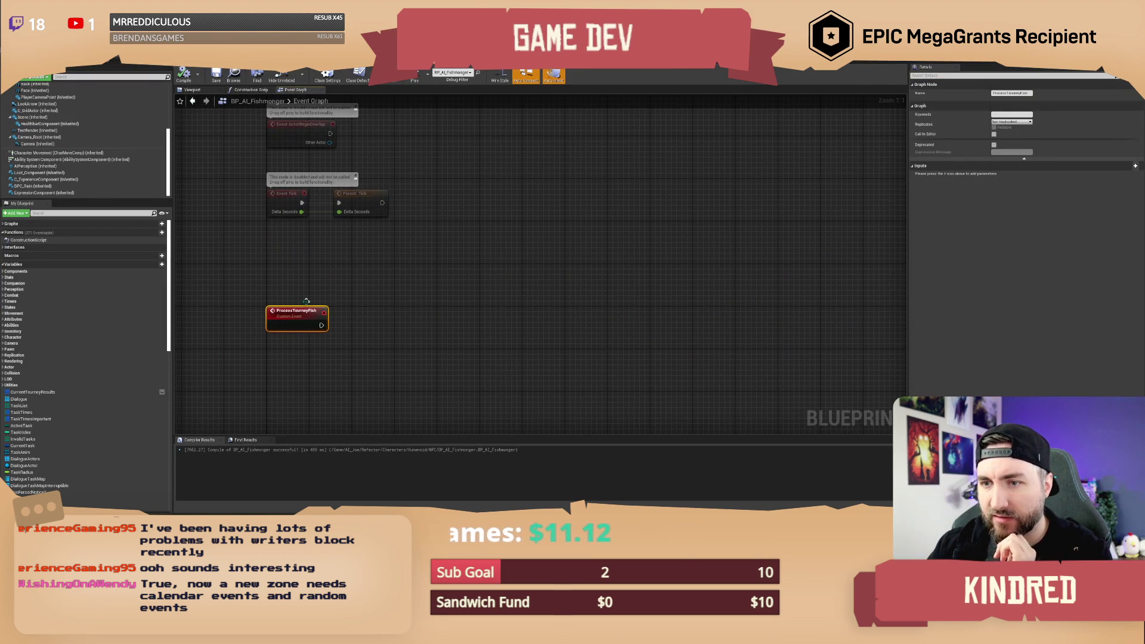
pyautogui.moveTo(33, 392); pyautogui.dragTo(391, 380)
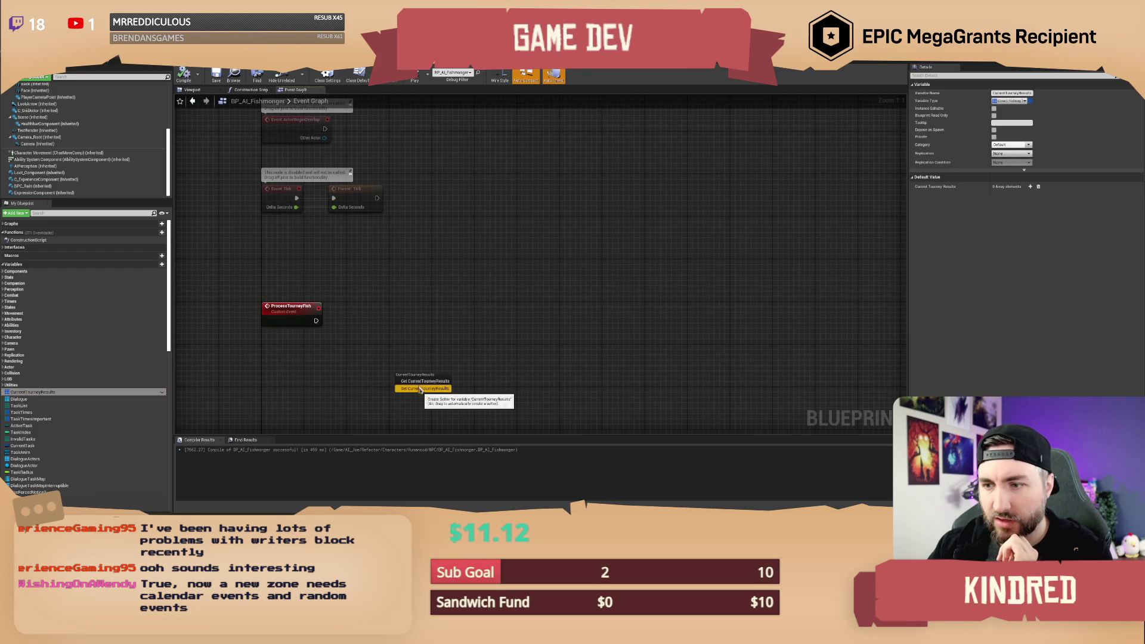
pyautogui.click(427, 389)
pyautogui.click(534, 375)
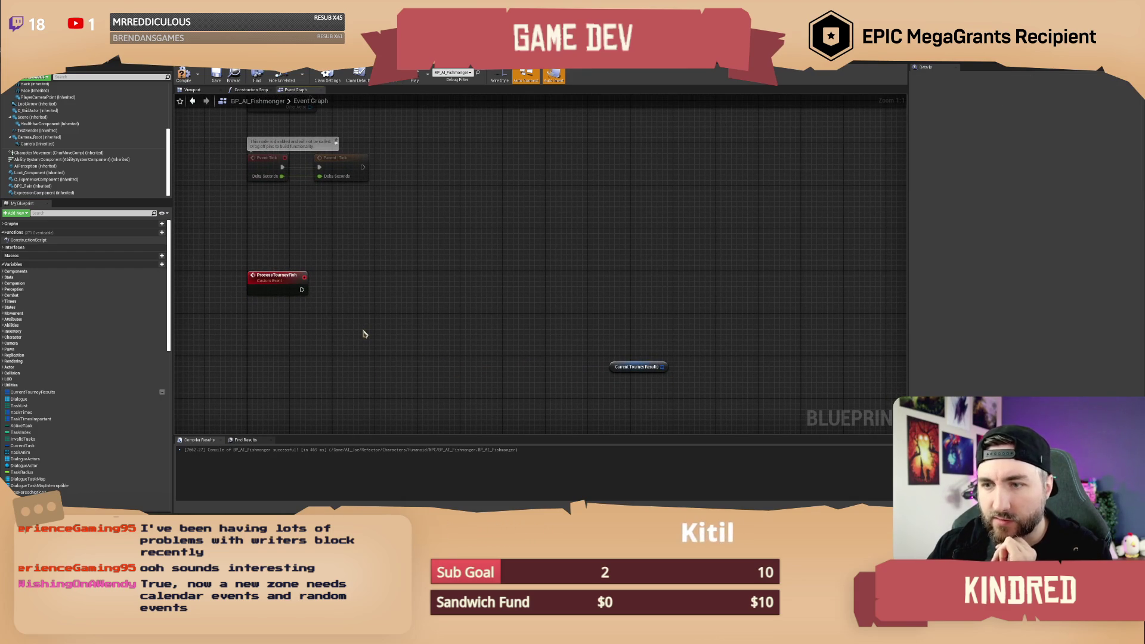
# Compile and save the BP_AI_Fishmonger blueprint.
pyautogui.click(183, 75)
pyautogui.click(216, 74)
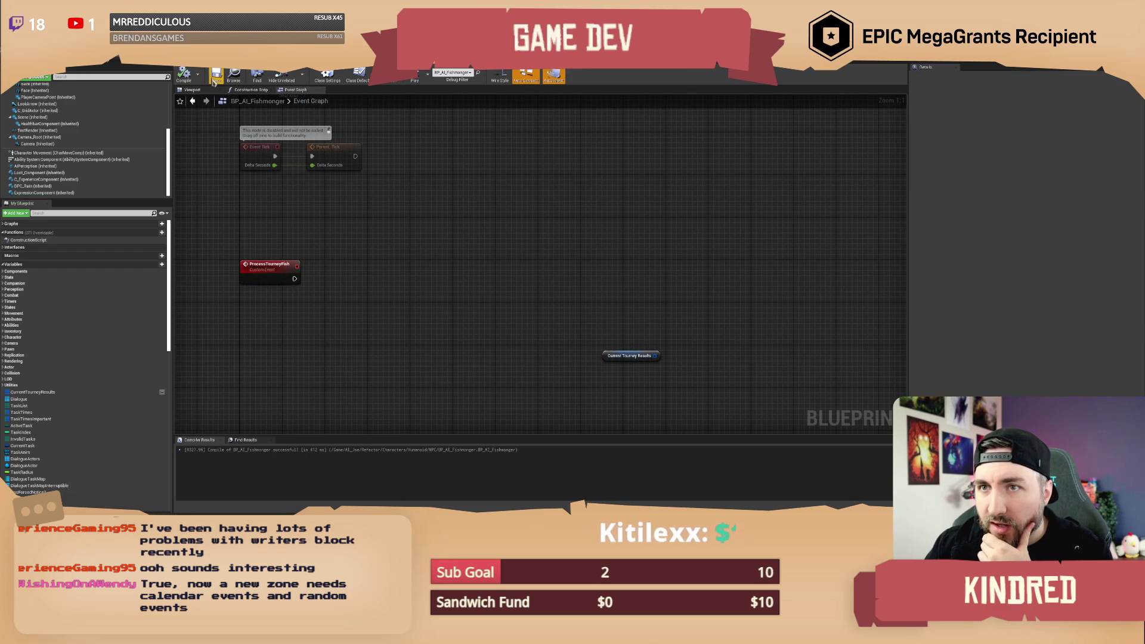
pyautogui.rightClick(389, 273)
pyautogui.click(334, 271)
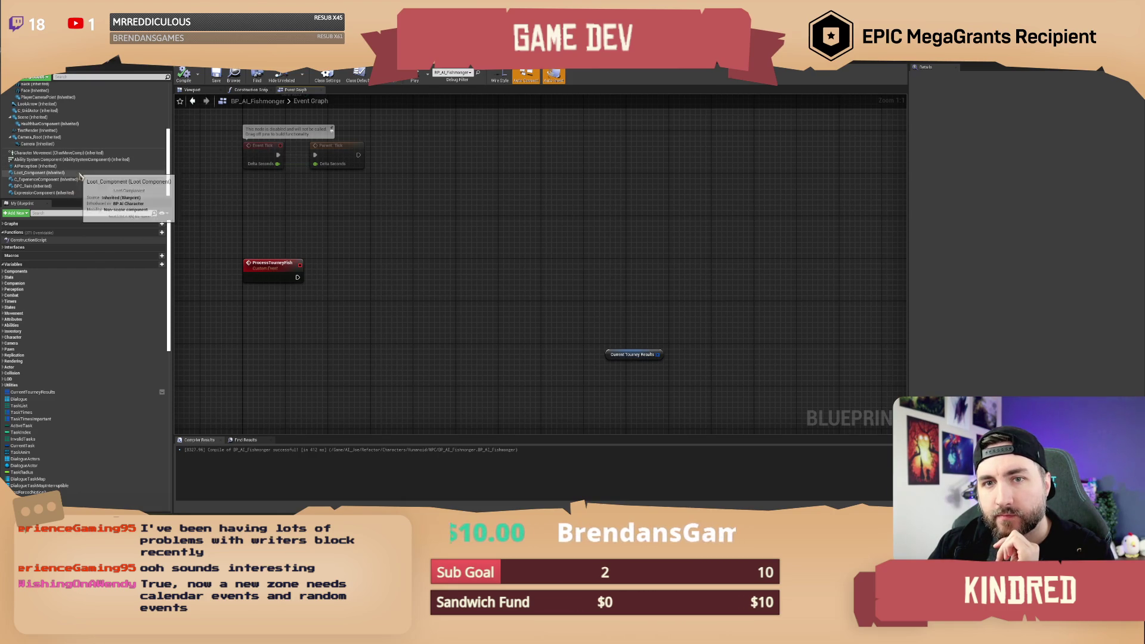
pyautogui.scroll(2, 88, 157)
# Add a RamaSave component to BP_AI_Fishmonger.
pyautogui.click(35, 76)
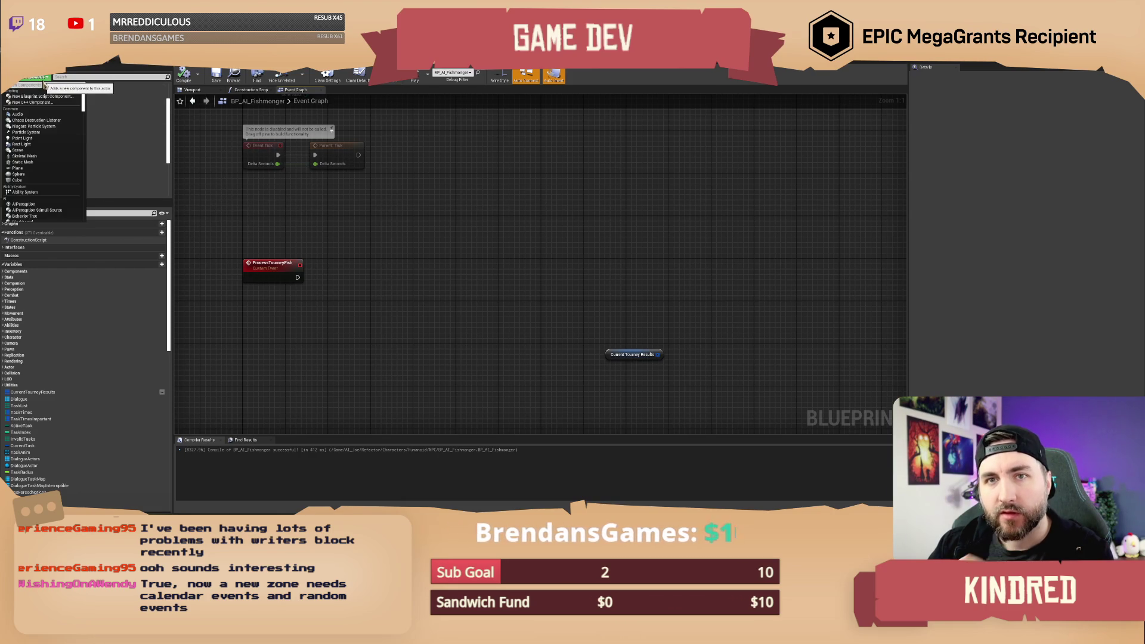
pyautogui.write('rama')
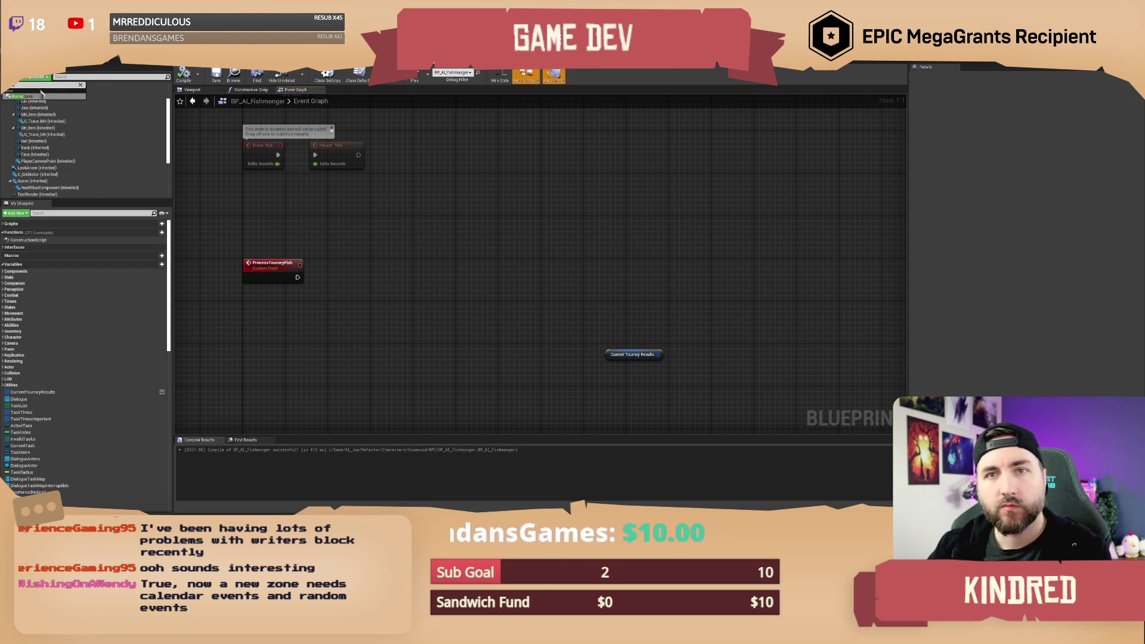
pyautogui.click(41, 99)
pyautogui.press('Return')
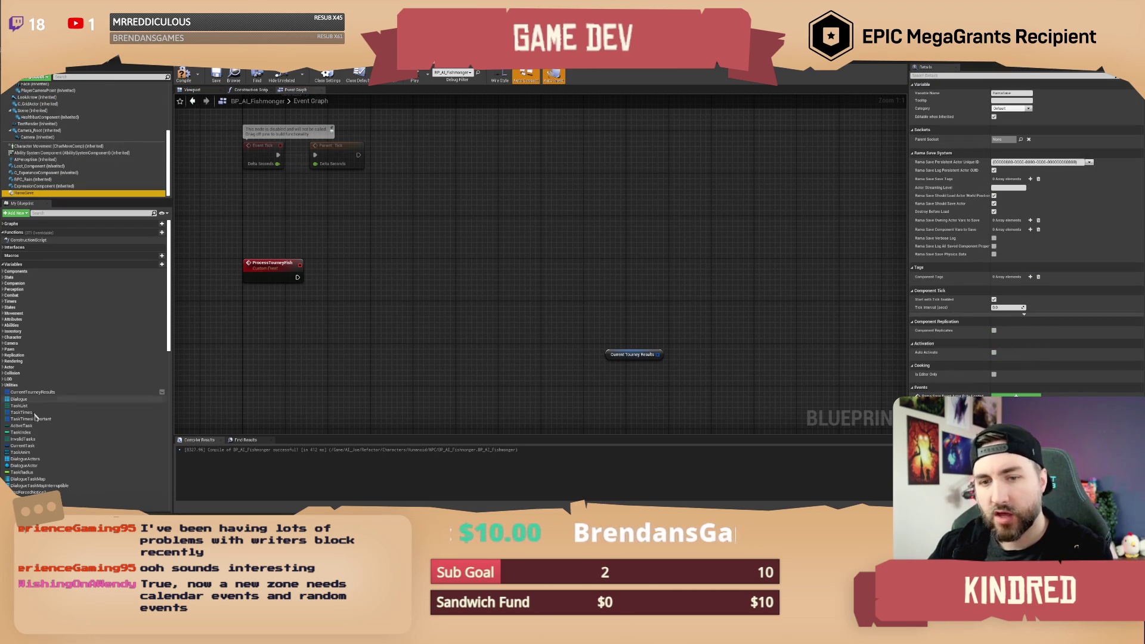
# Add CurrentTourneyResults to RamaSave's Owning Actor Vars to Save, then close the blueprint editor.
pyautogui.click(30, 392)
pyautogui.press('F2')
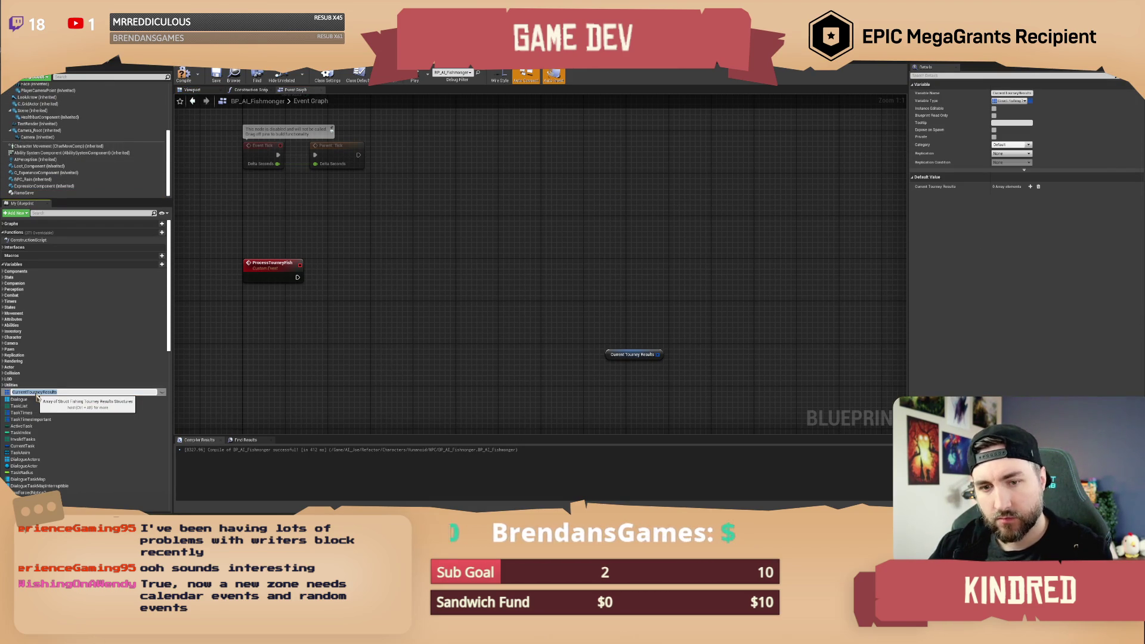
pyautogui.click(23, 192)
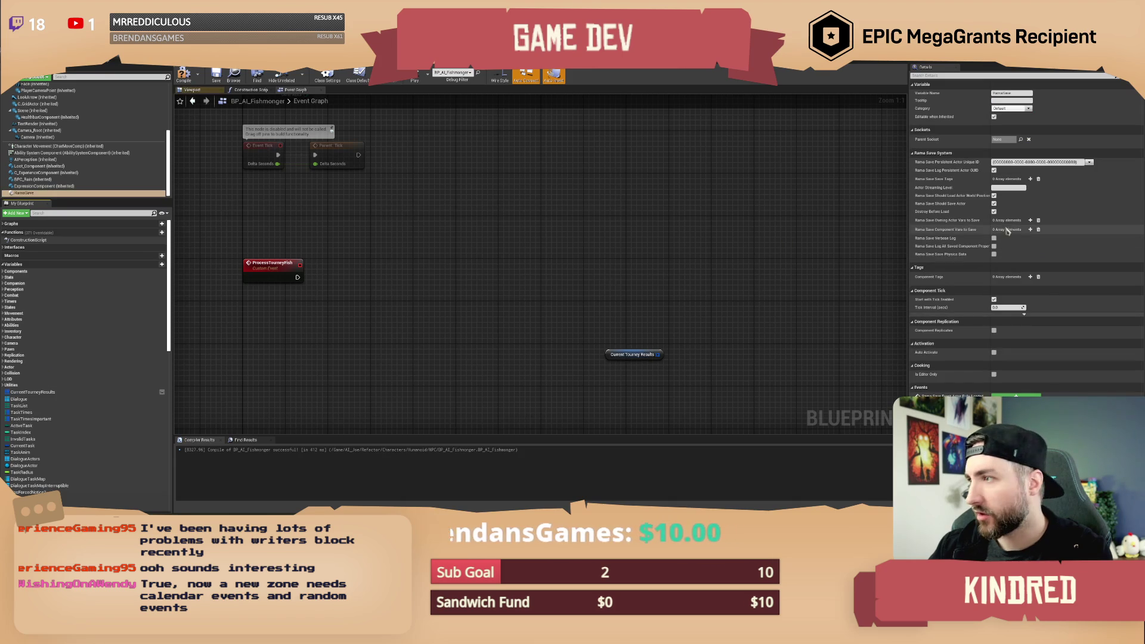
pyautogui.click(1030, 220)
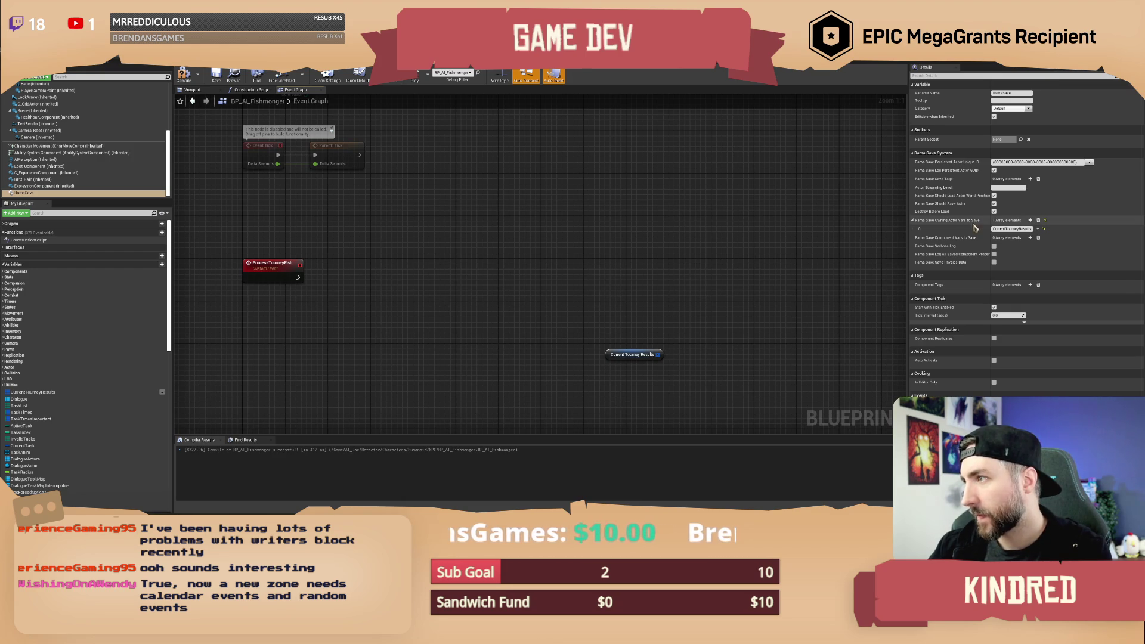
pyautogui.click(149, 71)
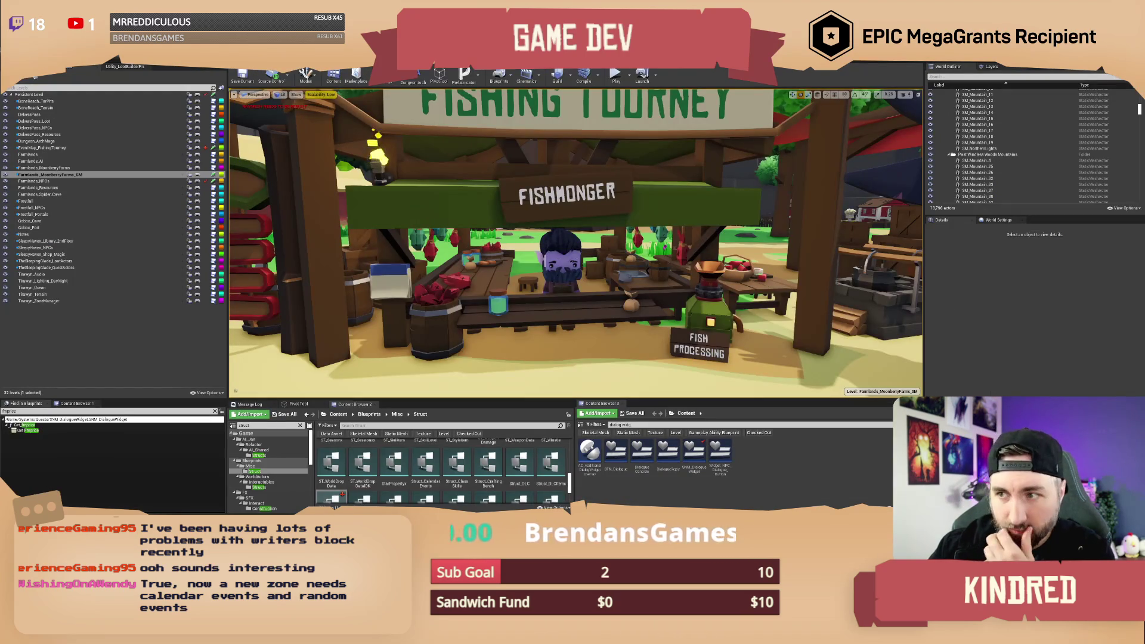
# Generate a Persistent Actor Unique ID on the placed Fishmonger's RamaSave component.
pyautogui.click(561, 256)
pyautogui.scroll(-2, 974, 272)
pyautogui.click(960, 255)
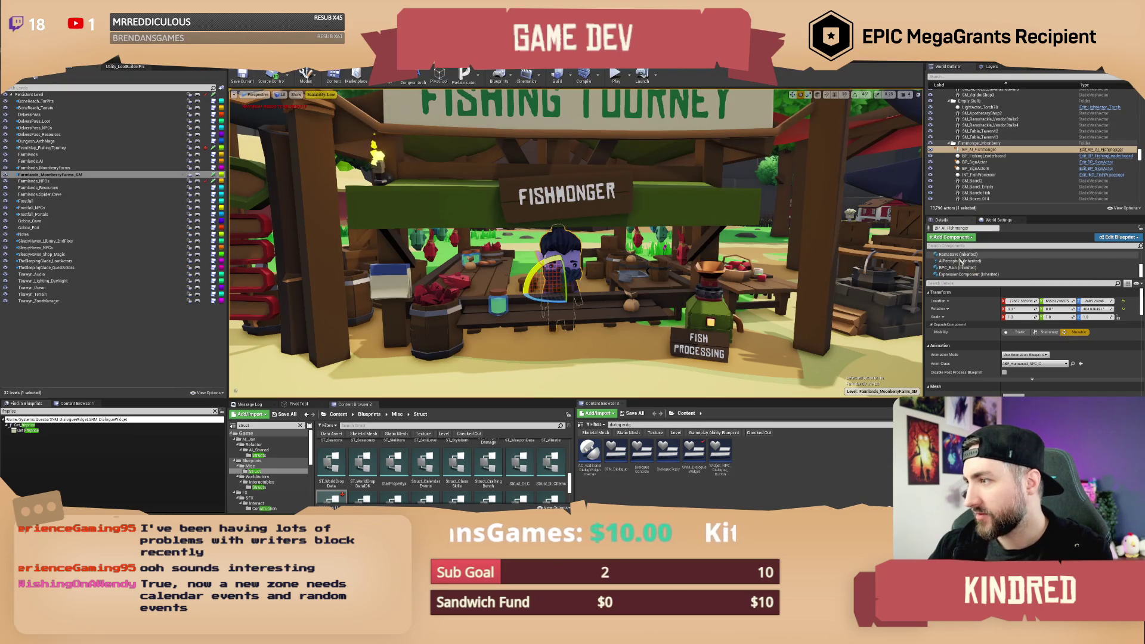
pyautogui.click(1099, 301)
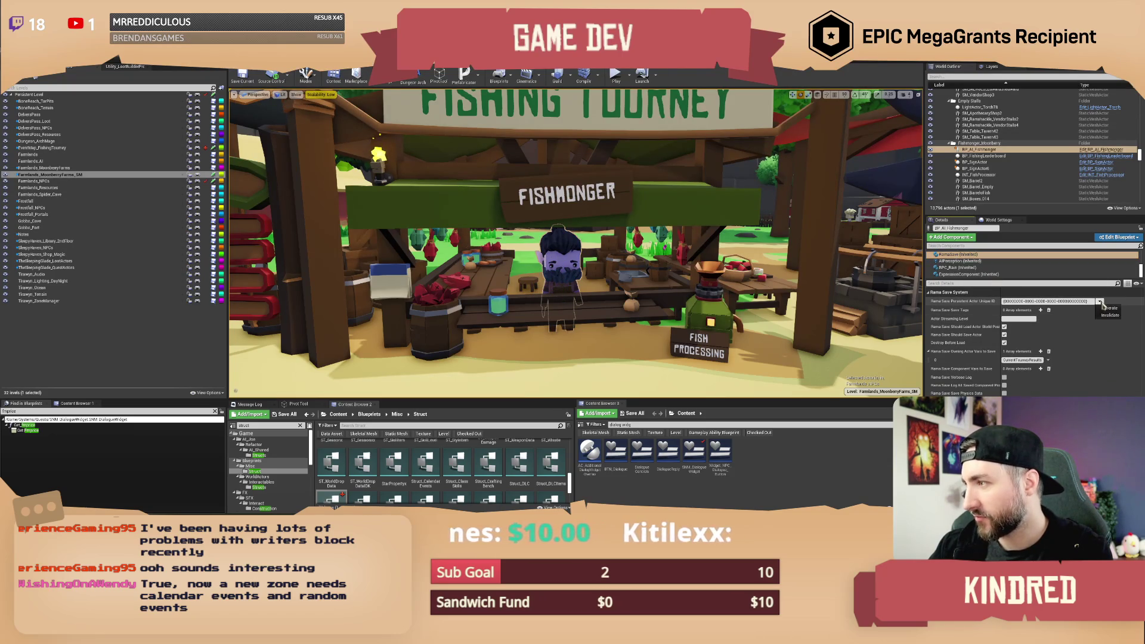
pyautogui.click(1109, 313)
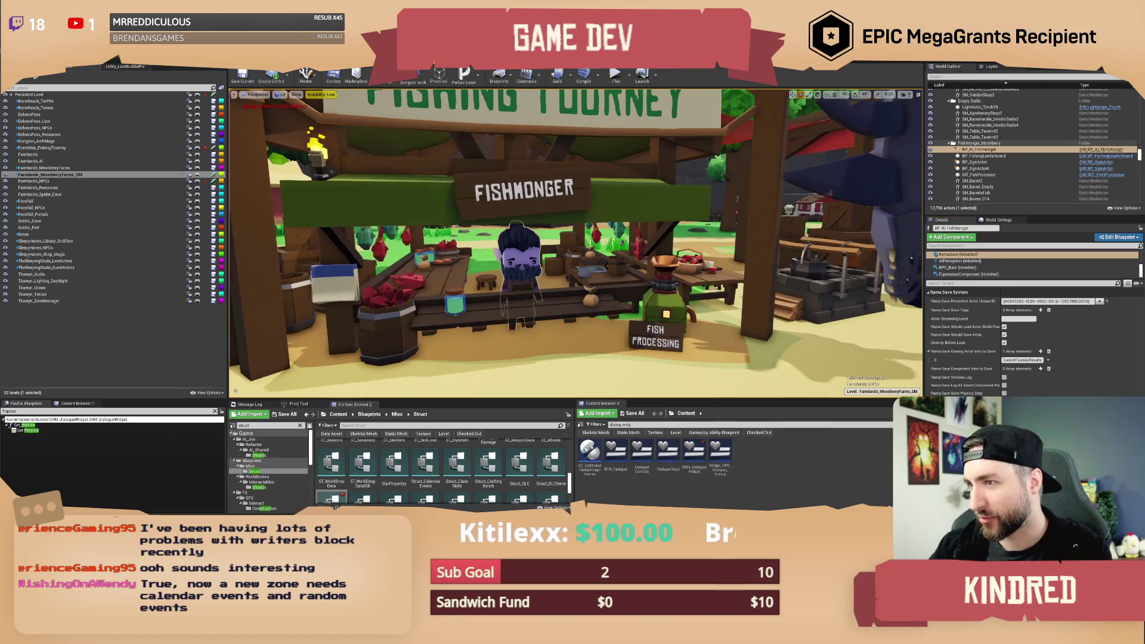
# Open the Abstract_INT_Processor blueprint from the Content Browser.
pyautogui.press('Escape')
pyautogui.press('w')
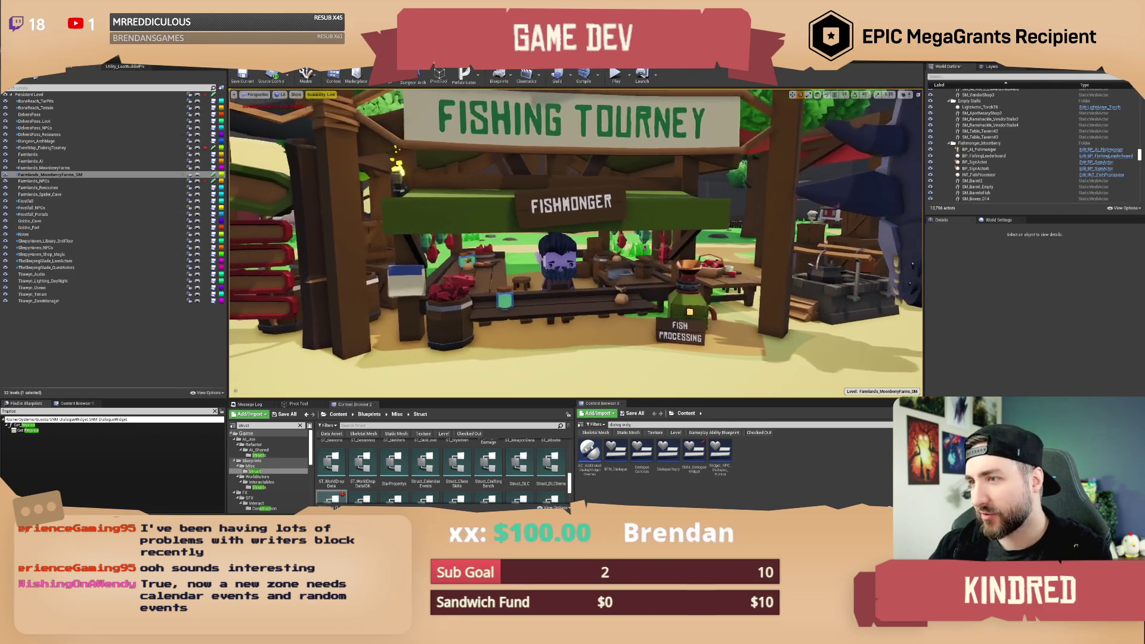
pyautogui.press('s')
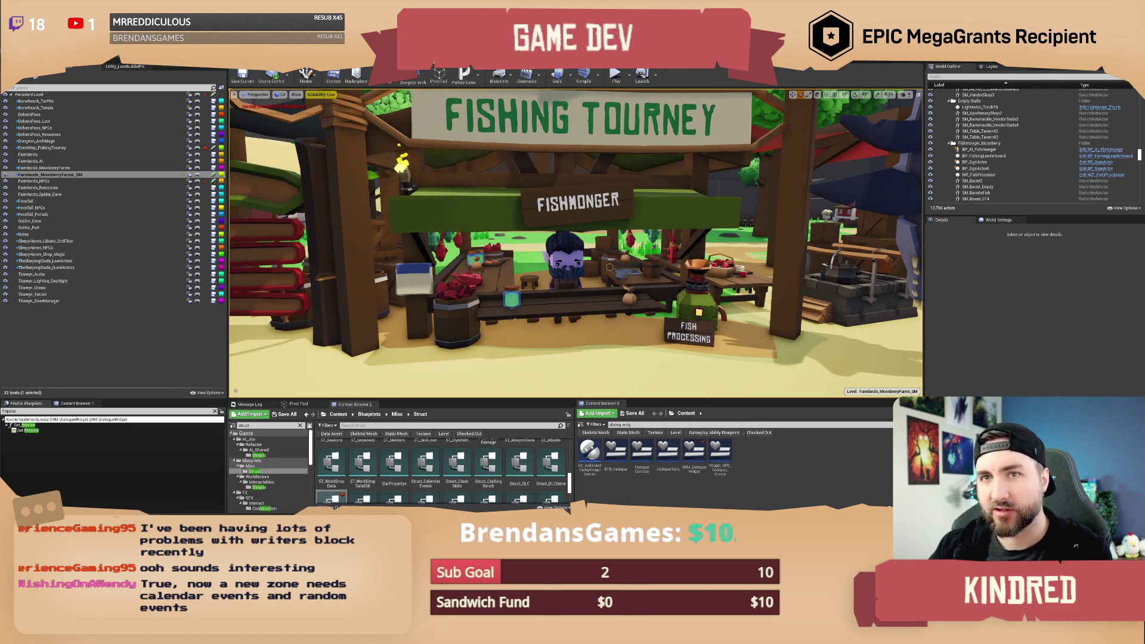
pyautogui.click(620, 425)
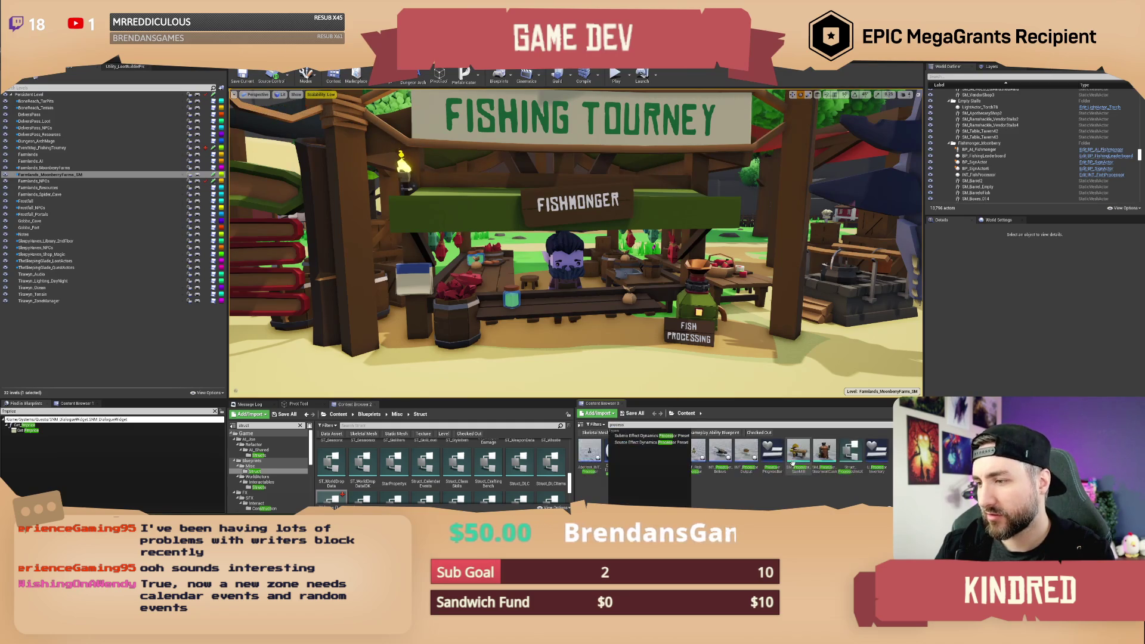
pyautogui.doubleClick(585, 461)
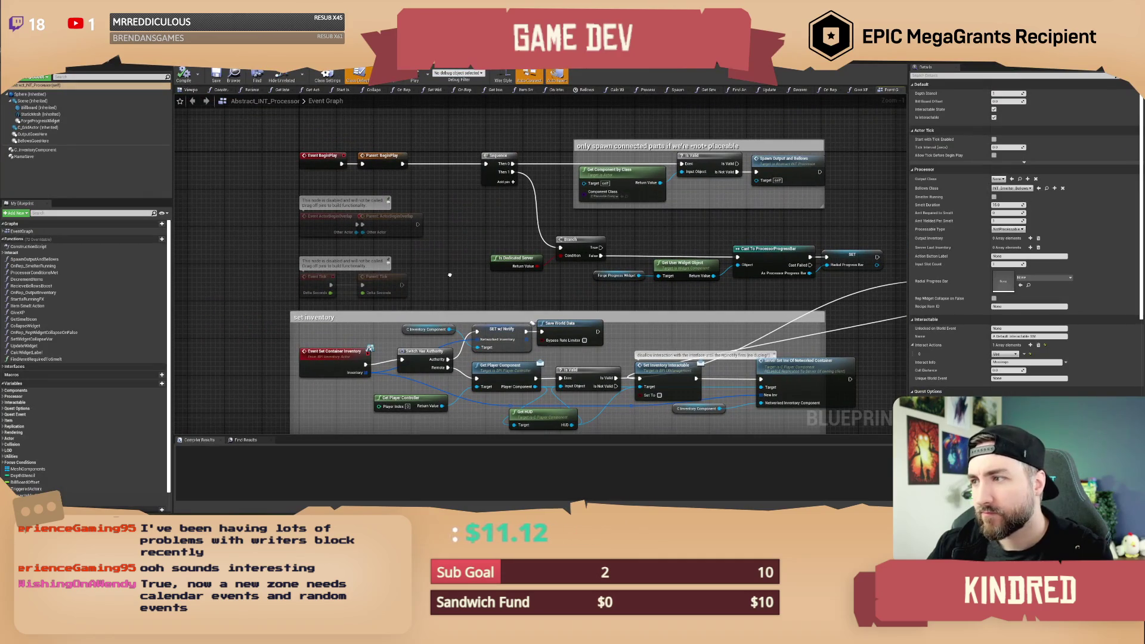
# Pan the Abstract_INT_Processor graph to the server-only comment block, then return to the level editor.
pyautogui.moveTo(450, 275); pyautogui.dragTo(432, 293)
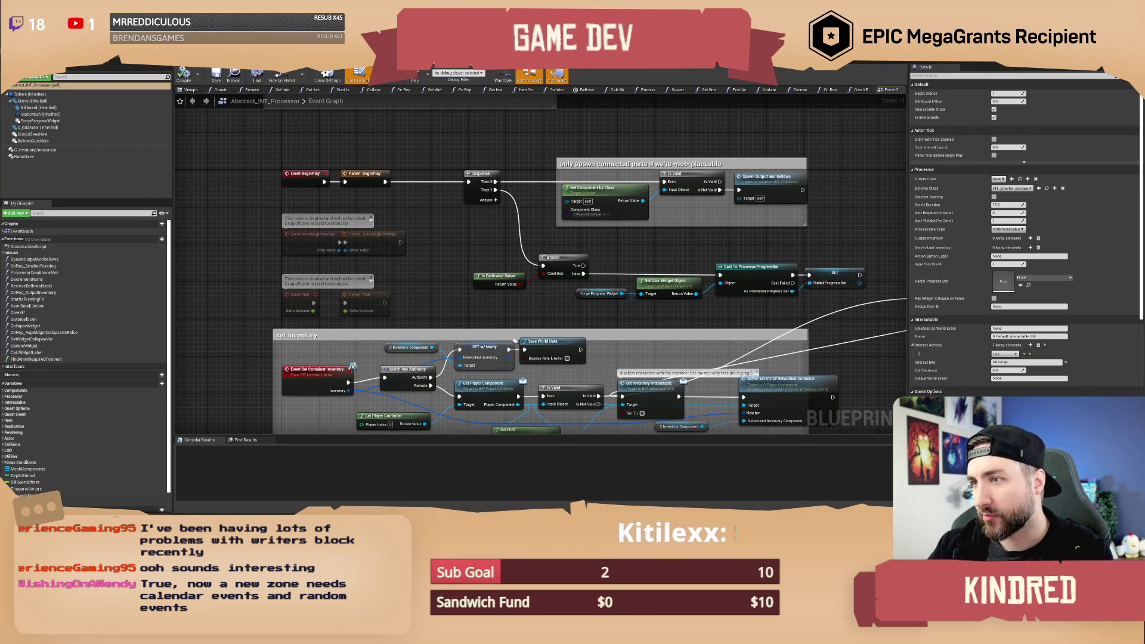
pyautogui.moveTo(467, 127)
pyautogui.mouseDown()
pyautogui.moveTo(472, 208)
pyautogui.moveTo(509, 99)
pyautogui.mouseUp()
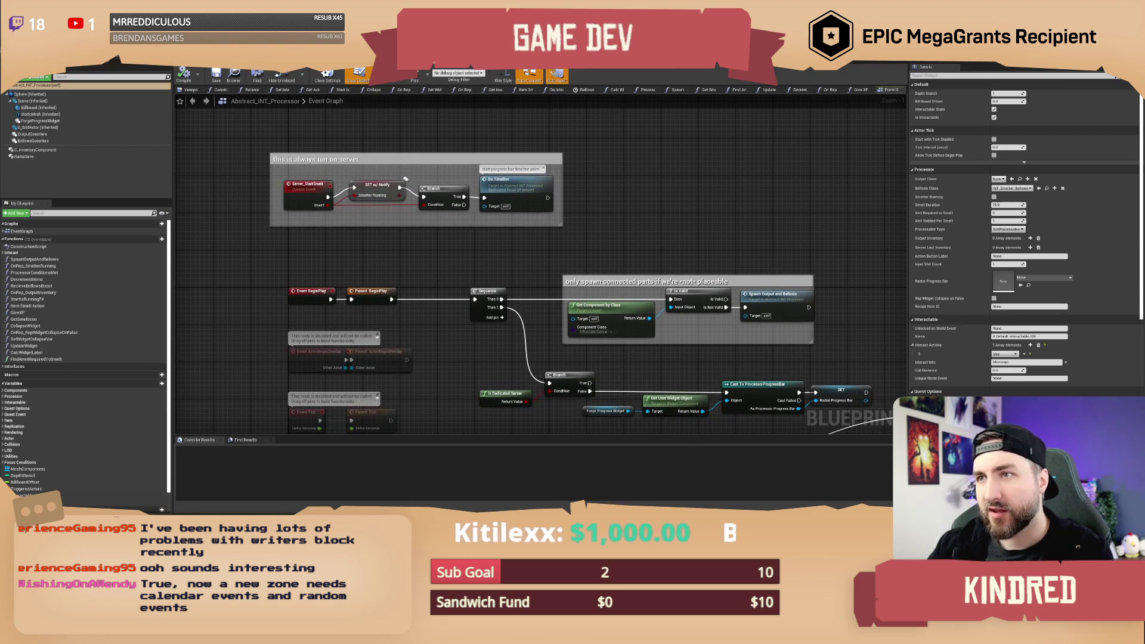
pyautogui.hotkey('ctrl', 'Tab')
pyautogui.hotkey('ctrl', 'Tab')
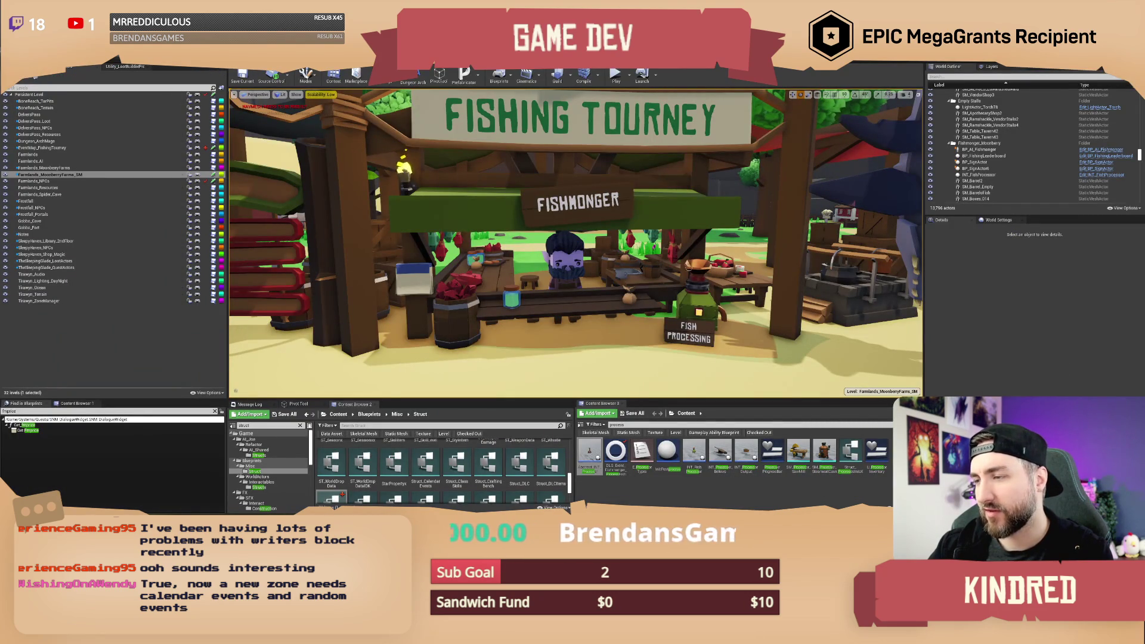
# Select and inspect the placed Fishmonger, then bring SNM_DialogueWidget's Get Tourneyfish graph to the front.
pyautogui.click(560, 263)
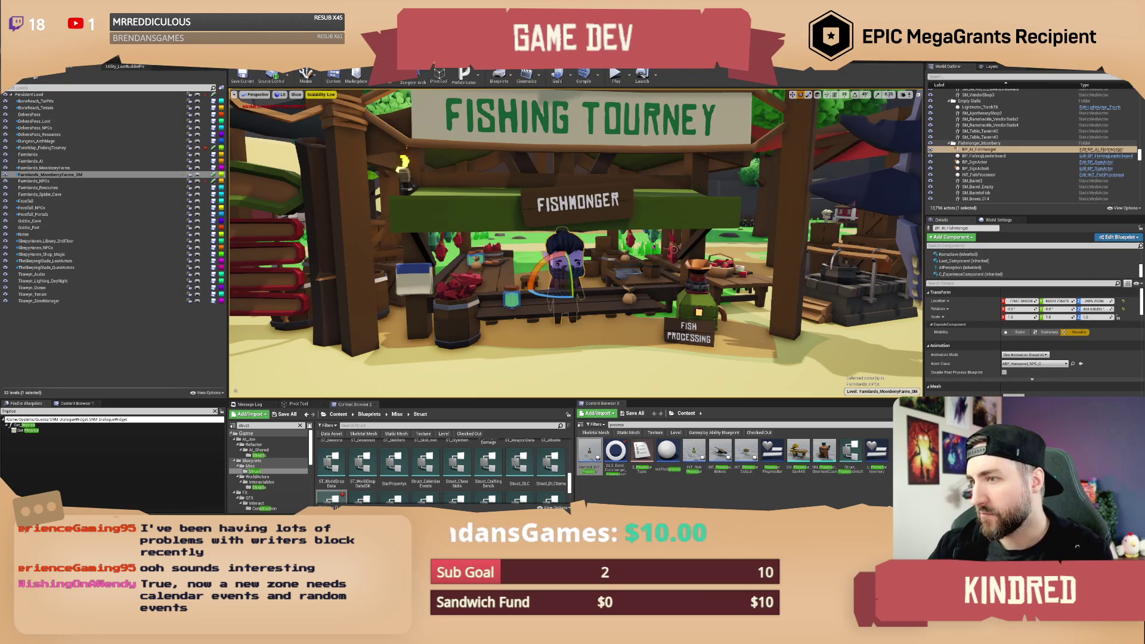
pyautogui.scroll(-5, 576, 239)
pyautogui.press('Escape')
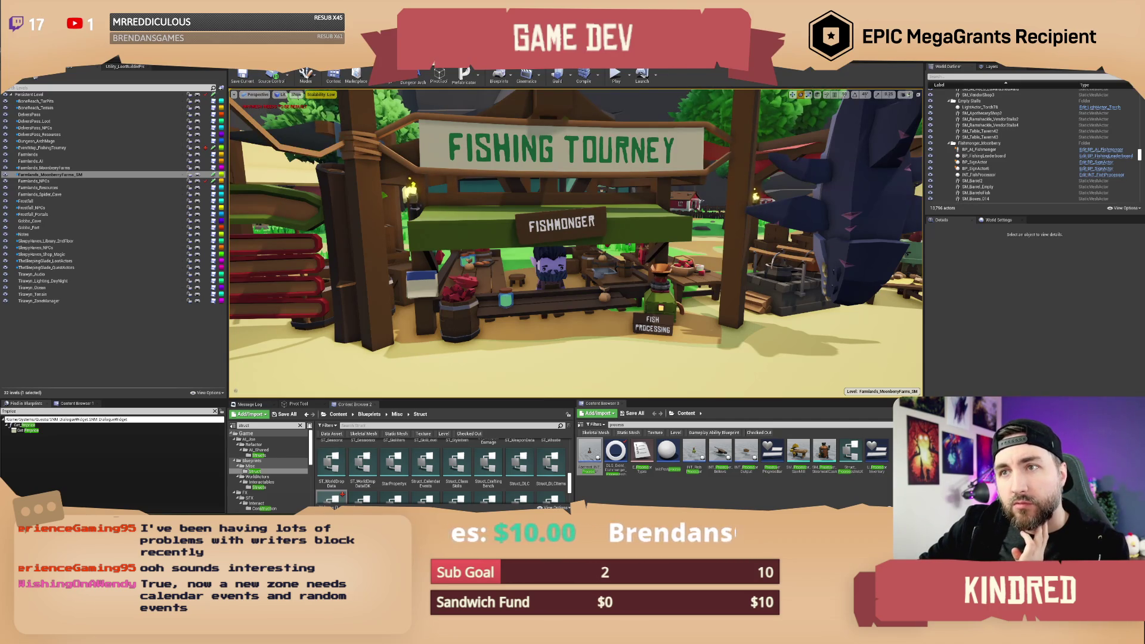
pyautogui.hotkey('alt', 'Tab')
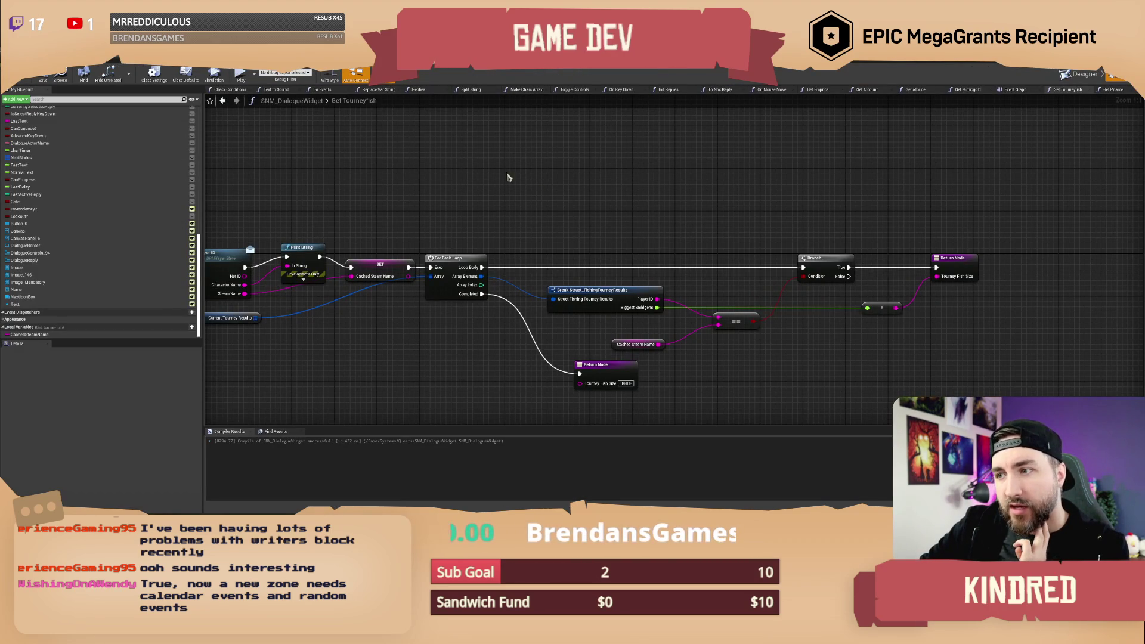
# Pan the Get Tourneyfish graph, then pan BP_AI_Fishmonger's Event Graph around ProcessTourneyFish.
pyautogui.moveTo(490, 183); pyautogui.dragTo(537, 180)
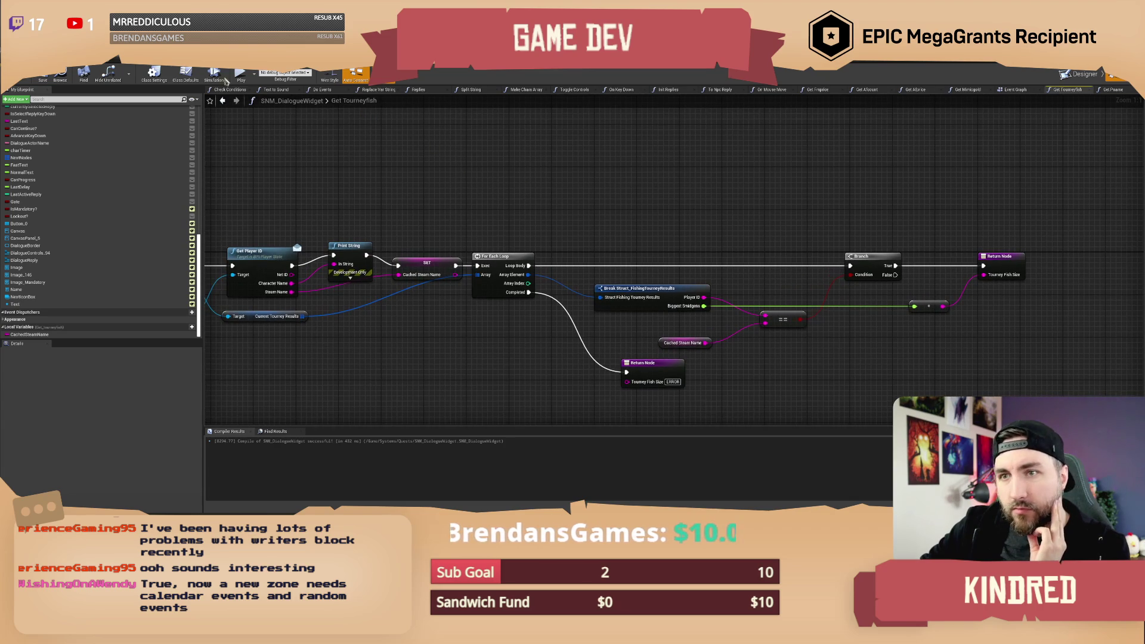
pyautogui.hotkey('alt', 'Tab')
pyautogui.moveTo(343, 274); pyautogui.dragTo(339, 287)
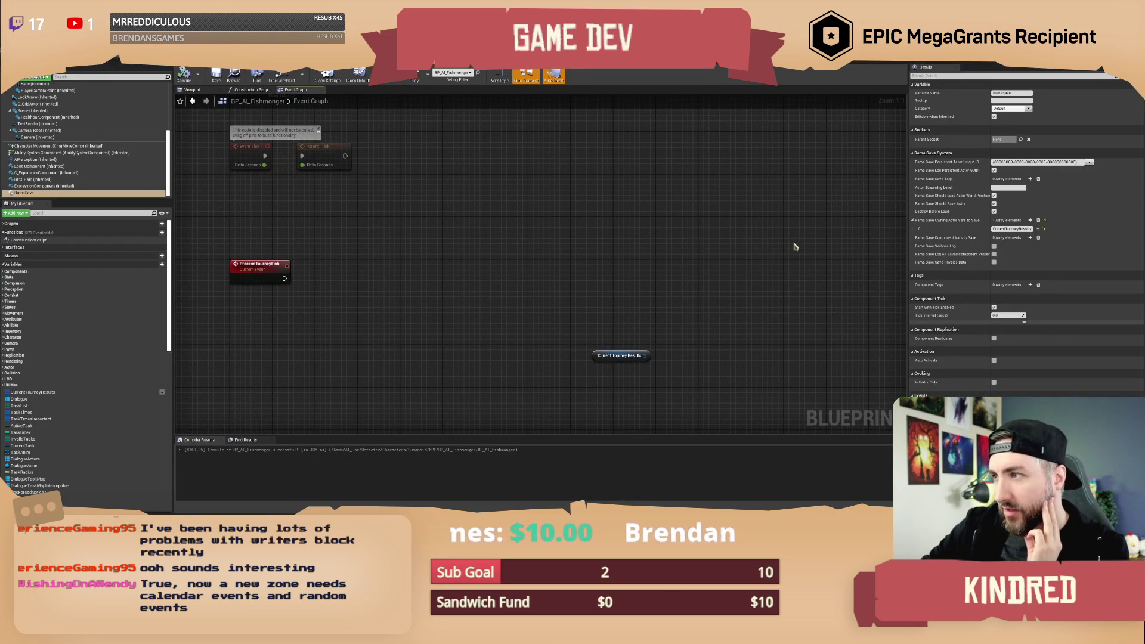
pyautogui.moveTo(481, 226); pyautogui.dragTo(490, 231)
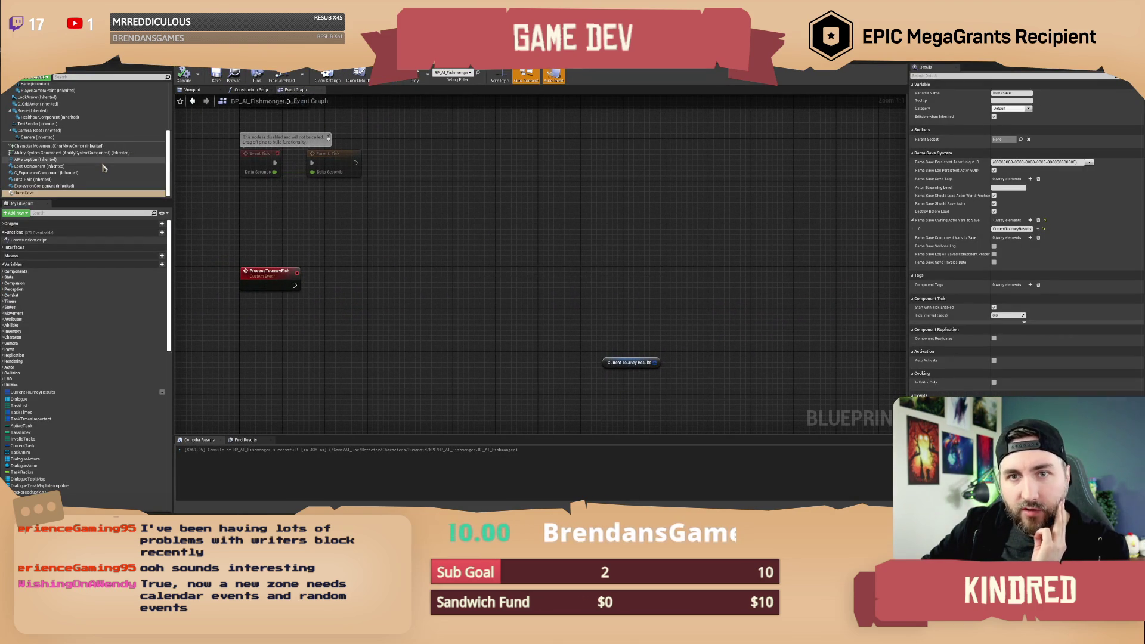
pyautogui.moveTo(362, 257); pyautogui.dragTo(362, 291)
pyautogui.rightClick(60, 193)
pyautogui.moveTo(107, 205)
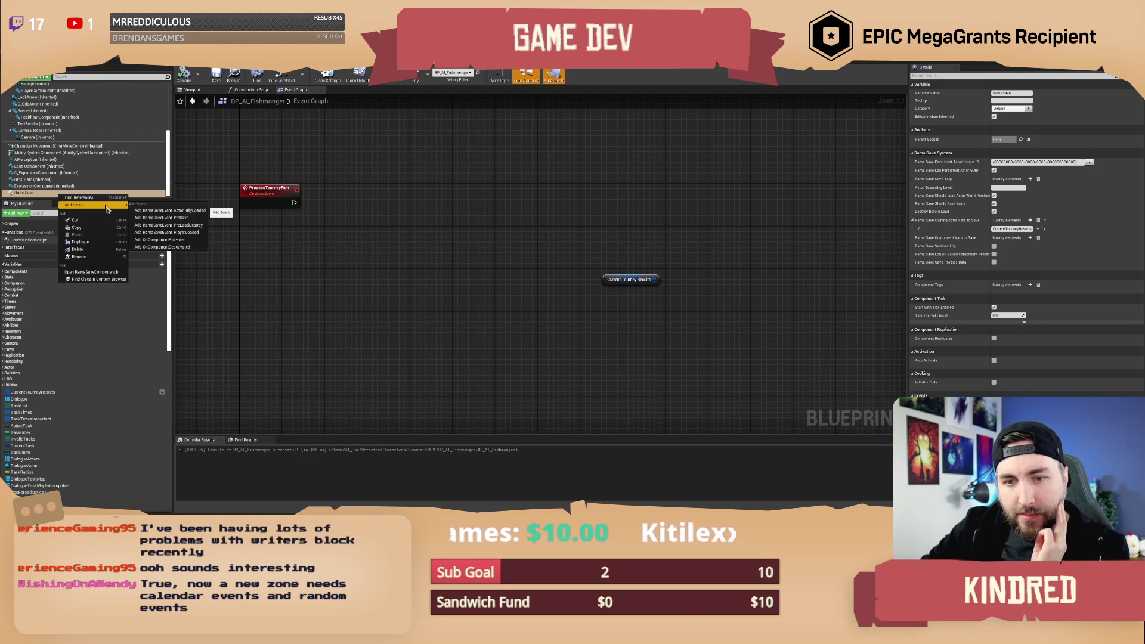
pyautogui.click(383, 298)
pyautogui.click(629, 280)
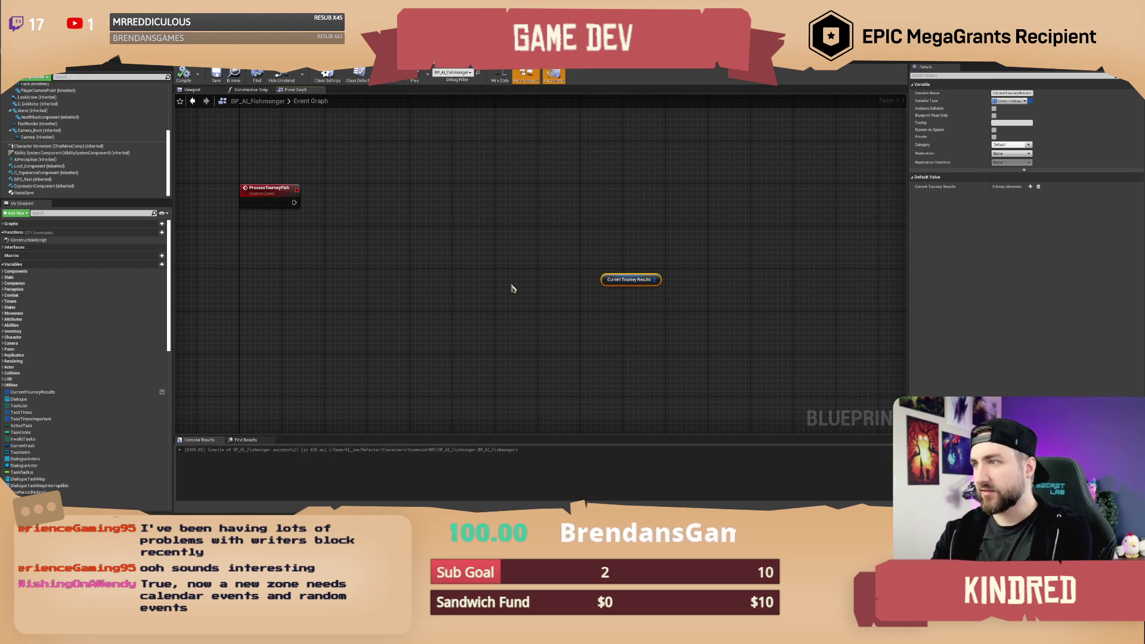
pyautogui.click(1020, 153)
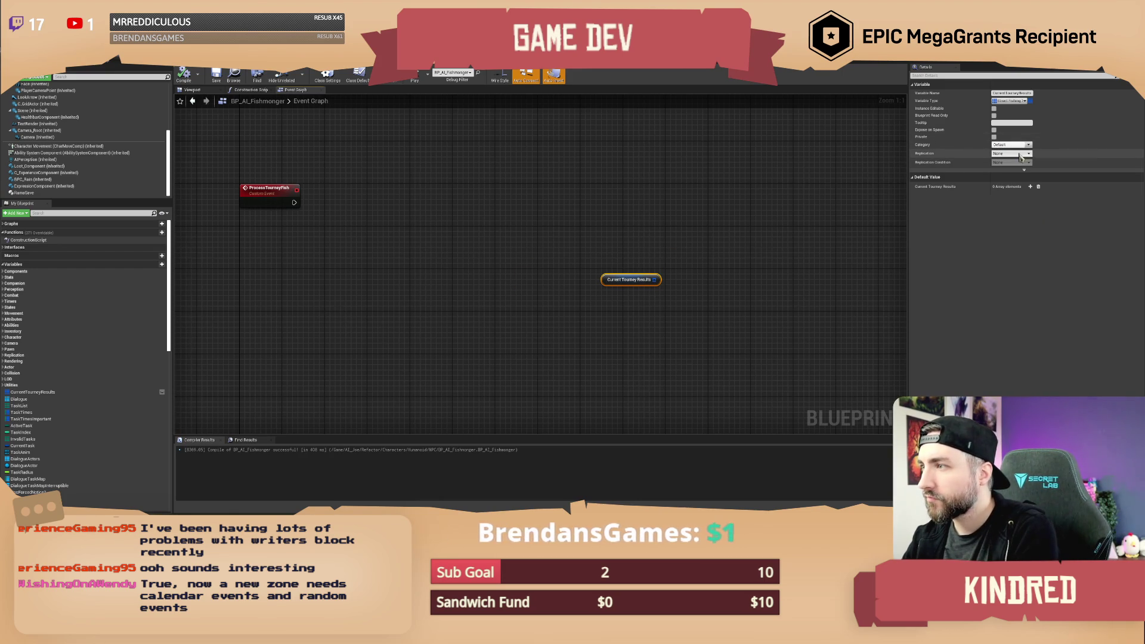
pyautogui.click(1021, 157)
pyautogui.click(751, 194)
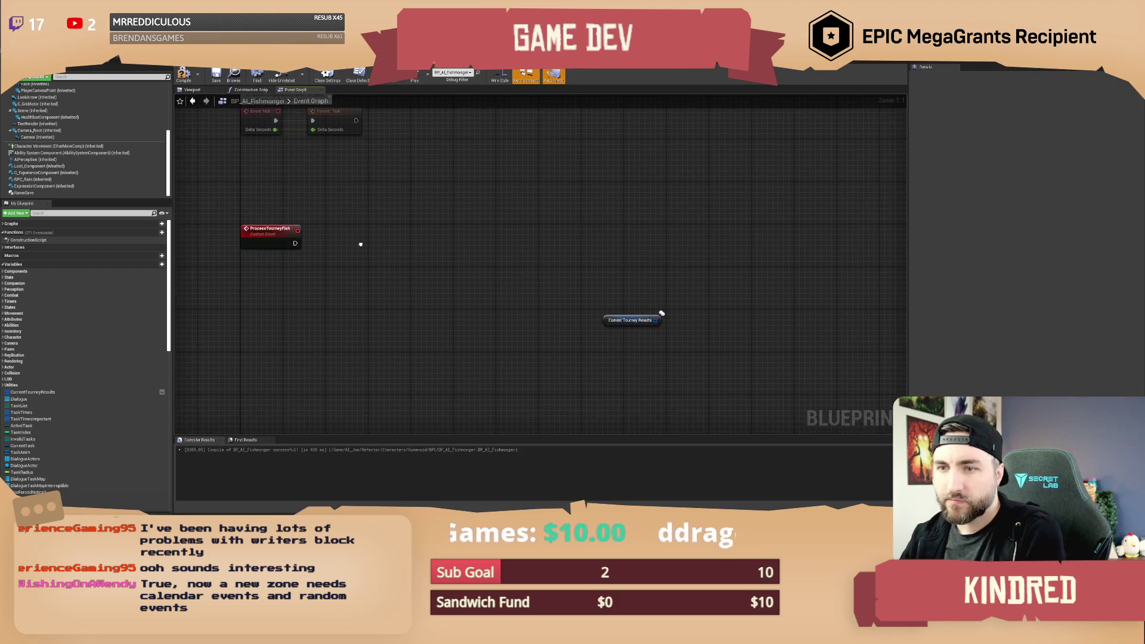
pyautogui.click(271, 231)
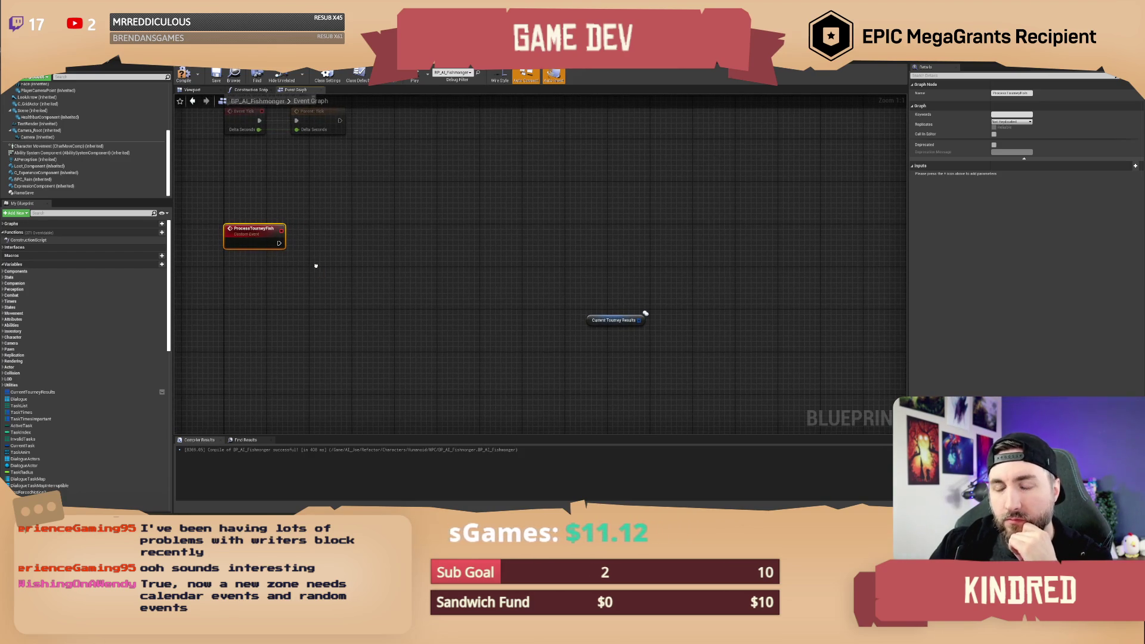
# Recompile BP_AI_Fishmonger and move the Current Tourney Results node down and left.
pyautogui.click(183, 75)
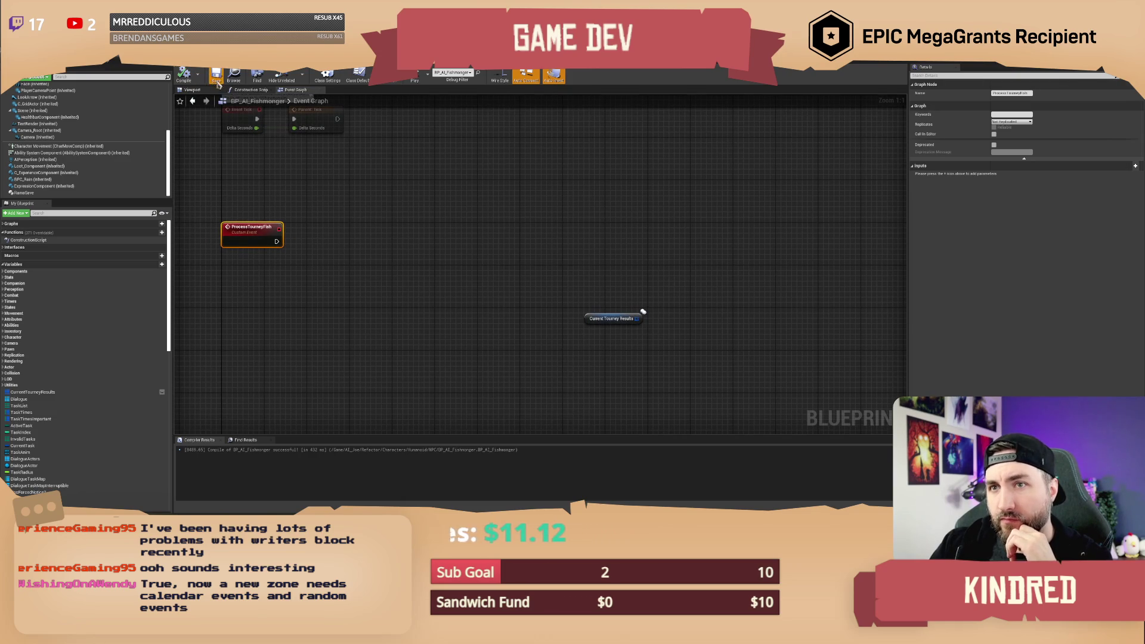
pyautogui.click(357, 213)
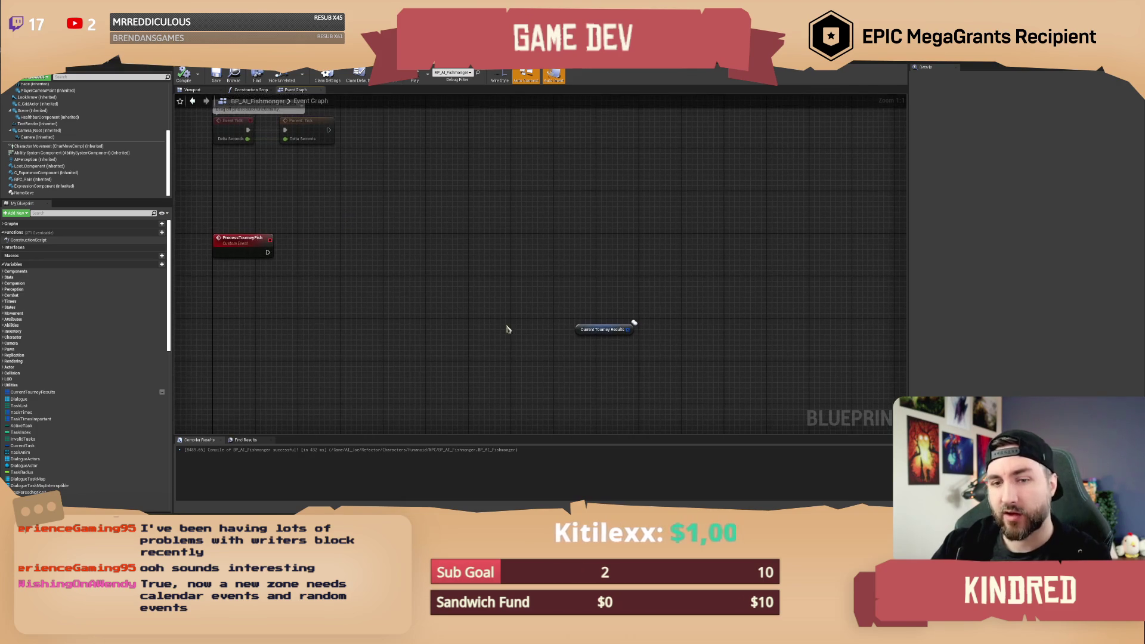
pyautogui.moveTo(586, 333); pyautogui.dragTo(534, 361)
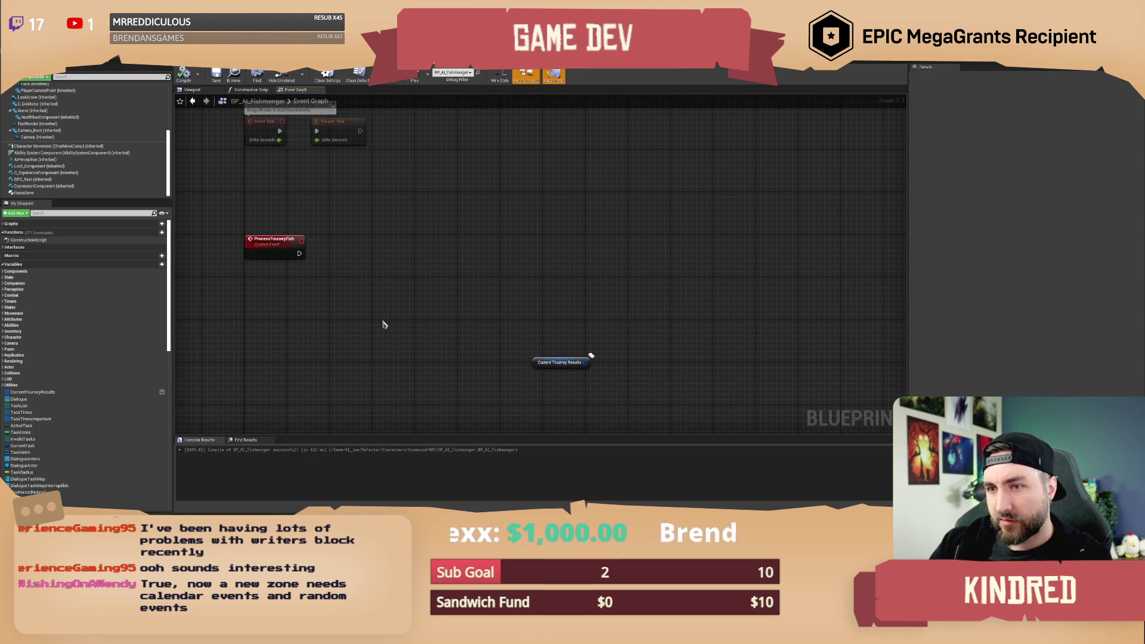
# Search the node menu for player controller and inventory nodes without adding any.
pyautogui.rightClick(320, 316)
pyautogui.write('get player')
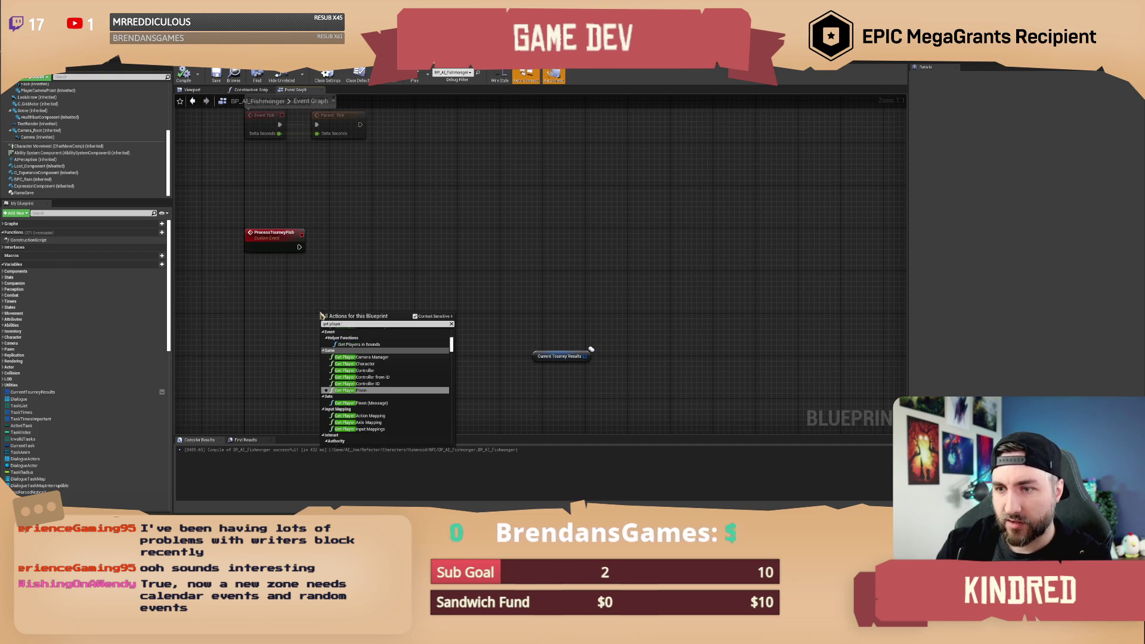
pyautogui.write(' controll')
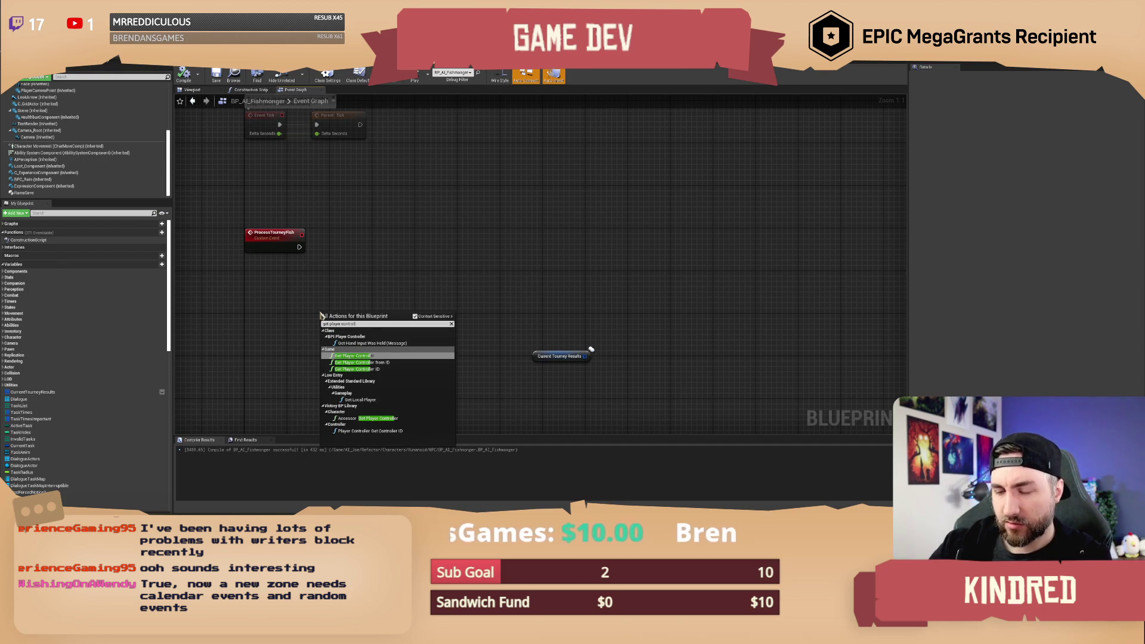
pyautogui.click(287, 300)
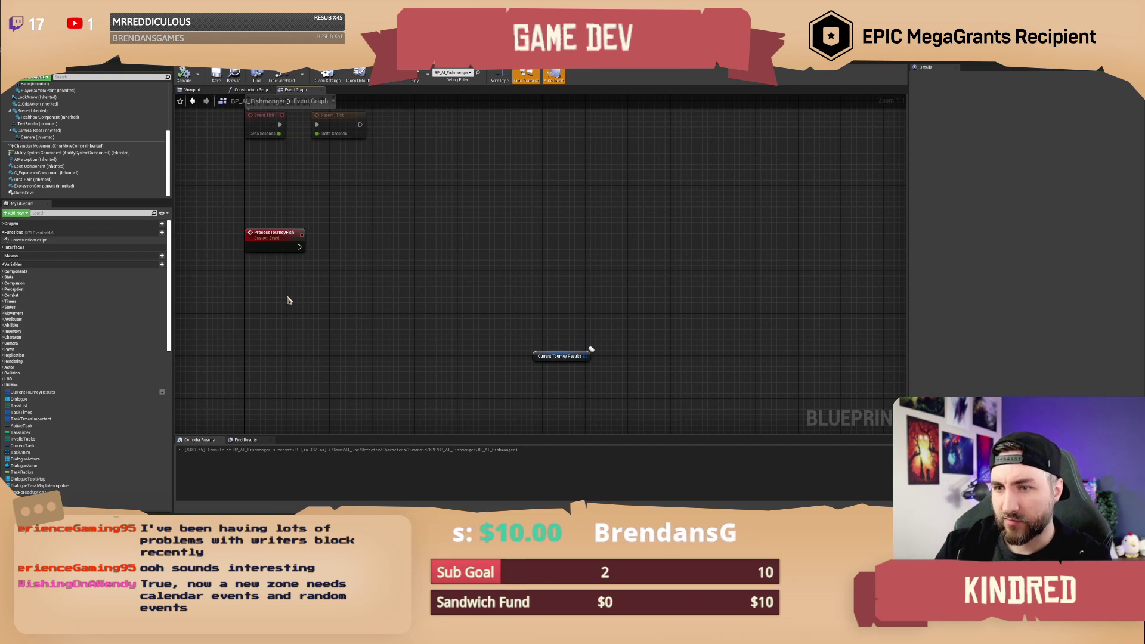
pyautogui.rightClick(287, 300)
pyautogui.write('get inventory')
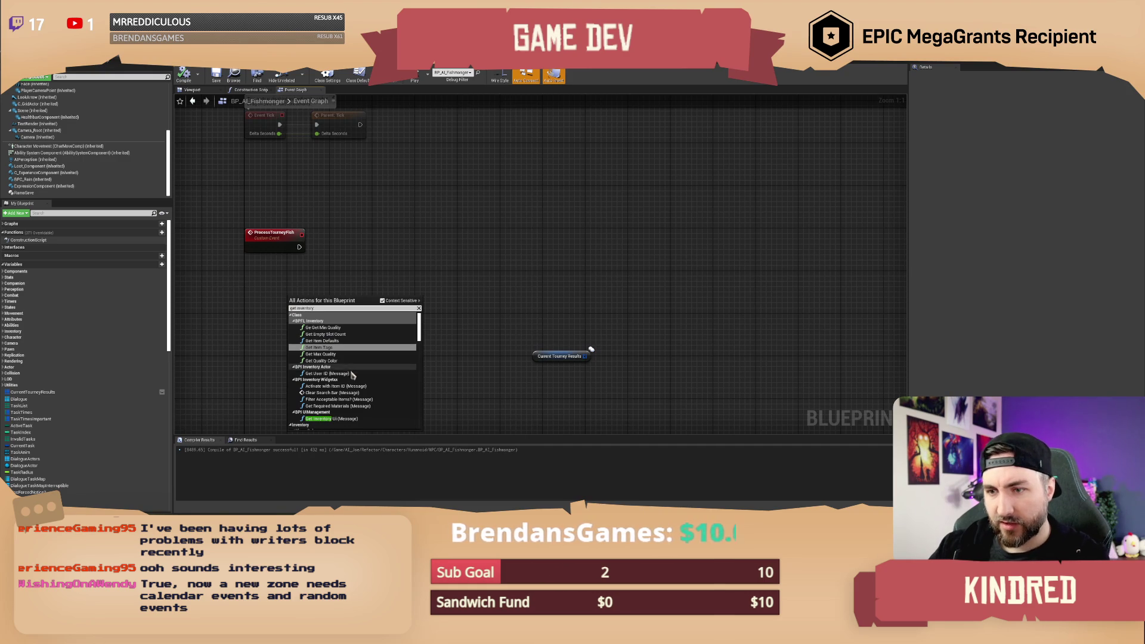
pyautogui.scroll(-5, 355, 389)
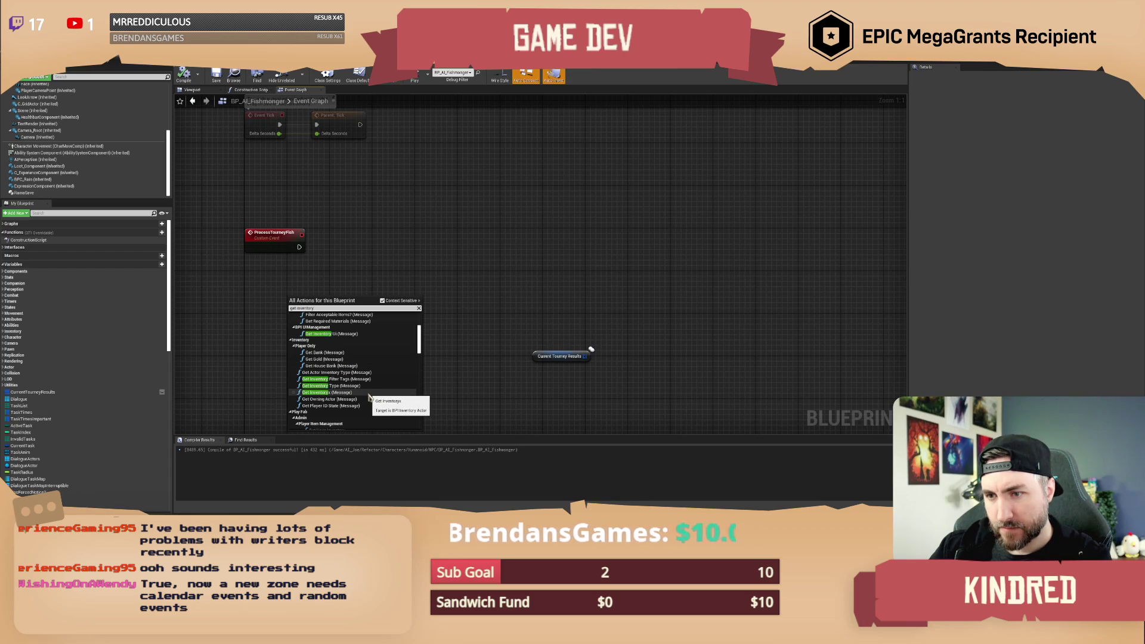
pyautogui.scroll(-2, 369, 398)
pyautogui.scroll(-8, 370, 398)
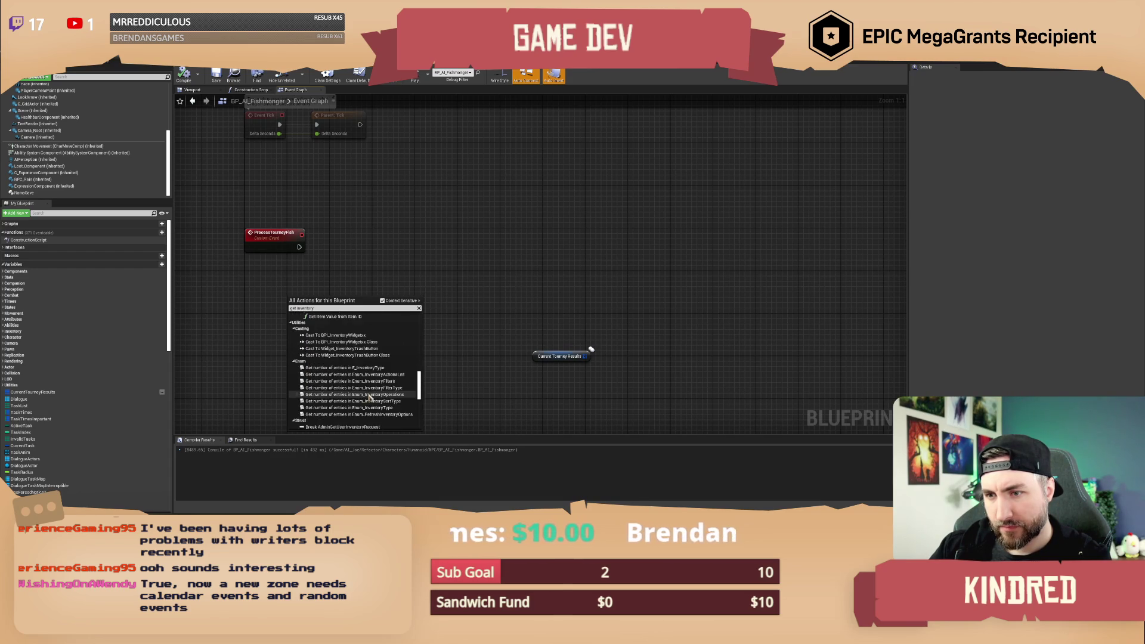
pyautogui.click(243, 341)
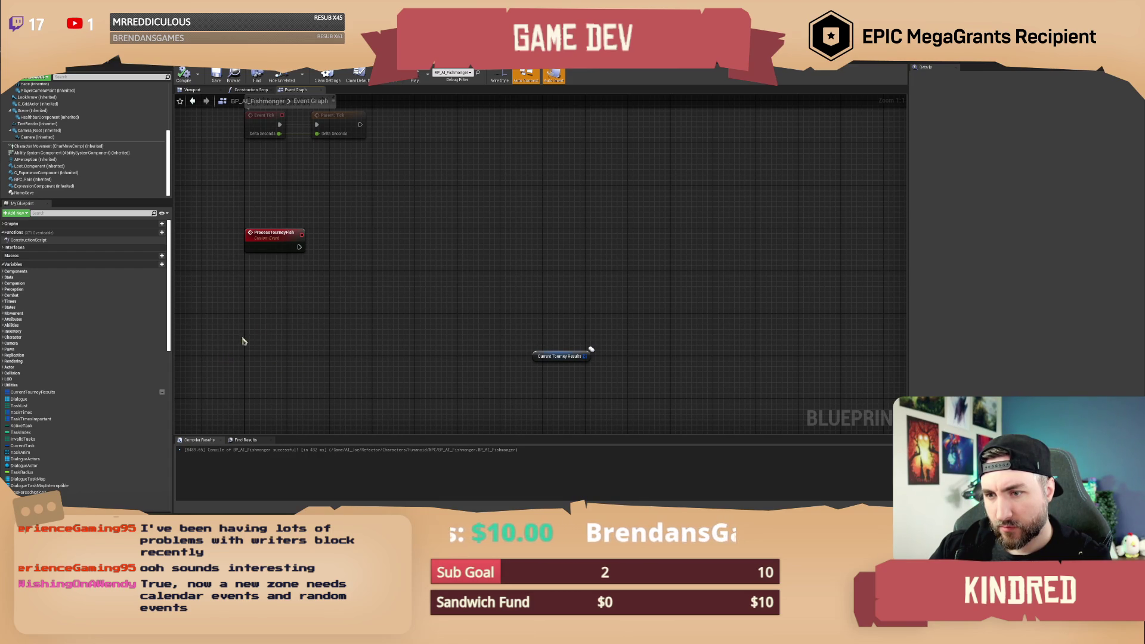
# Add a Get Player Component node below ProcessTourneyFish.
pyautogui.rightClick(285, 298)
pyautogui.write('get player controller')
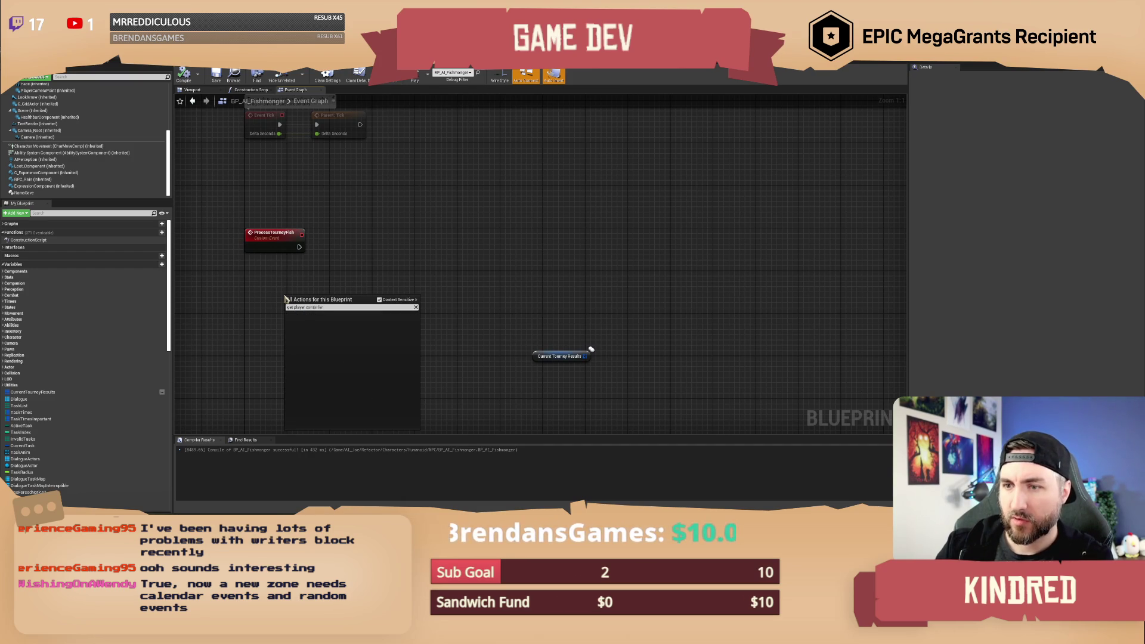
pyautogui.press('BackSpace')
pyautogui.press('BackSpace')
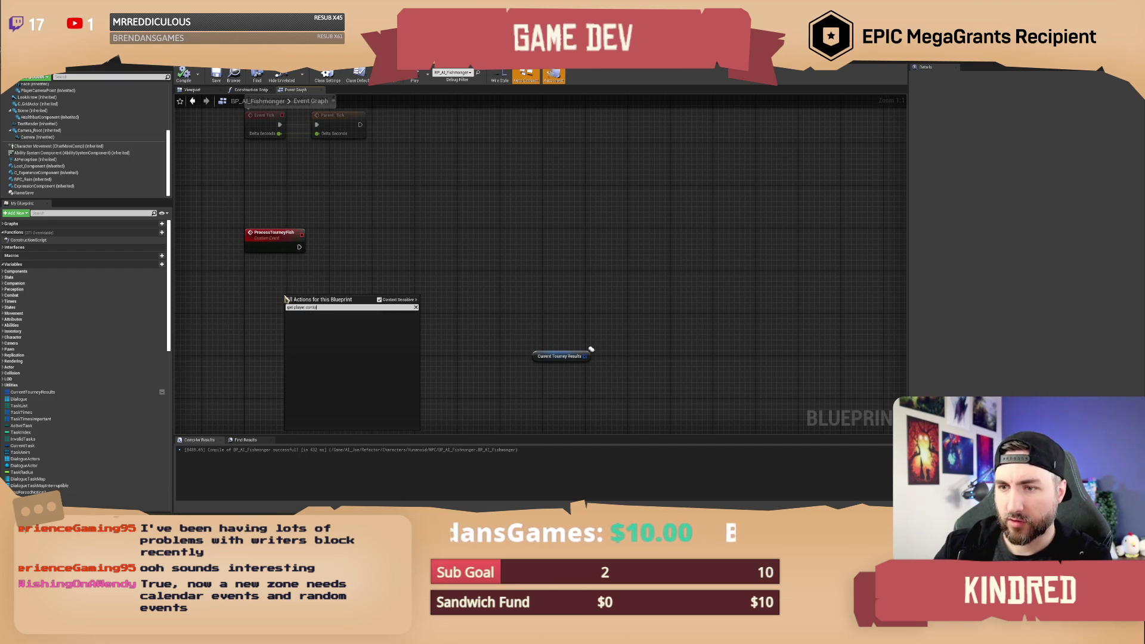
pyautogui.press('BackSpace')
pyautogui.press('BackSpace')
pyautogui.write('mponen')
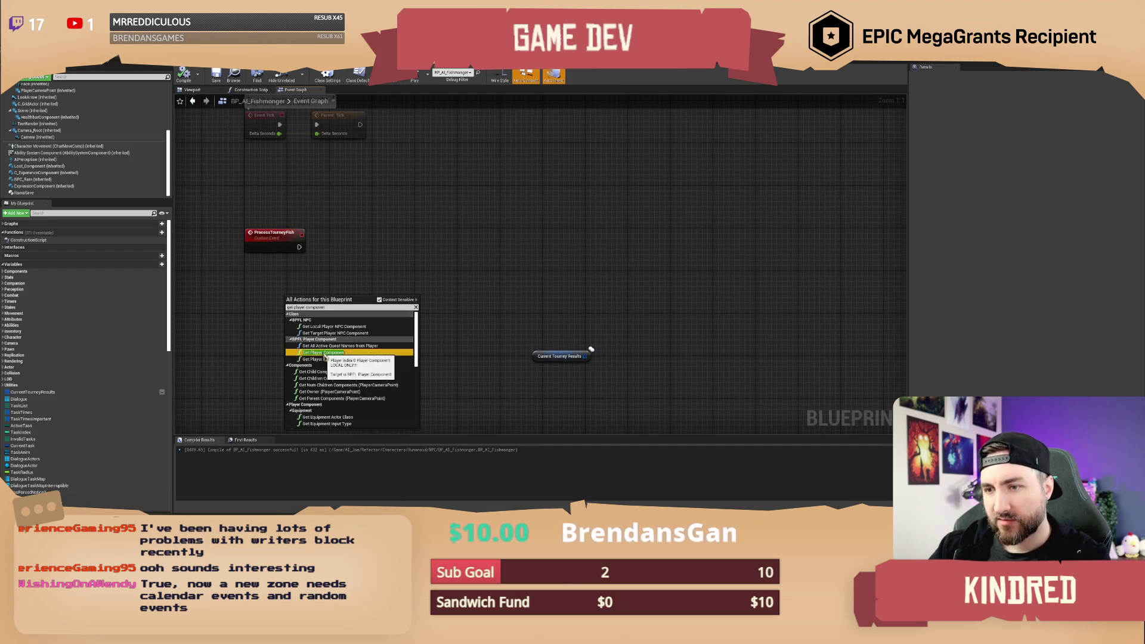
pyautogui.click(323, 352)
# Add a Player Inventory getter from Get Player Component, align both nodes, and start a comment.
pyautogui.moveTo(339, 305); pyautogui.dragTo(379, 293)
pyautogui.write('get inventory')
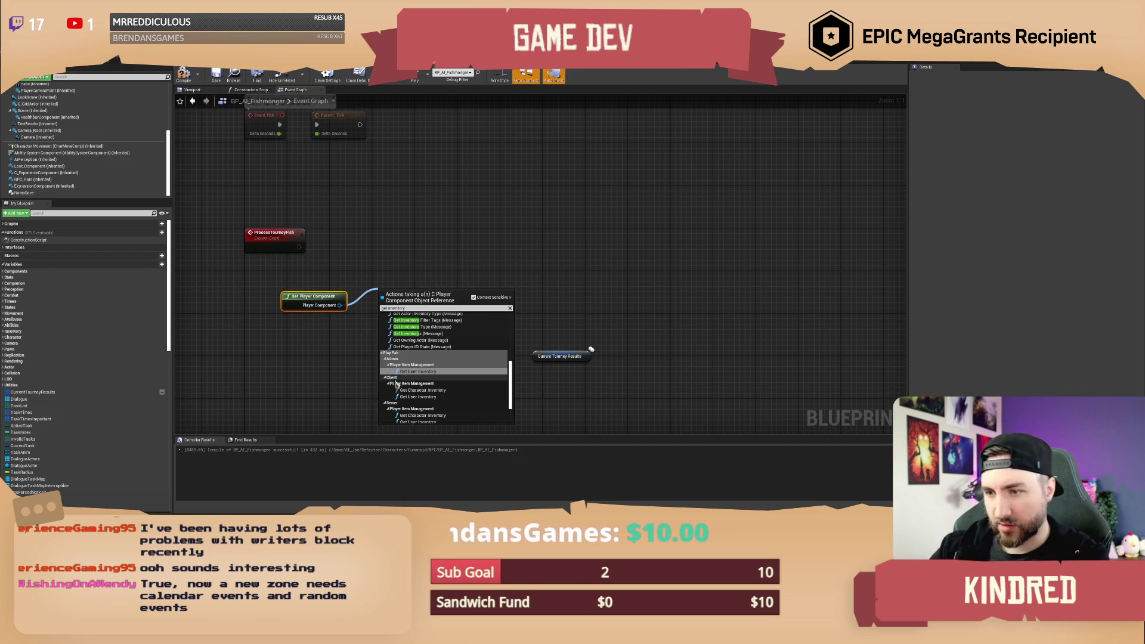
pyautogui.click(434, 372)
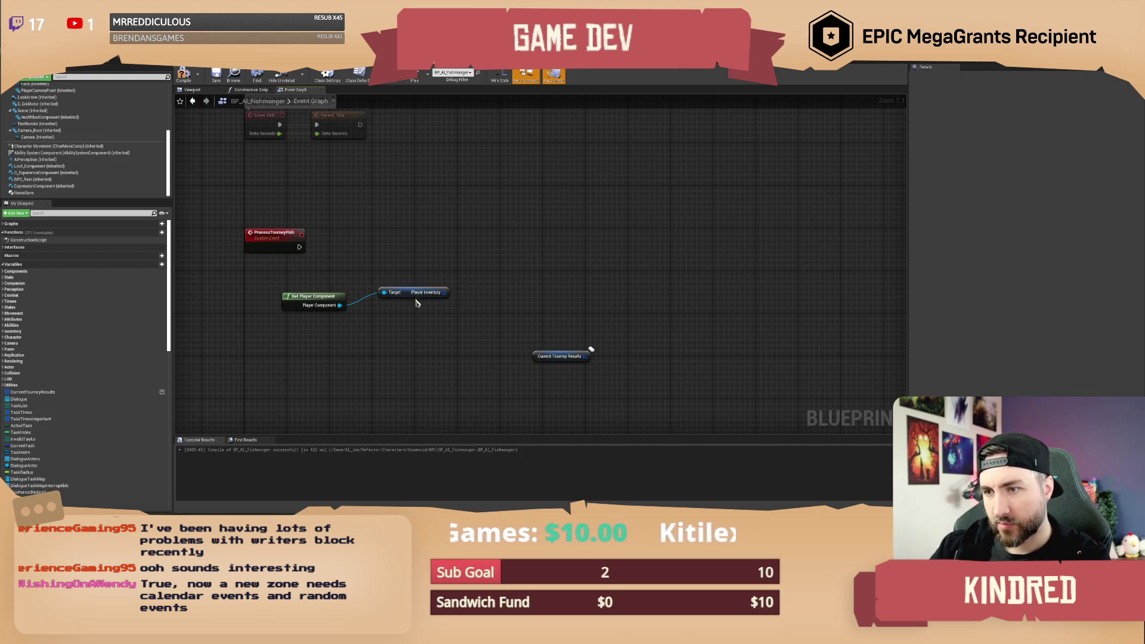
pyautogui.moveTo(419, 302); pyautogui.dragTo(398, 312)
pyautogui.keyDown('ctrl'); pyautogui.click(317, 300); pyautogui.keyUp('ctrl')
pyautogui.moveTo(317, 301); pyautogui.dragTo(281, 304)
pyautogui.click(272, 200)
pyautogui.moveTo(272, 200); pyautogui.dragTo(295, 234)
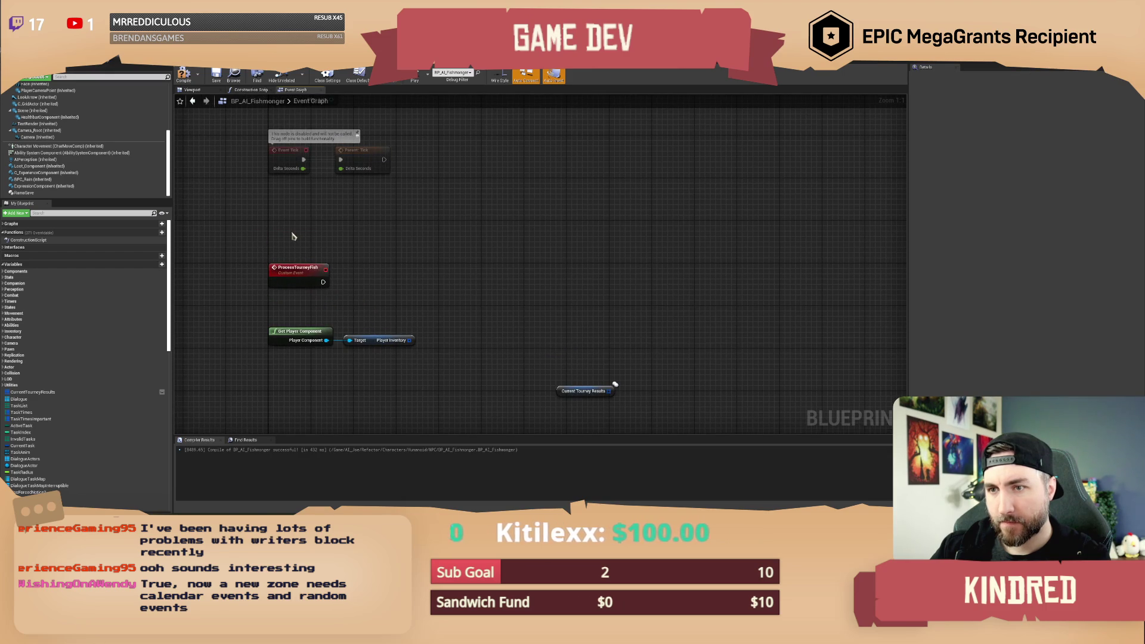
pyautogui.write('cHandled locally, set')
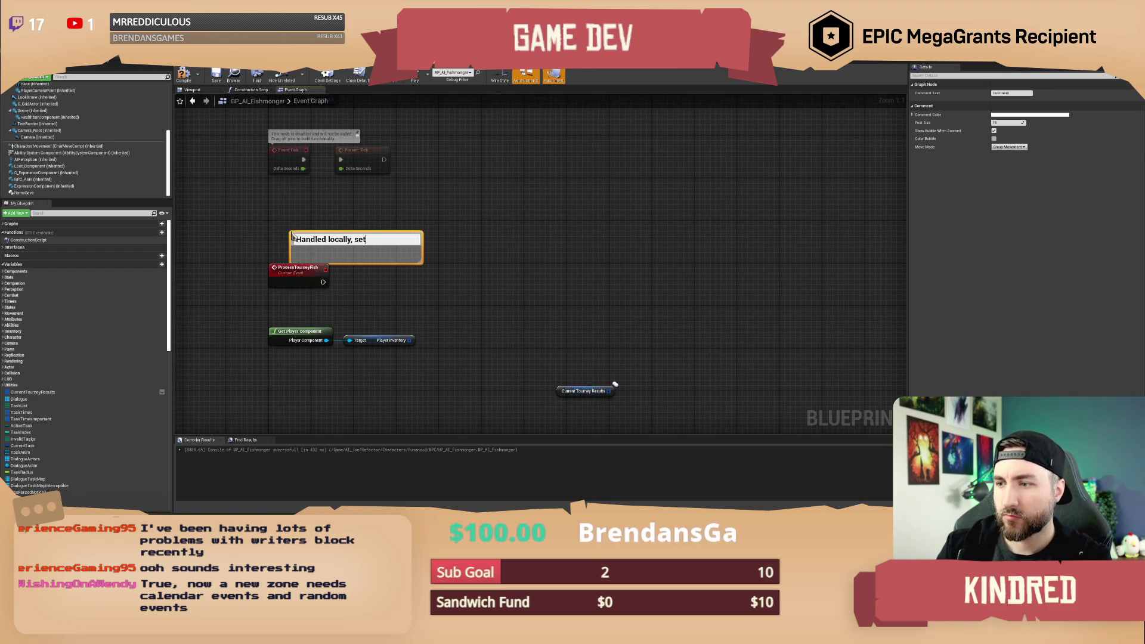
pyautogui.write(' resu')
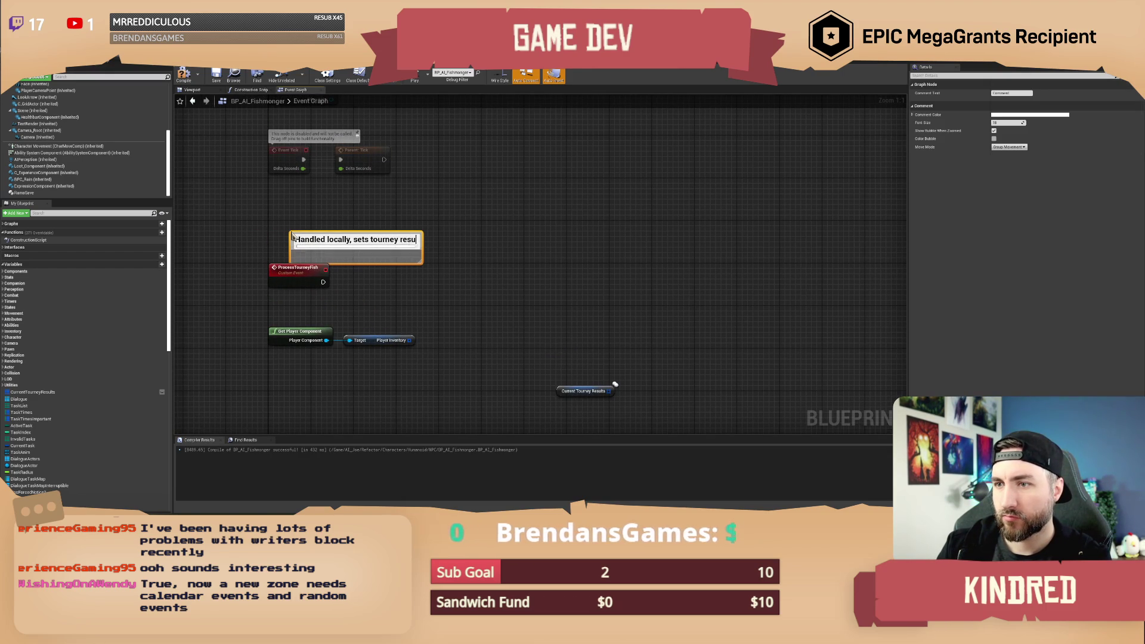
pyautogui.write('lts onver')
# Commit the comment 'Handled locally, sets tourney results on server' and position it above ProcessTourneyFish.
pyautogui.press('Return')
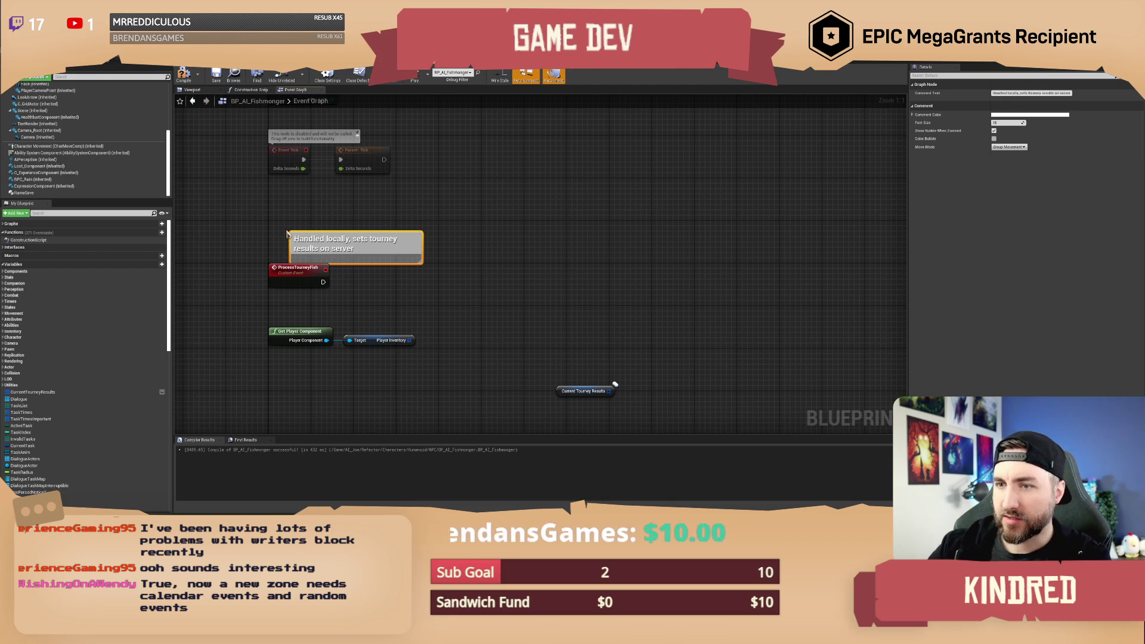
pyautogui.moveTo(390, 228)
pyautogui.mouseDown()
pyautogui.moveTo(384, 217)
pyautogui.moveTo(420, 243)
pyautogui.mouseUp()
pyautogui.click(422, 240)
pyautogui.moveTo(438, 282); pyautogui.dragTo(415, 267)
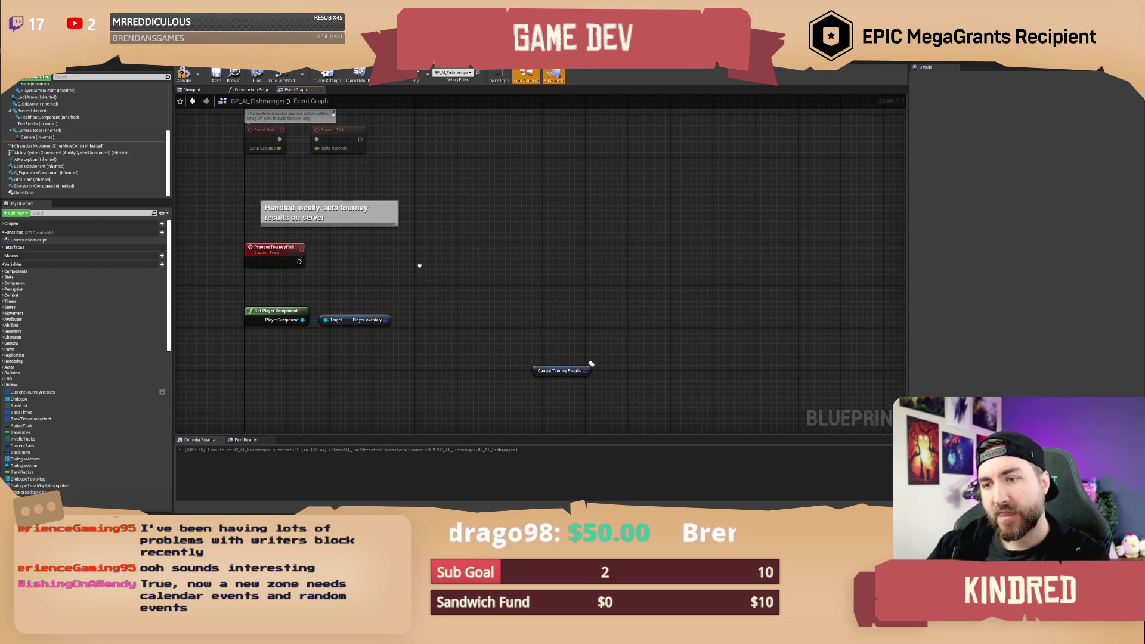
pyautogui.moveTo(382, 322); pyautogui.dragTo(439, 269)
# Add a For Each Loop over Player Inventory, driven by ProcessTourneyFish, and compile.
pyautogui.write('for each')
pyautogui.press('Return')
pyautogui.moveTo(295, 264)
pyautogui.mouseDown()
pyautogui.moveTo(453, 286)
pyautogui.moveTo(473, 268)
pyautogui.moveTo(463, 263)
pyautogui.mouseUp()
pyautogui.click(362, 183)
pyautogui.click(183, 74)
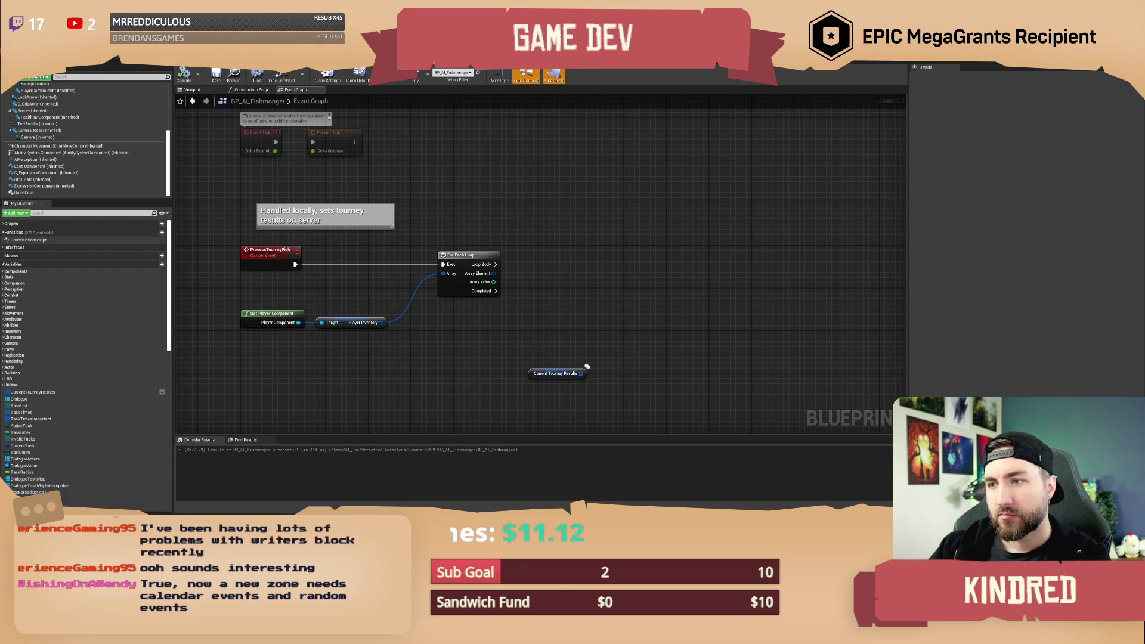
# Break the loop's Array Element with a Break ST_PlayerInventoryItem node.
pyautogui.moveTo(583, 273); pyautogui.dragTo(509, 283)
pyautogui.moveTo(420, 284); pyautogui.dragTo(473, 294)
pyautogui.write('brea')
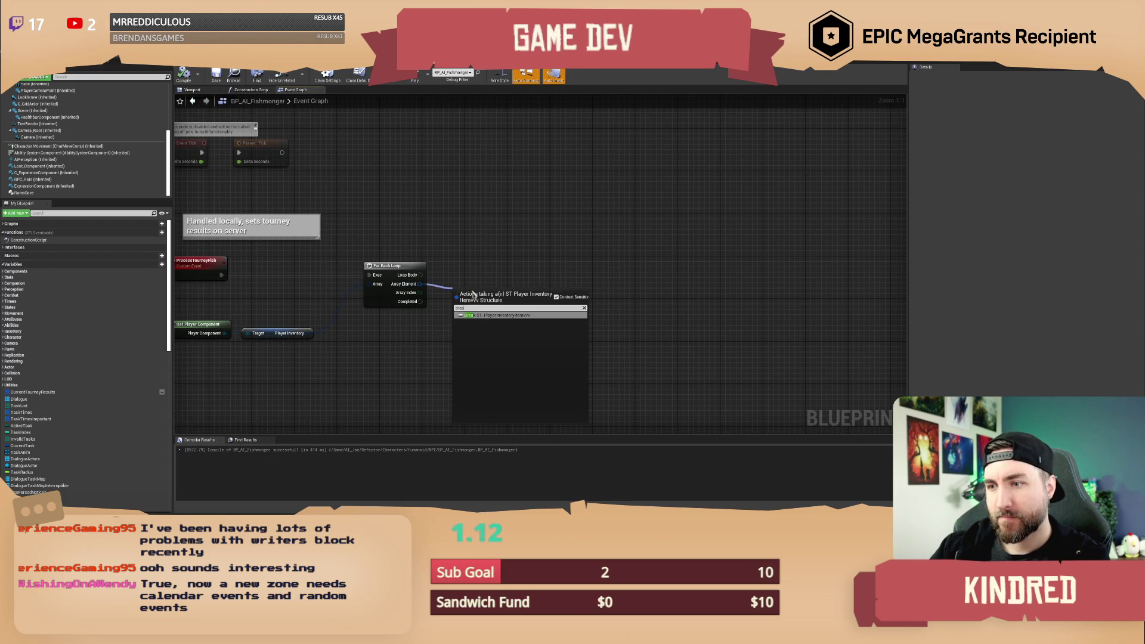
pyautogui.click(486, 319)
pyautogui.moveTo(629, 343); pyautogui.dragTo(518, 323)
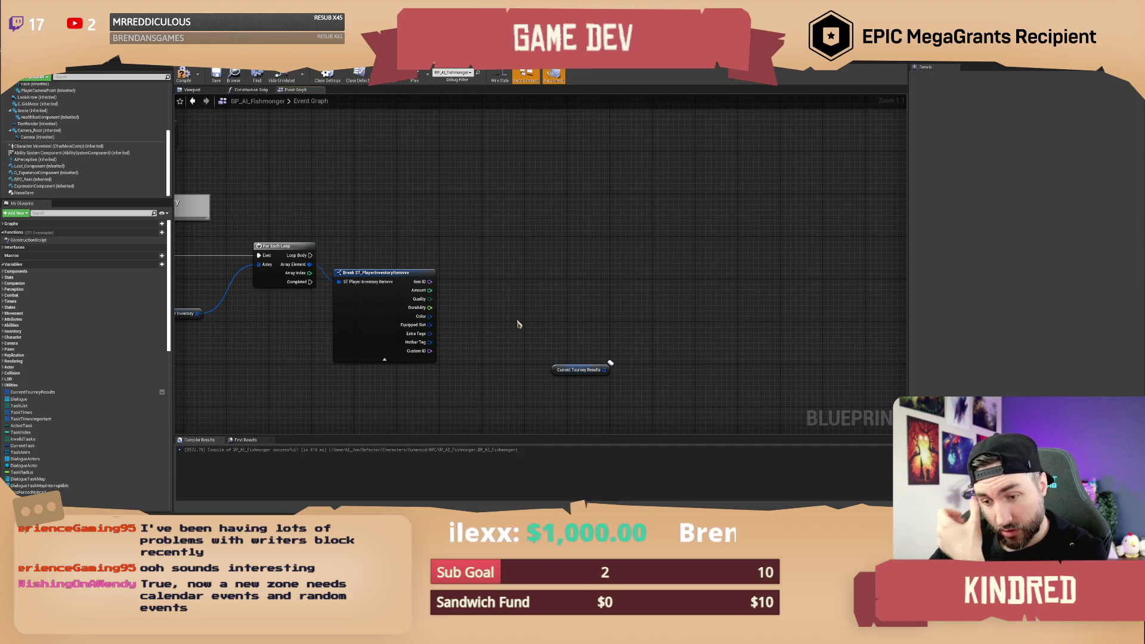
pyautogui.scroll(-2, 287, 364)
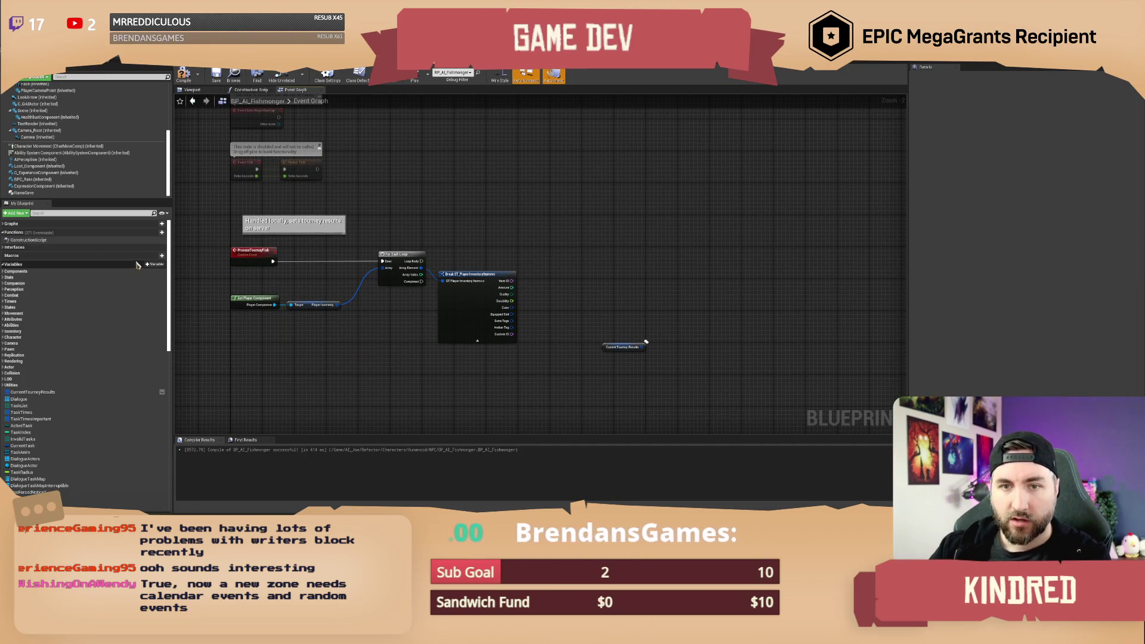
# Create a GetLargestTourneyFish function with its entry wired to a Return Node.
pyautogui.click(154, 233)
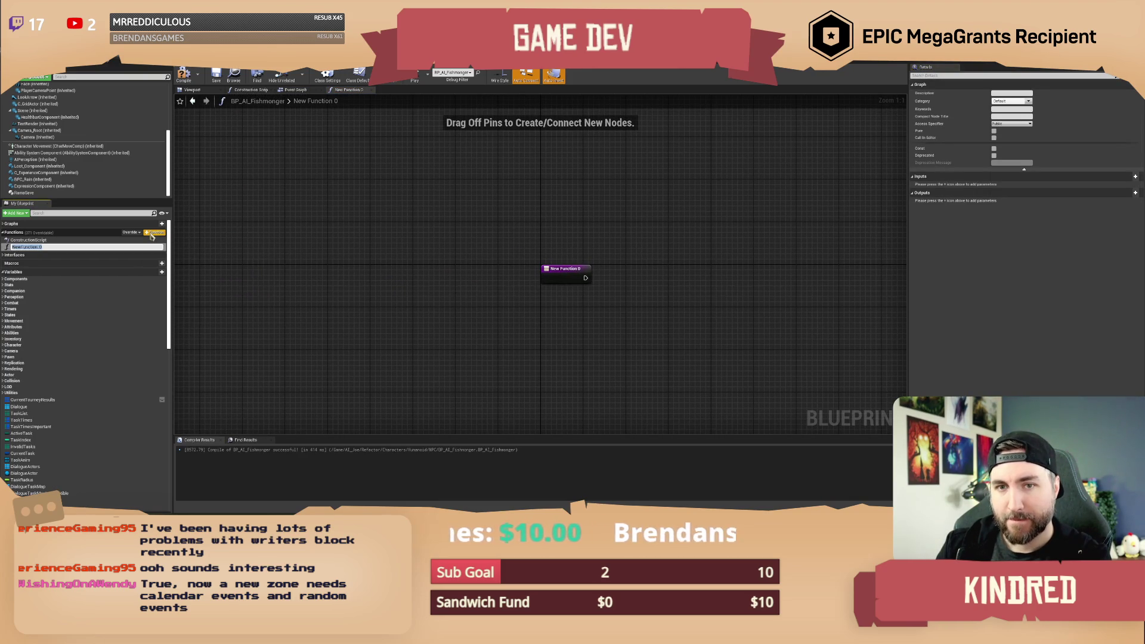
pyautogui.write('GetLargestTourney')
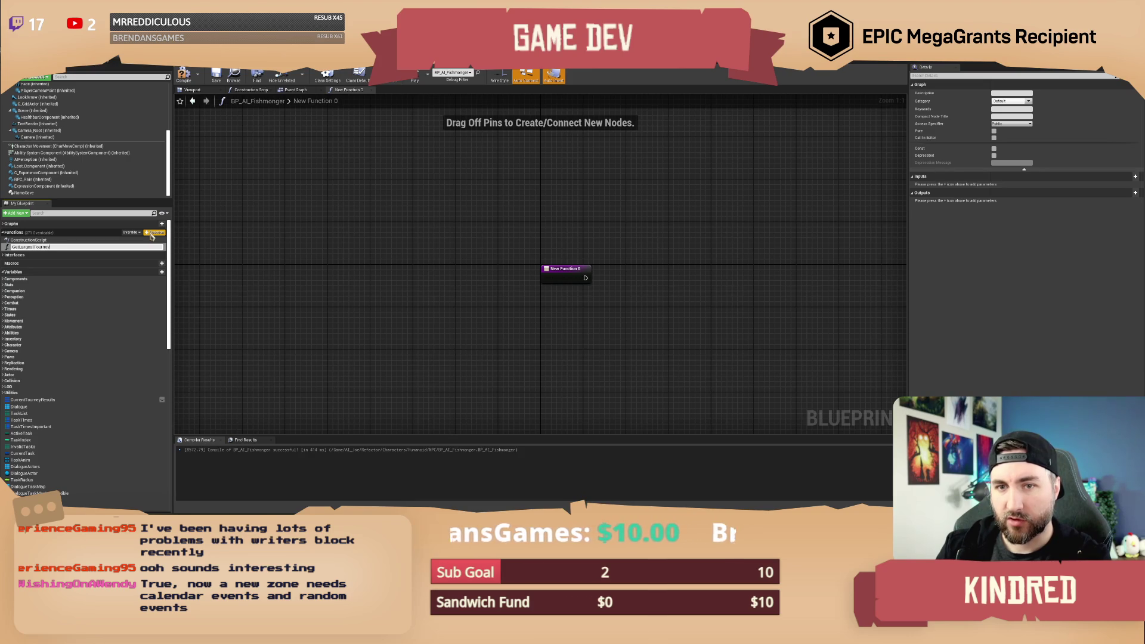
pyautogui.write('Fish')
pyautogui.press('Return')
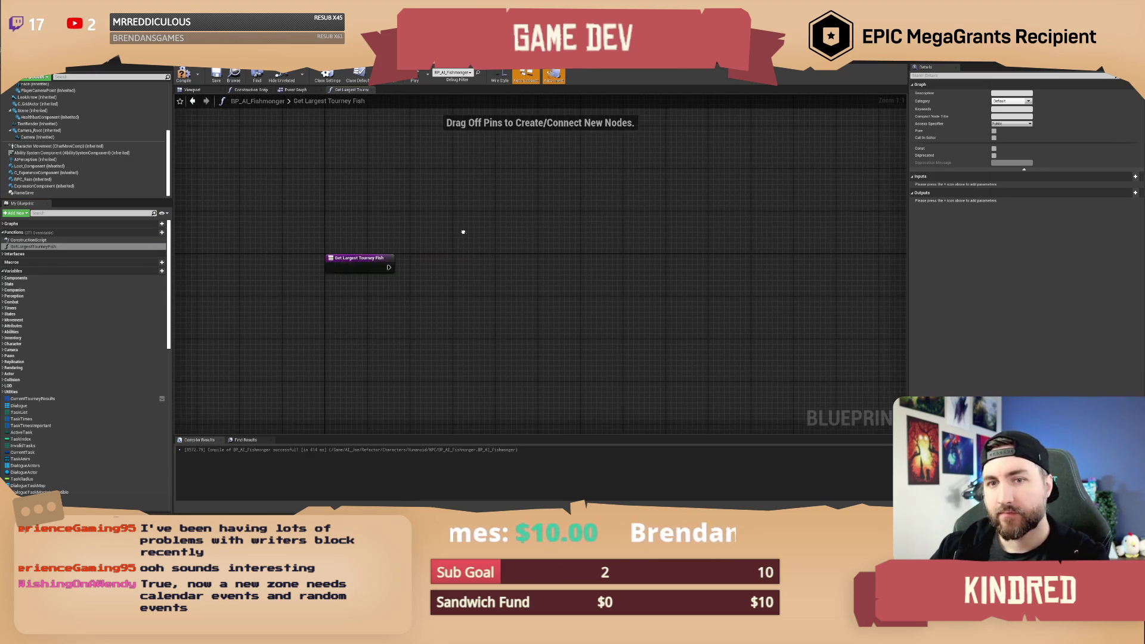
pyautogui.moveTo(389, 268); pyautogui.dragTo(632, 266)
pyautogui.write('return')
pyautogui.press('Return')
# Give the function a Float output named Smidgens, then compile and save the blueprint.
pyautogui.click(1135, 168)
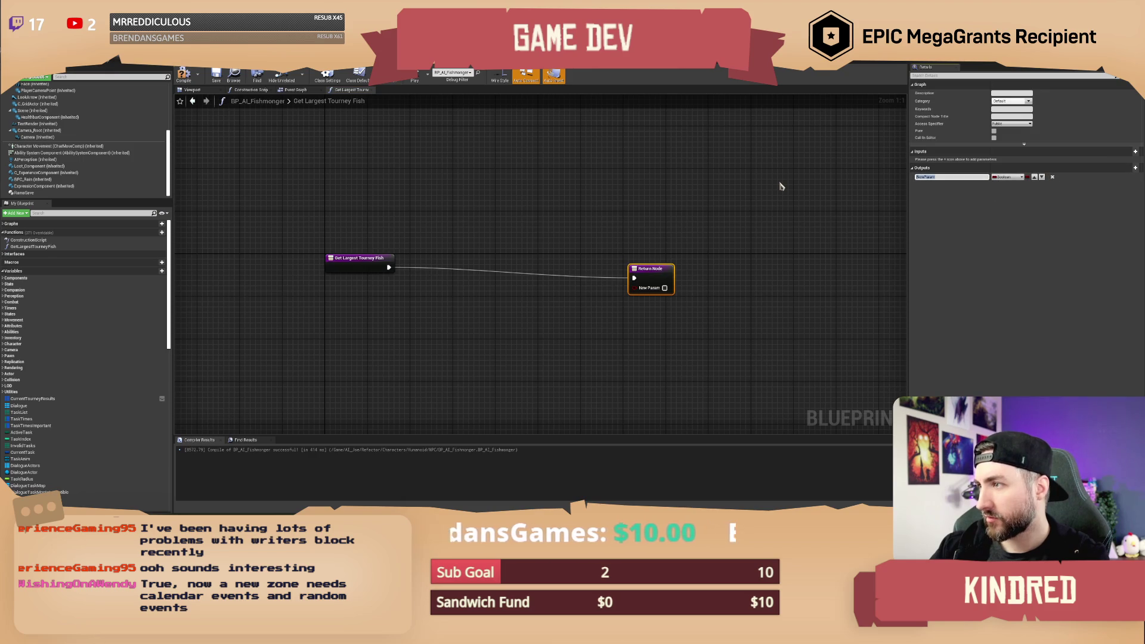
pyautogui.write('Fis')
pyautogui.press('Return')
pyautogui.click(1006, 177)
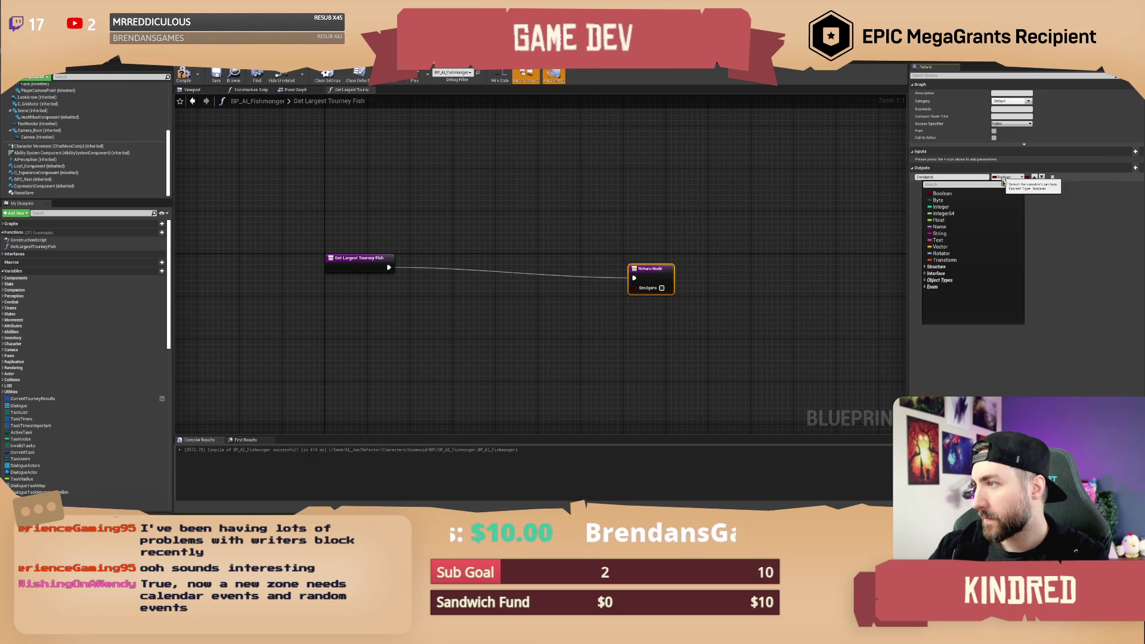
pyautogui.click(941, 220)
pyautogui.moveTo(652, 278); pyautogui.dragTo(729, 267)
pyautogui.click(651, 228)
pyautogui.click(184, 74)
pyautogui.click(216, 81)
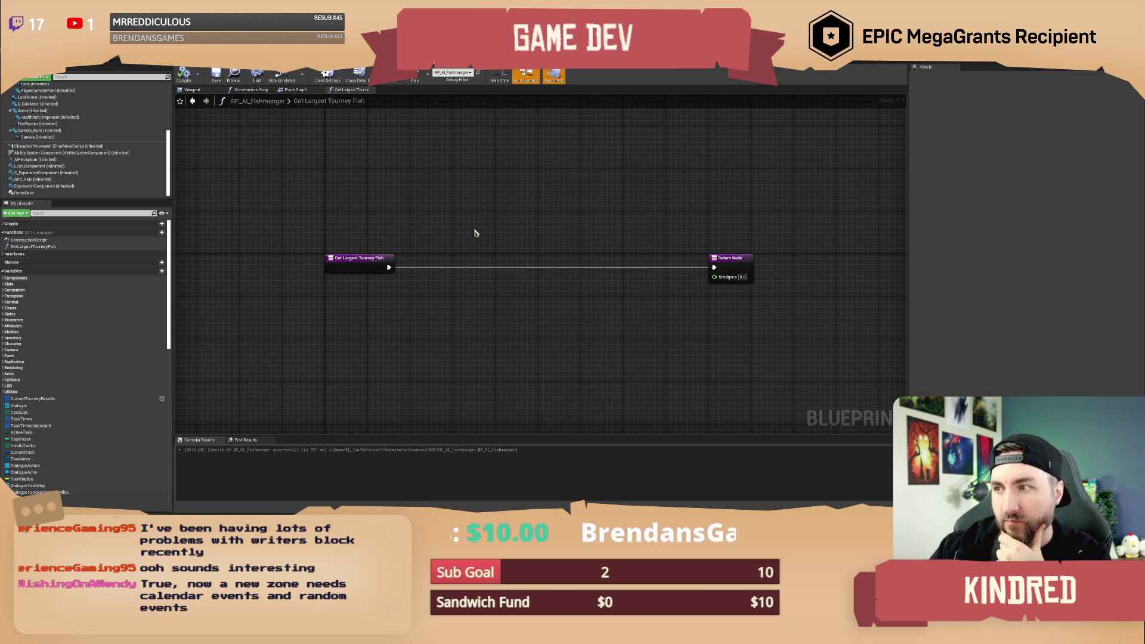
pyautogui.moveTo(478, 235); pyautogui.dragTo(459, 236)
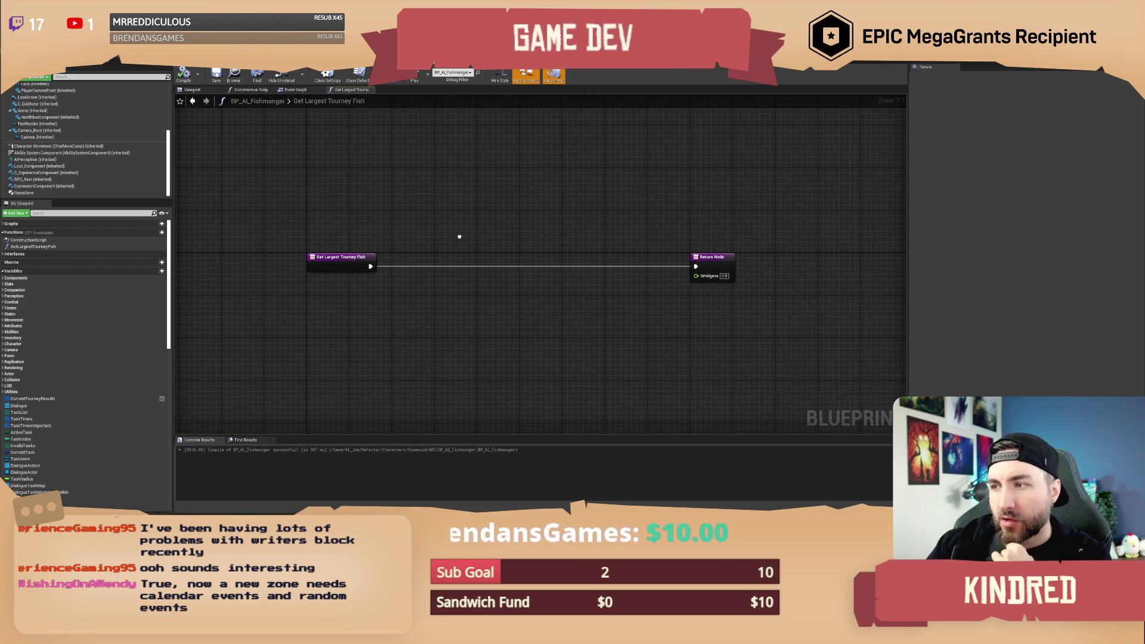
pyautogui.click(359, 263)
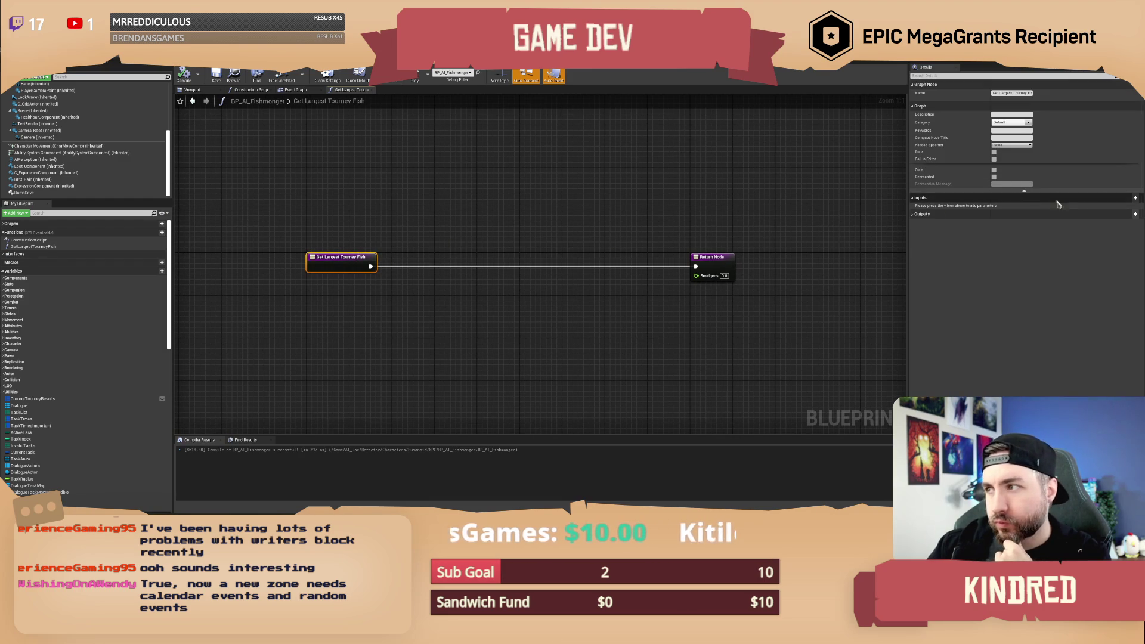
# Replace the Event Graph's inventory loop nodes with a Get Largest Tourney Fish call after ProcessTourneyFish.
pyautogui.click(295, 90)
pyautogui.moveTo(287, 264); pyautogui.dragTo(650, 381)
pyautogui.press('Delete')
pyautogui.moveTo(296, 252); pyautogui.dragTo(329, 249)
pyautogui.write('sma')
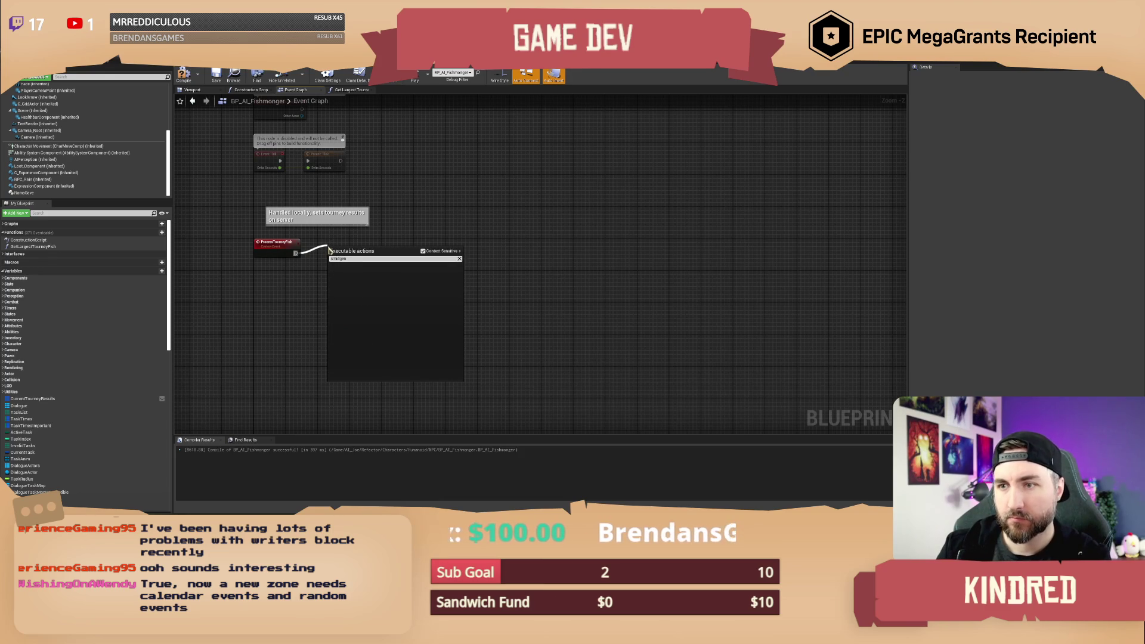
pyautogui.click(471, 191)
pyautogui.moveTo(33, 247)
pyautogui.mouseDown()
pyautogui.moveTo(411, 271)
pyautogui.moveTo(378, 252)
pyautogui.moveTo(349, 263)
pyautogui.moveTo(298, 255)
pyautogui.mouseUp()
pyautogui.moveTo(400, 254)
pyautogui.mouseDown()
pyautogui.moveTo(353, 242)
pyautogui.moveTo(419, 304)
pyautogui.moveTo(461, 278)
pyautogui.mouseUp()
# Add a Switch Has Authority node after Get Largest Tourney Fish and compile.
pyautogui.scroll(2, 420, 304)
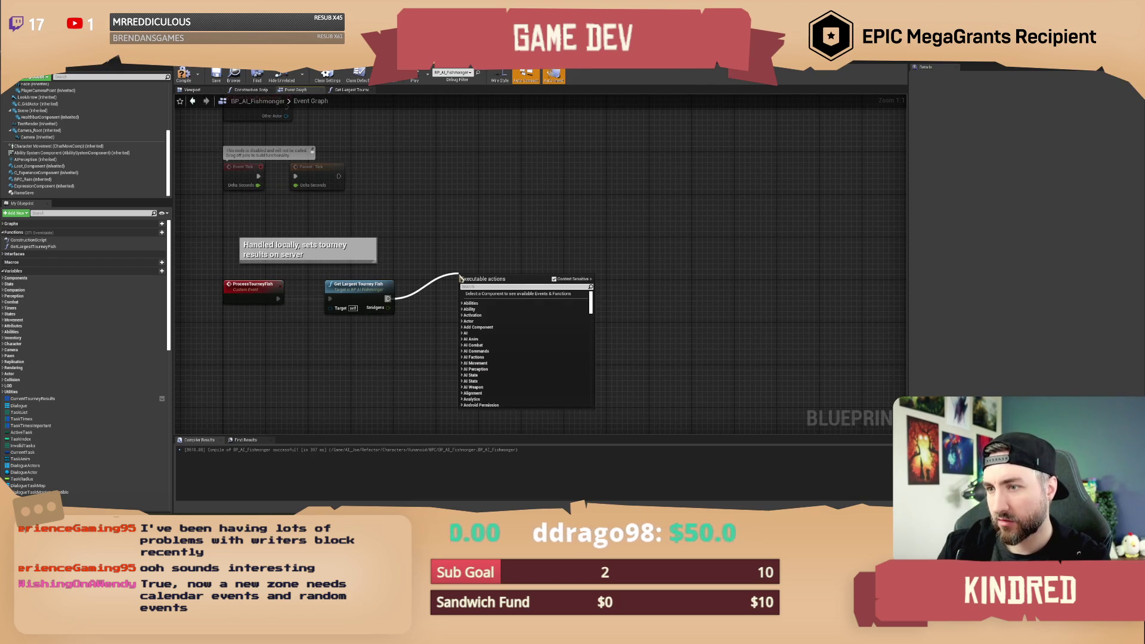
pyautogui.write('switch has authority')
pyautogui.press('Return')
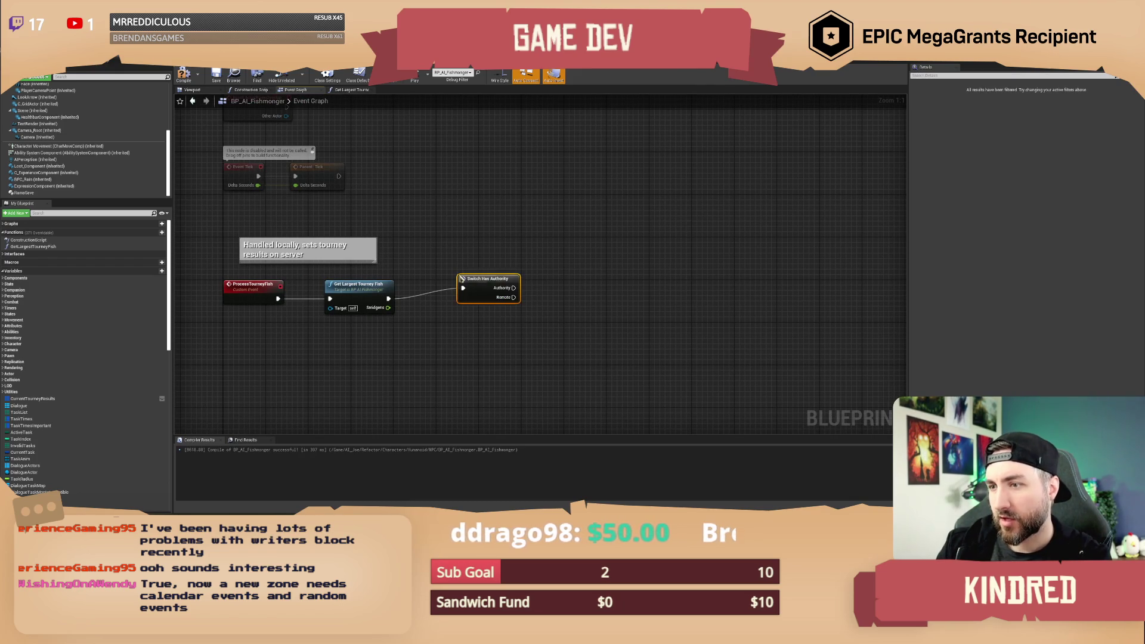
pyautogui.moveTo(479, 278); pyautogui.dragTo(459, 289)
pyautogui.click(441, 266)
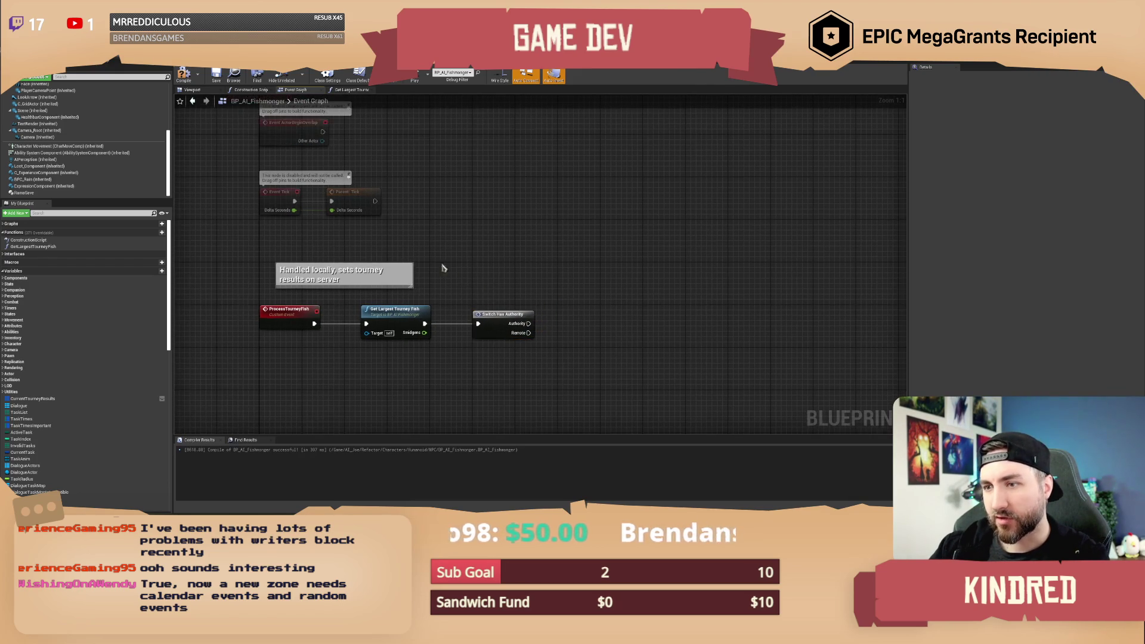
pyautogui.click(184, 81)
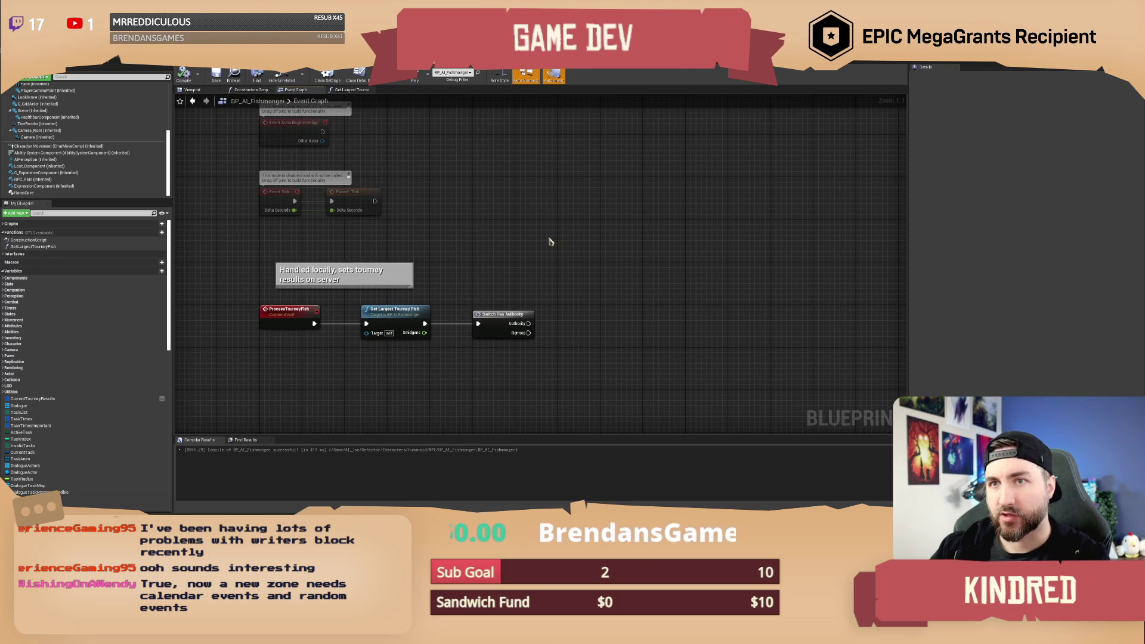
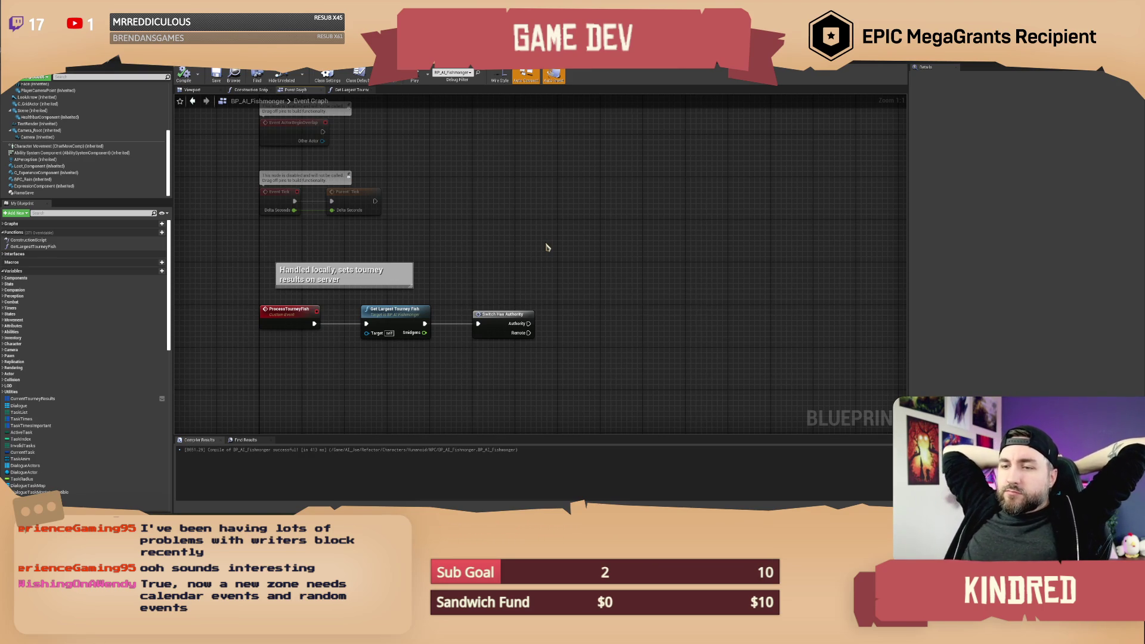
# Open the Get Largest Tourney Fish function and paste in the copied inventory loop nodes.
pyautogui.moveTo(538, 234)
pyautogui.mouseDown()
pyautogui.moveTo(470, 249)
pyautogui.moveTo(438, 241)
pyautogui.mouseUp()
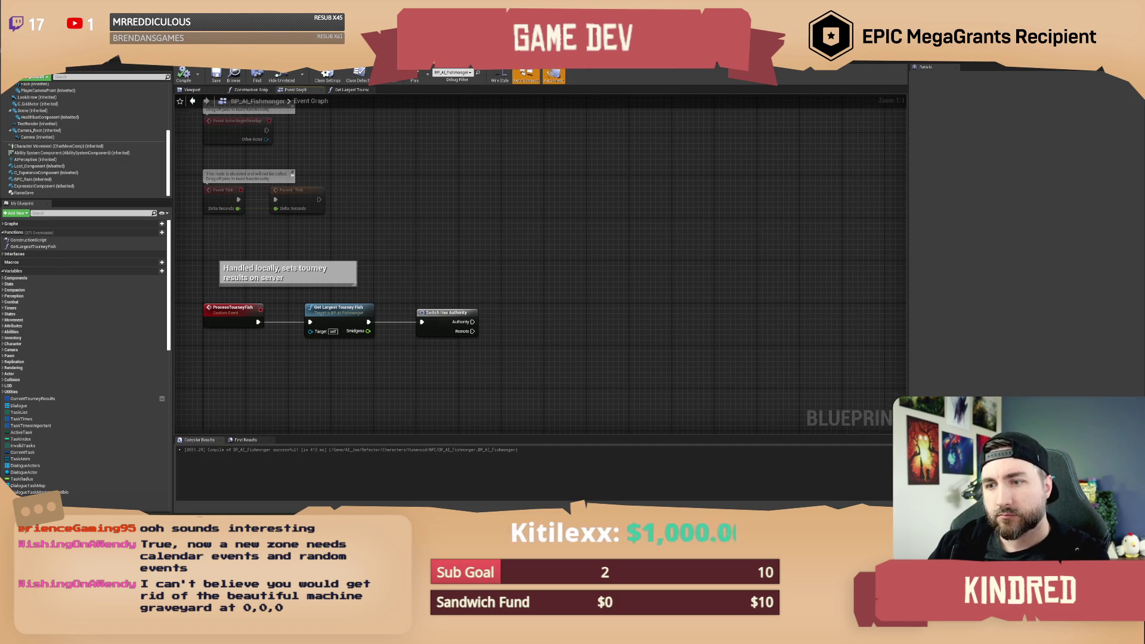
pyautogui.moveTo(332, 322); pyautogui.dragTo(358, 325)
pyautogui.doubleClick(358, 325)
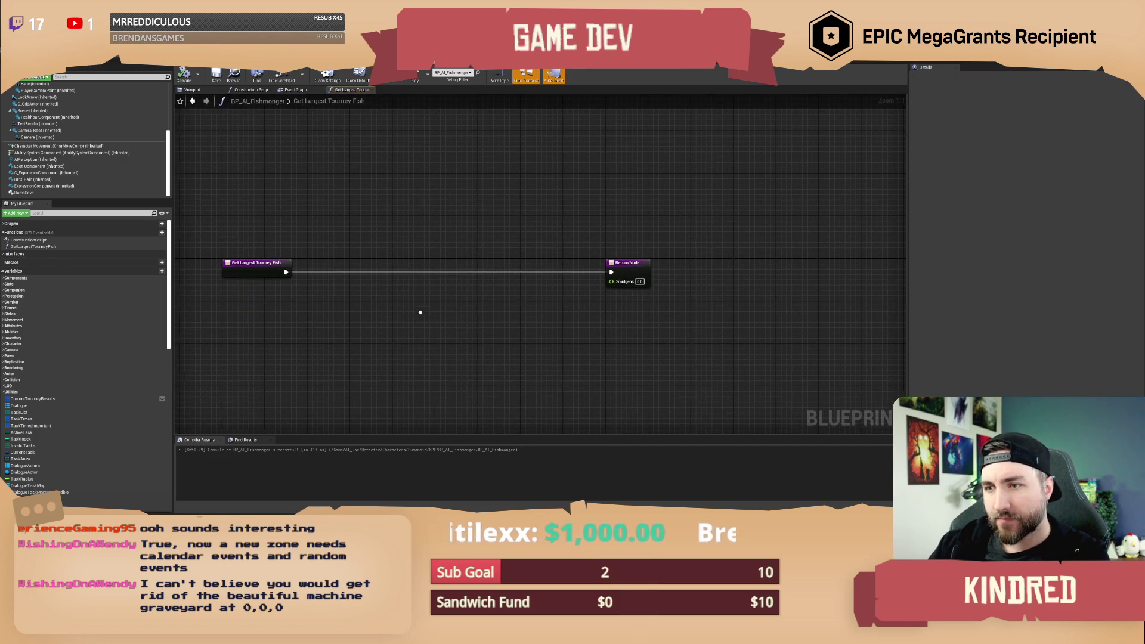
pyautogui.moveTo(422, 198); pyautogui.dragTo(442, 201)
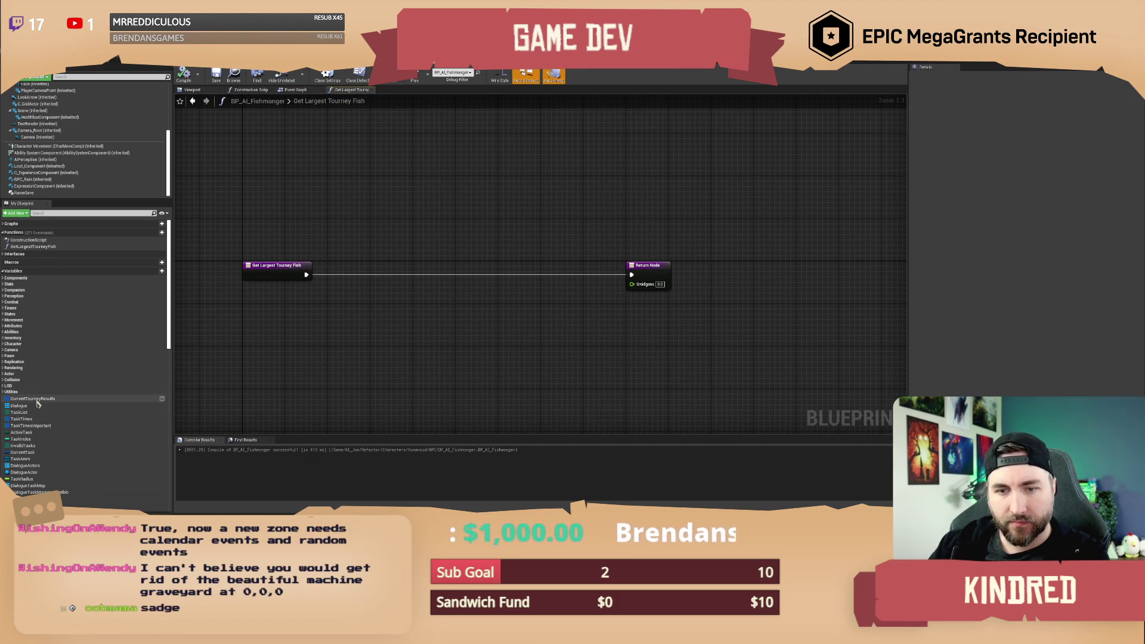
pyautogui.hotkey('ctrl', 'v')
pyautogui.moveTo(351, 291)
pyautogui.mouseDown()
pyautogui.moveTo(446, 275)
pyautogui.moveTo(875, 257)
pyautogui.mouseUp()
# Delete the Current Tourney Results node and place the Break node beside the For Each Loop.
pyautogui.click(787, 295)
pyautogui.moveTo(680, 371)
pyautogui.mouseDown()
pyautogui.moveTo(617, 363)
pyautogui.moveTo(420, 391)
pyautogui.moveTo(496, 365)
pyautogui.moveTo(481, 384)
pyautogui.mouseUp()
pyautogui.moveTo(571, 365)
pyautogui.mouseDown()
pyautogui.moveTo(615, 353)
pyautogui.moveTo(612, 392)
pyautogui.moveTo(516, 427)
pyautogui.mouseUp()
pyautogui.press('Delete')
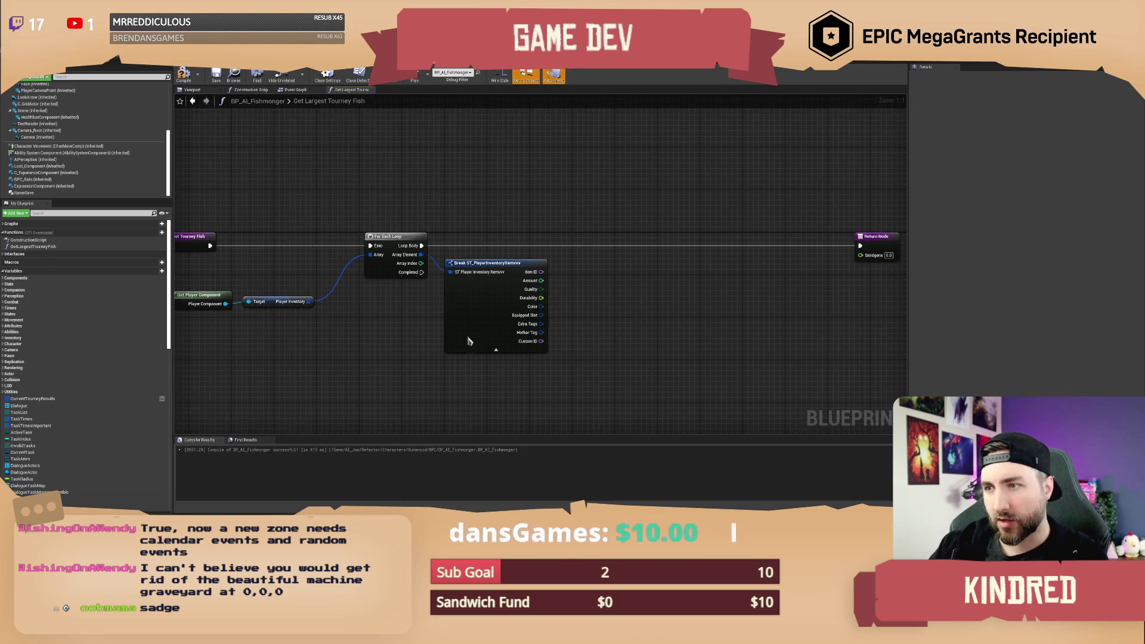
pyautogui.moveTo(471, 342); pyautogui.dragTo(606, 341)
pyautogui.moveTo(425, 281)
pyautogui.mouseDown()
pyautogui.moveTo(483, 278)
pyautogui.moveTo(580, 388)
pyautogui.mouseUp()
# Add a Return Node off the loop's Completed output.
pyautogui.write('return')
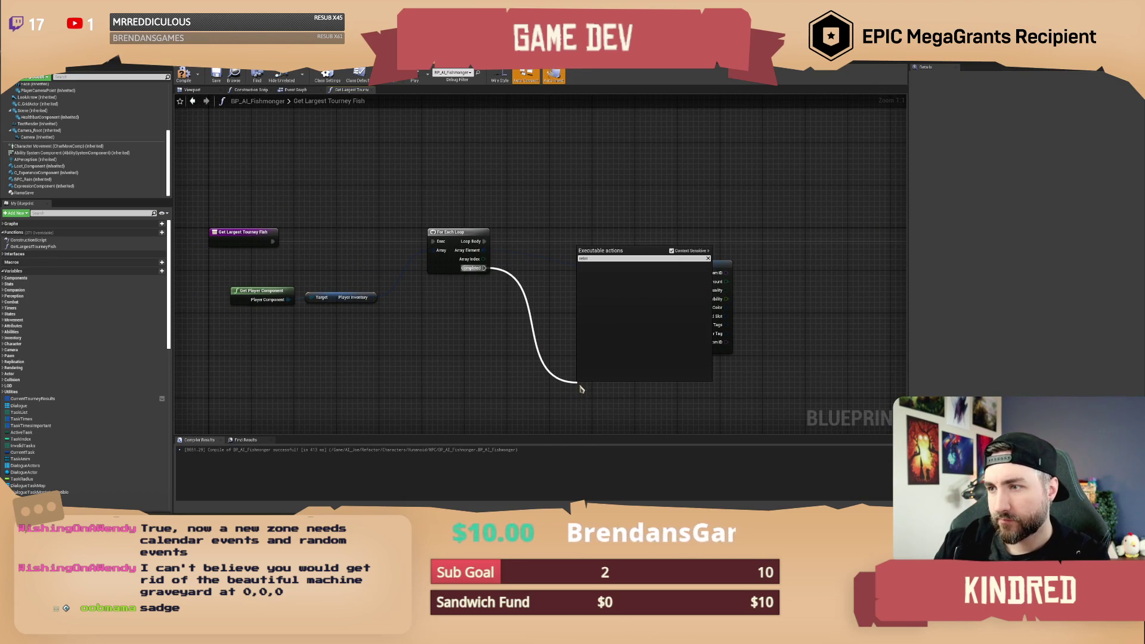
pyautogui.press('BackSpace')
pyautogui.press('BackSpace')
pyautogui.write('urn')
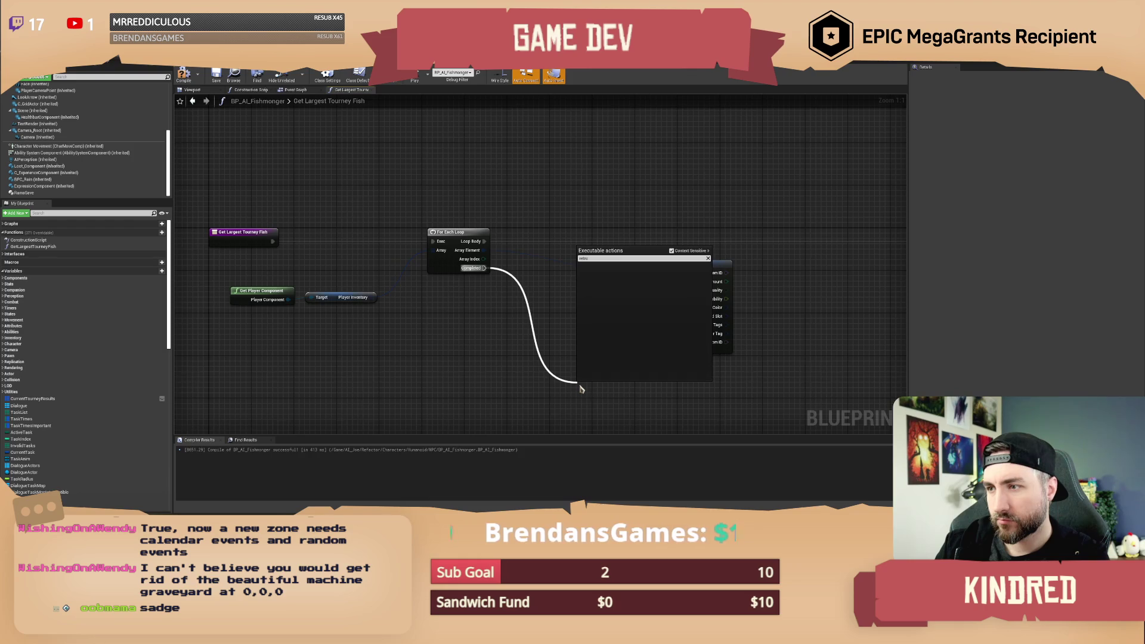
pyautogui.press('Escape')
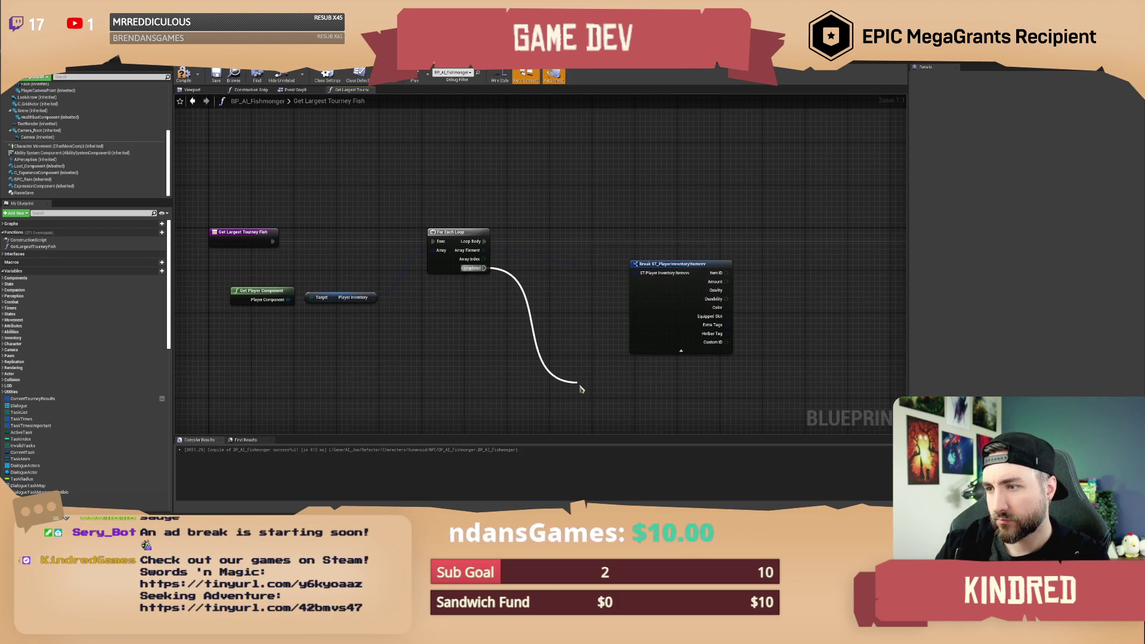
pyautogui.moveTo(583, 374)
pyautogui.mouseDown()
pyautogui.moveTo(520, 344)
pyautogui.moveTo(549, 346)
pyautogui.mouseUp()
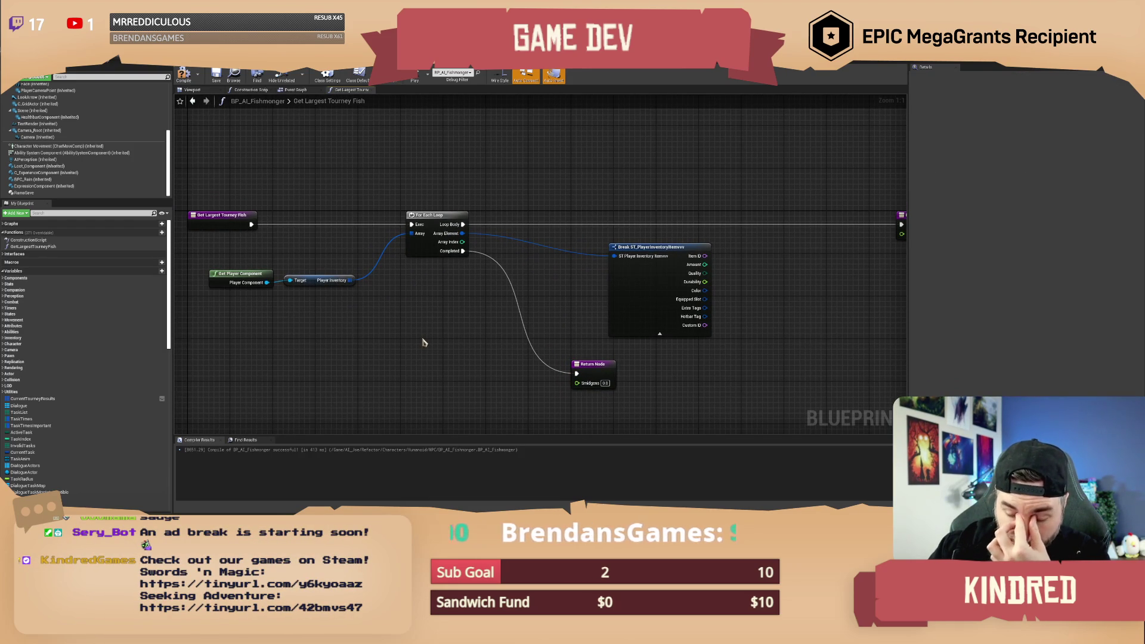
pyautogui.moveTo(561, 343); pyautogui.dragTo(545, 332)
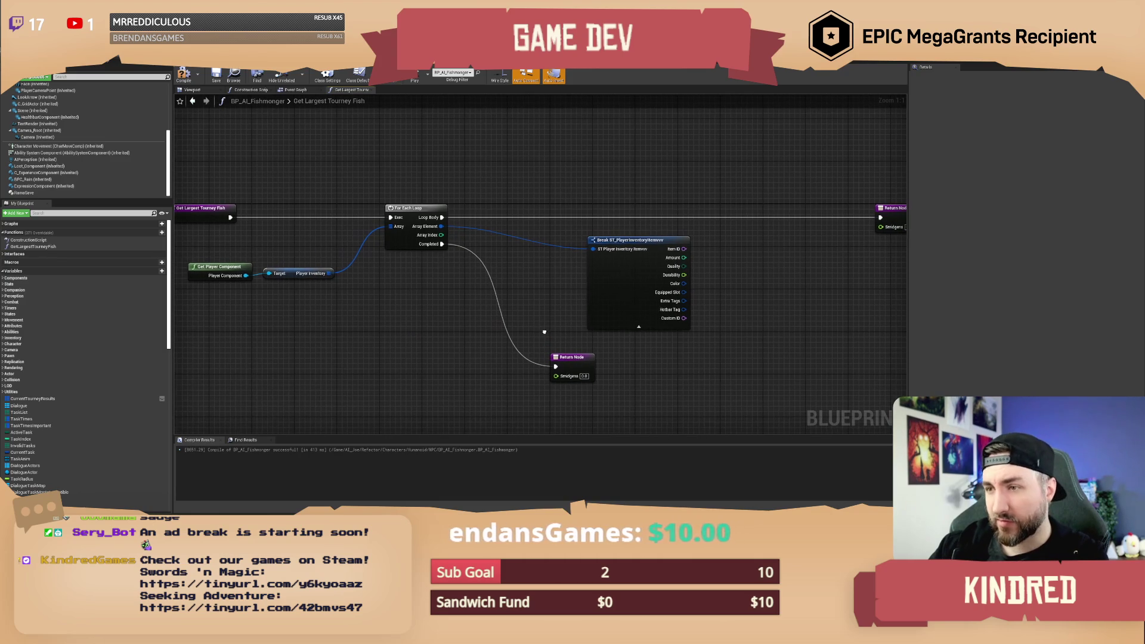
# Delete the extra Return Node, move the original below the loop, and tidy the Break node.
pyautogui.click(567, 361)
pyautogui.press('Delete')
pyautogui.moveTo(549, 335)
pyautogui.mouseDown()
pyautogui.moveTo(452, 349)
pyautogui.moveTo(473, 340)
pyautogui.moveTo(468, 352)
pyautogui.moveTo(479, 352)
pyautogui.mouseUp()
pyautogui.keyDown('alt'); pyautogui.click(780, 231); pyautogui.keyUp('alt')
pyautogui.moveTo(799, 222); pyautogui.dragTo(825, 355)
pyautogui.moveTo(316, 341)
pyautogui.mouseDown()
pyautogui.moveTo(358, 286)
pyautogui.moveTo(401, 337)
pyautogui.moveTo(294, 337)
pyautogui.moveTo(429, 355)
pyautogui.moveTo(262, 307)
pyautogui.mouseUp()
pyautogui.moveTo(430, 341); pyautogui.dragTo(360, 344)
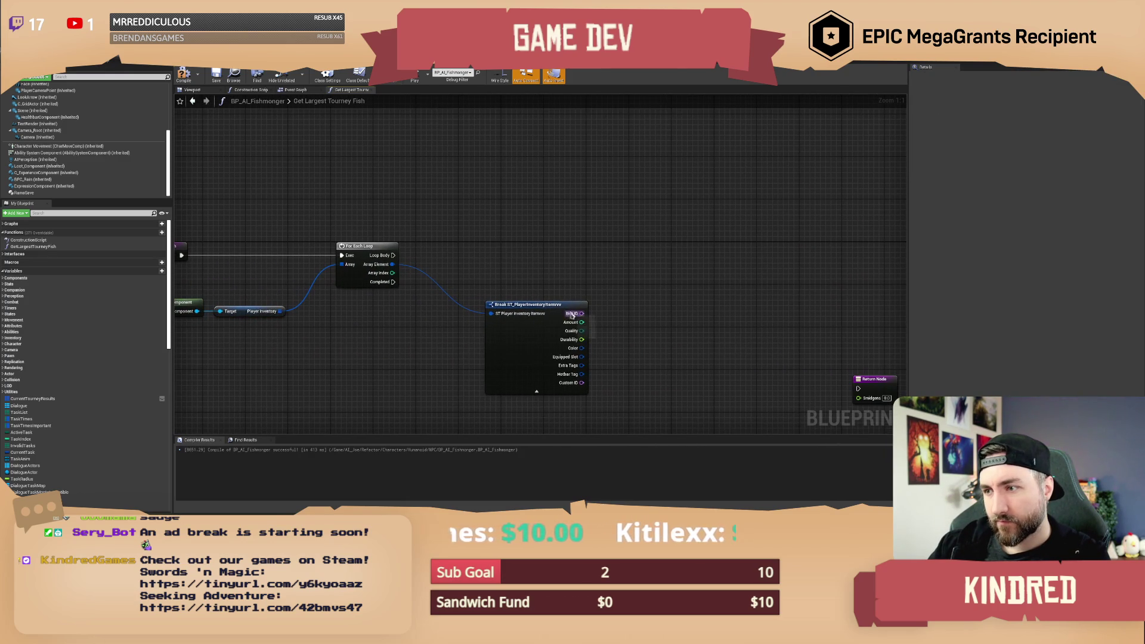
pyautogui.moveTo(558, 304); pyautogui.dragTo(488, 304)
pyautogui.moveTo(479, 349); pyautogui.dragTo(494, 339)
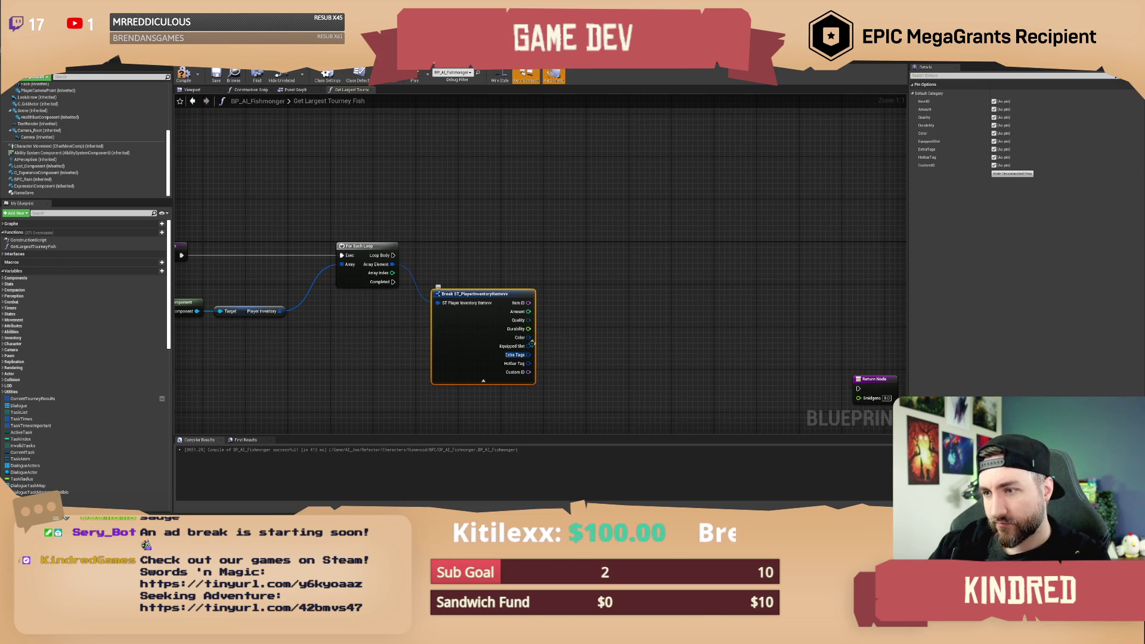
# Convert the Break node's Item ID with a new Name to String node, then return to the level editor.
pyautogui.moveTo(528, 303)
pyautogui.mouseDown()
pyautogui.moveTo(596, 292)
pyautogui.moveTo(574, 290)
pyautogui.mouseUp()
pyautogui.write('get item data')
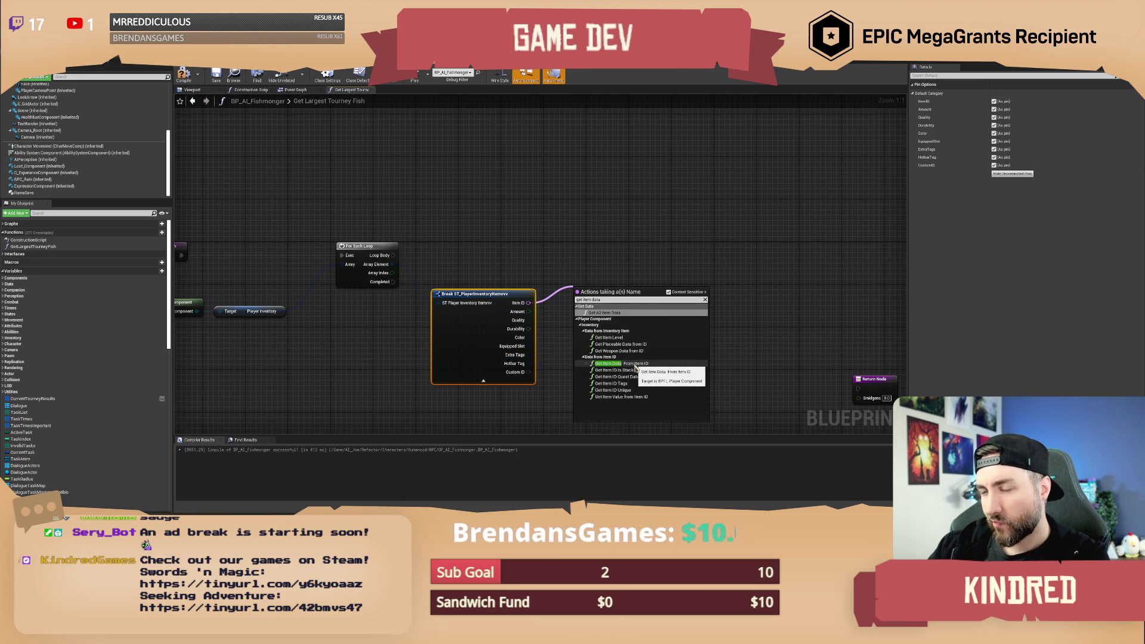
pyautogui.click(573, 253)
pyautogui.moveTo(528, 303); pyautogui.dragTo(556, 296)
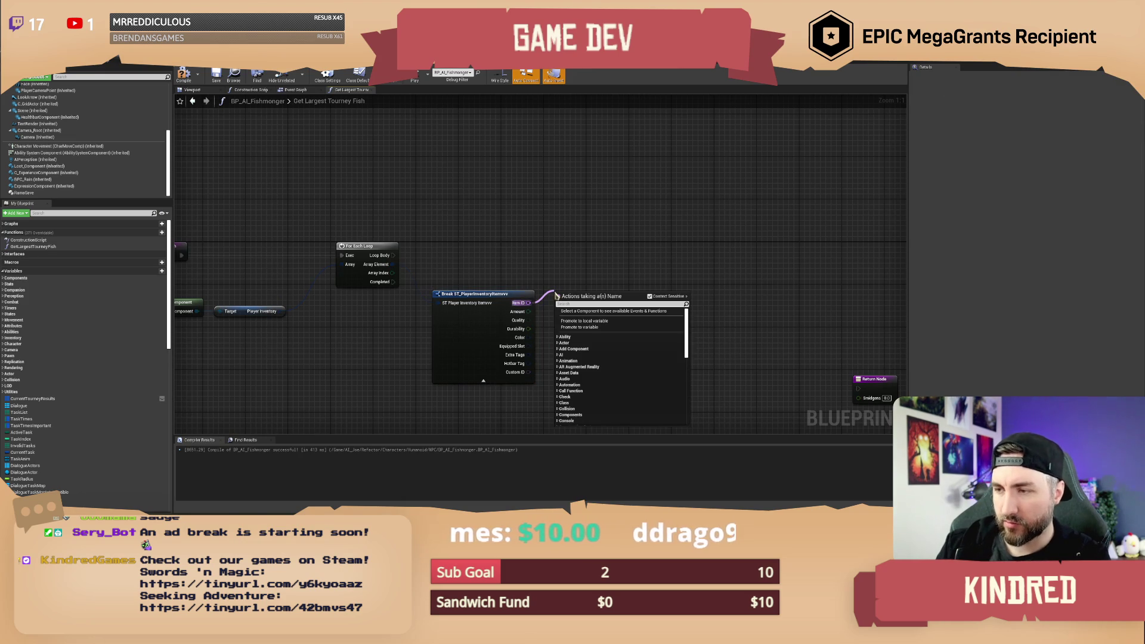
pyautogui.write('contain')
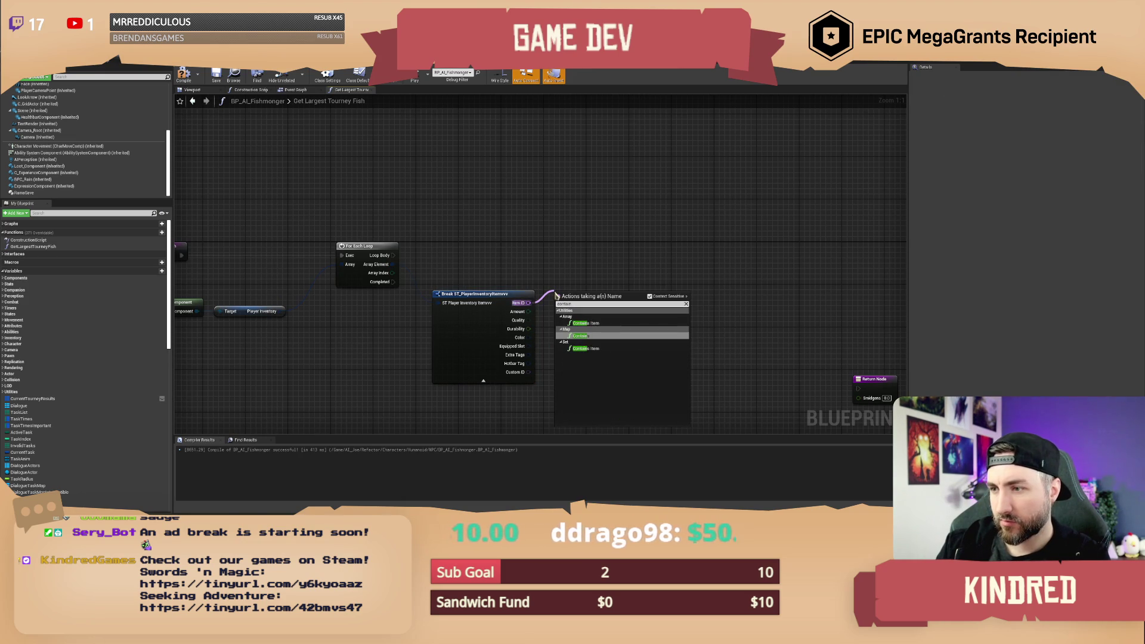
pyautogui.hotkey('ctrl', 'a')
pyautogui.write('t')
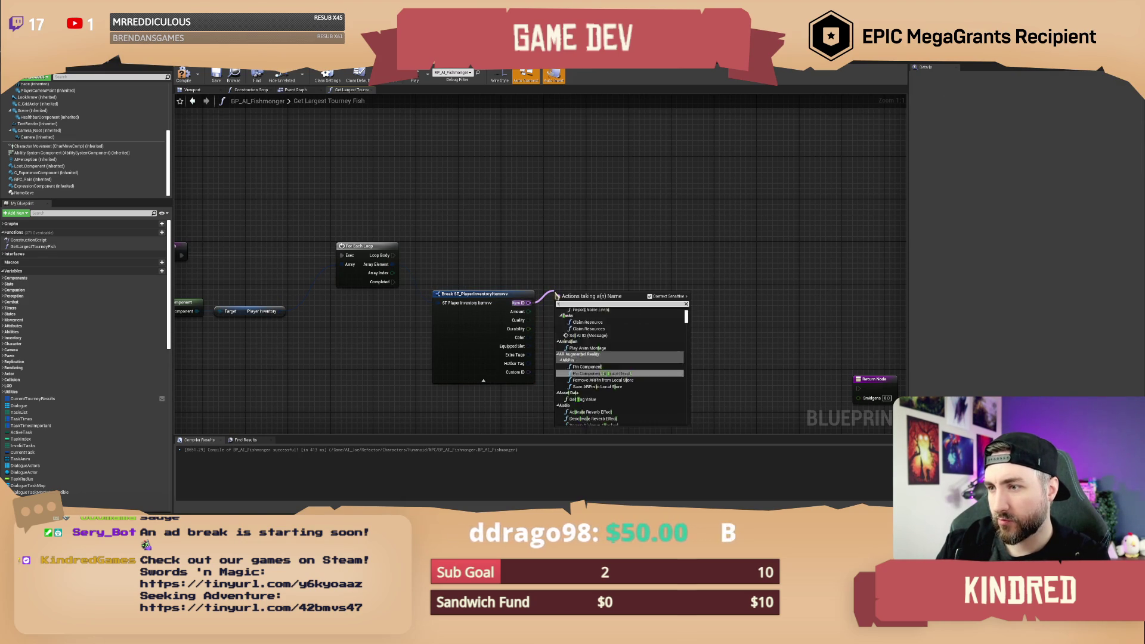
pyautogui.write('o string')
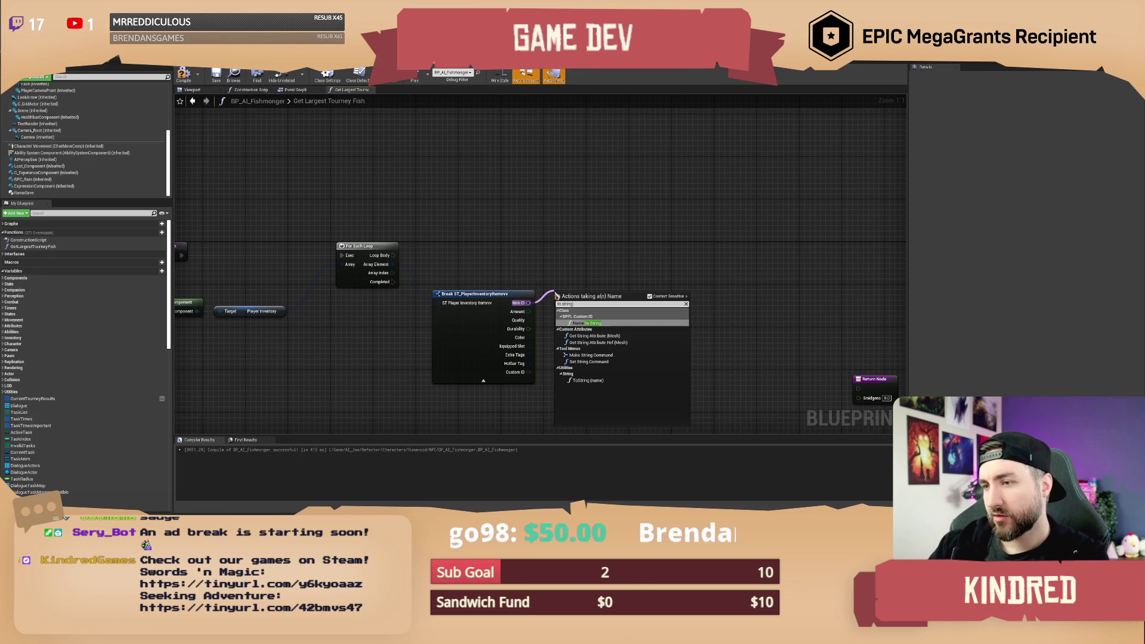
pyautogui.click(587, 323)
pyautogui.moveTo(589, 292)
pyautogui.mouseDown()
pyautogui.moveTo(572, 271)
pyautogui.moveTo(575, 281)
pyautogui.moveTo(426, 205)
pyautogui.mouseUp()
pyautogui.hotkey('alt', 'Tab')
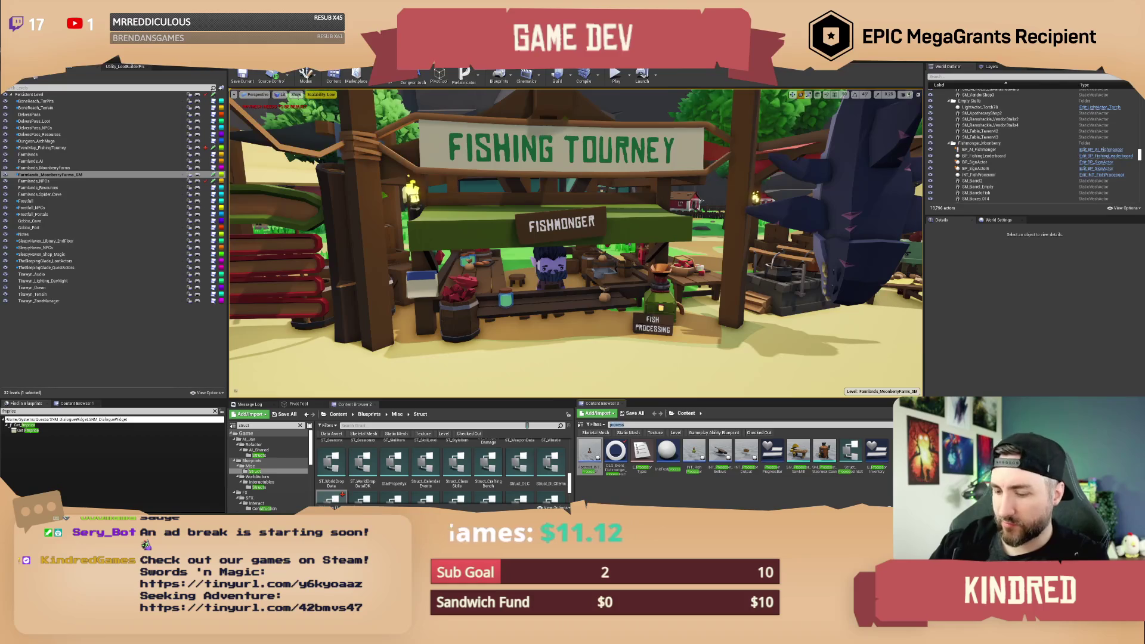
# Find Material_Fish_Mecha_Copper in the Content Browser, copy its name, and return to the Blueprint editor.
pyautogui.write('mechaf')
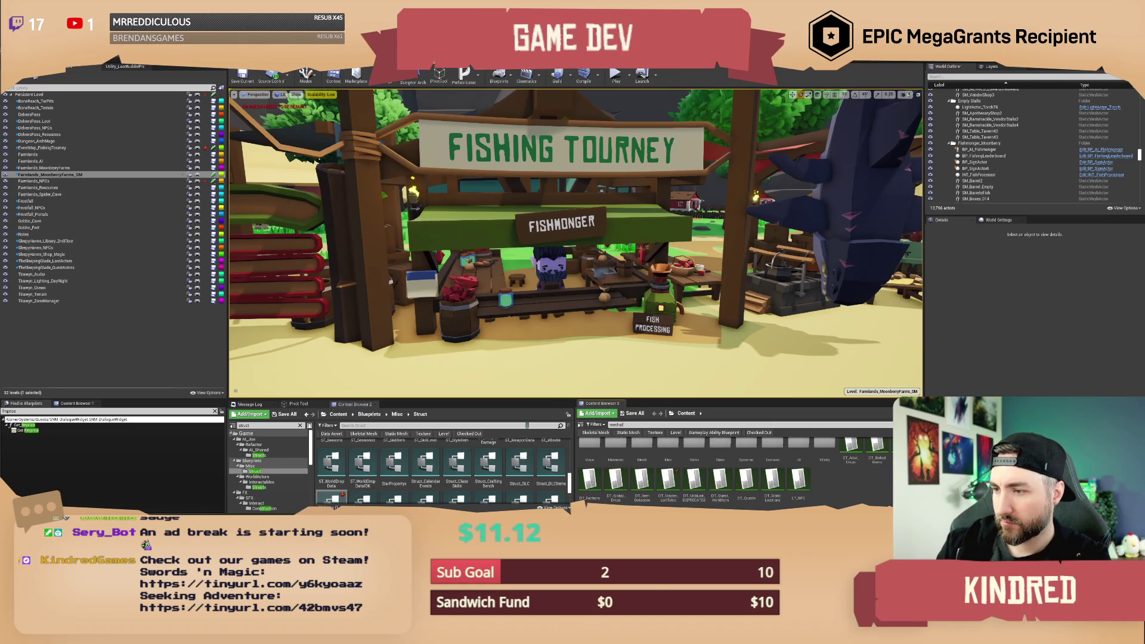
pyautogui.write('i')
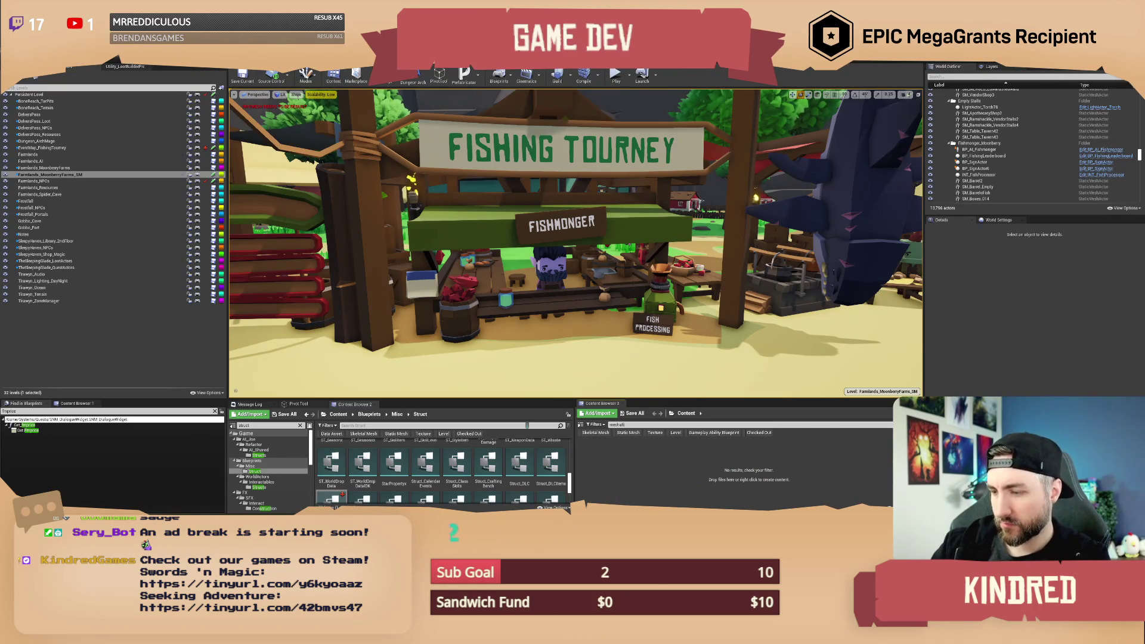
pyautogui.press('BackSpace')
pyautogui.press('BackSpace')
pyautogui.press('BackSpace')
pyautogui.write('i')
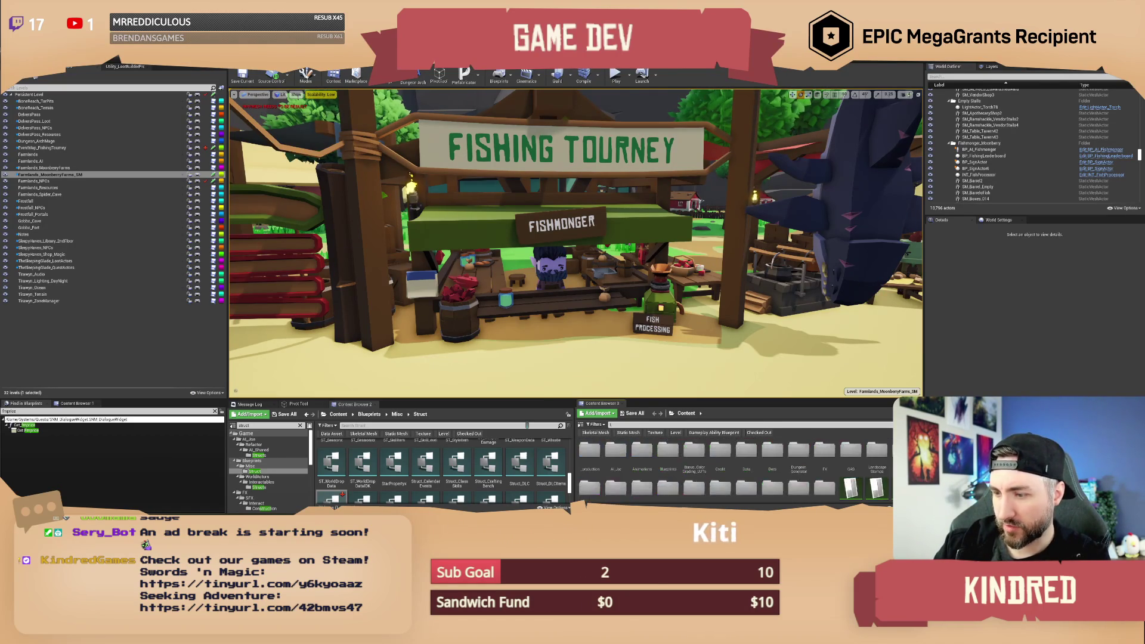
pyautogui.write('inkerli')
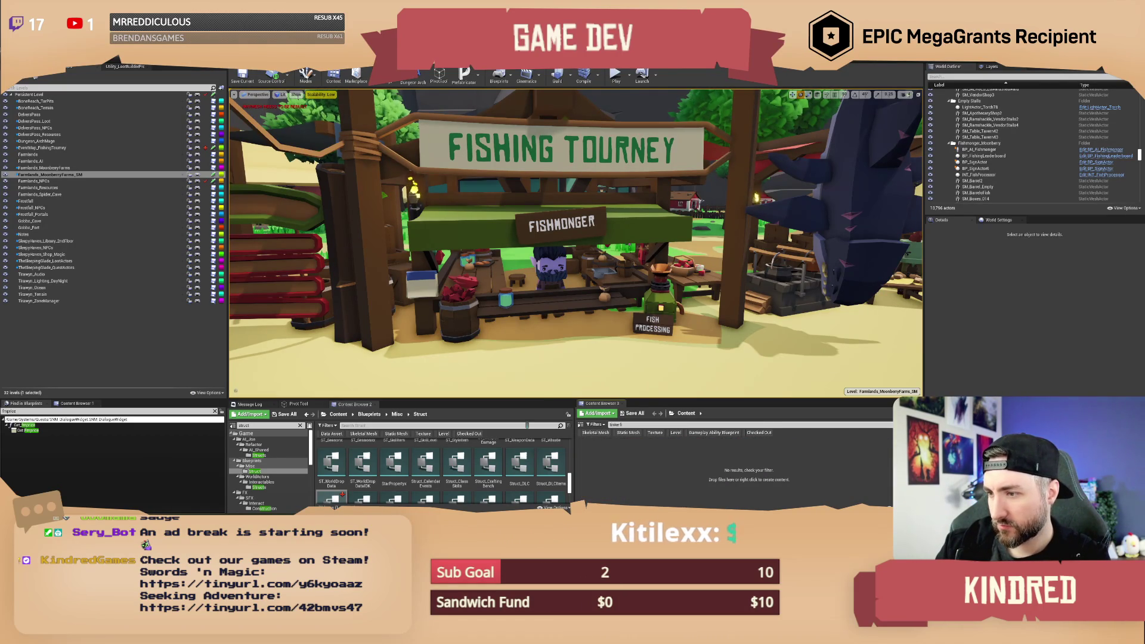
pyautogui.write('fish')
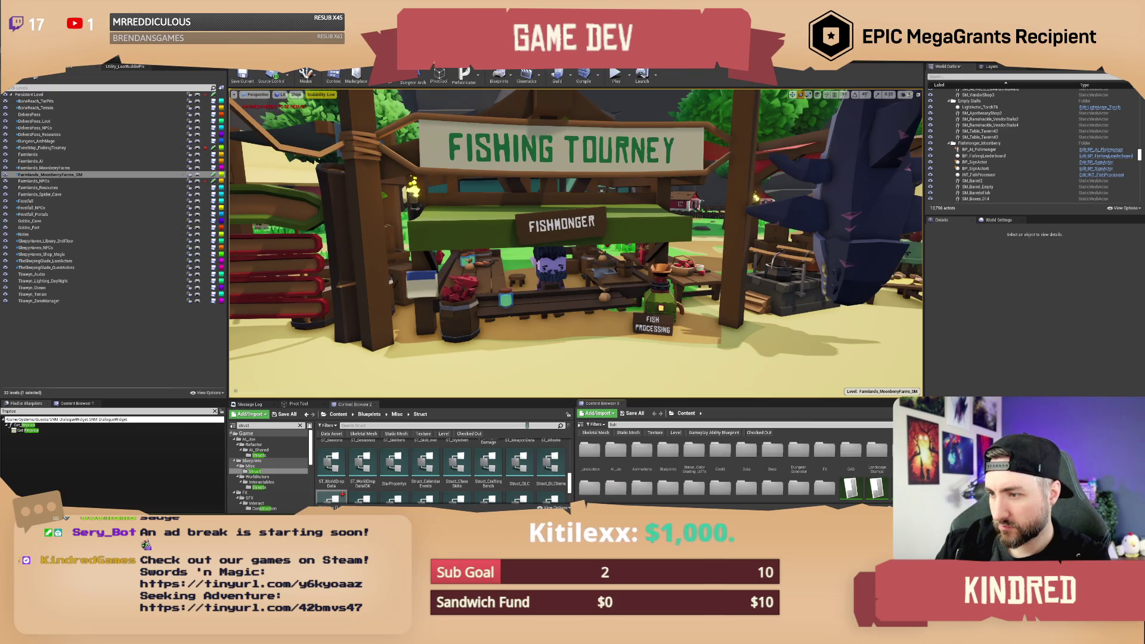
pyautogui.write(' mesh')
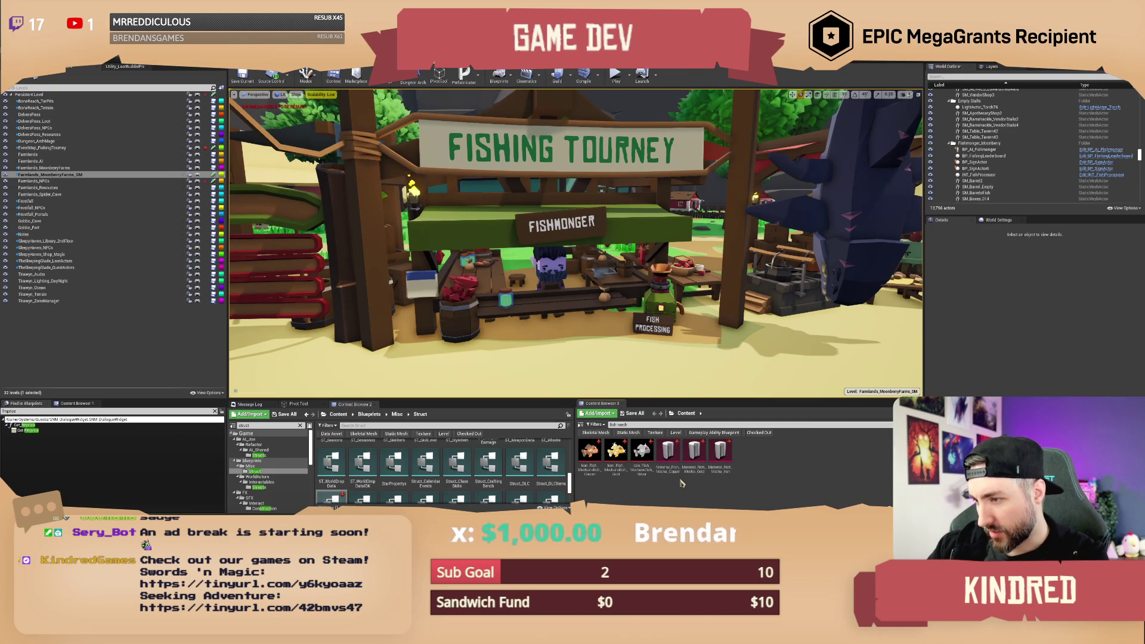
pyautogui.click(668, 455)
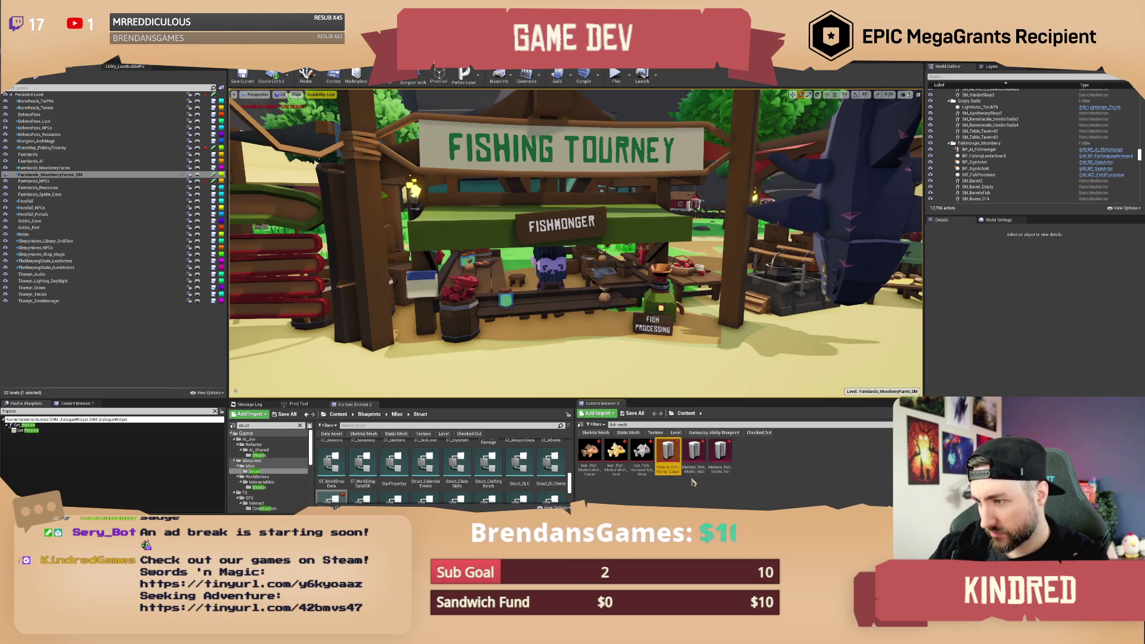
pyautogui.click(668, 470)
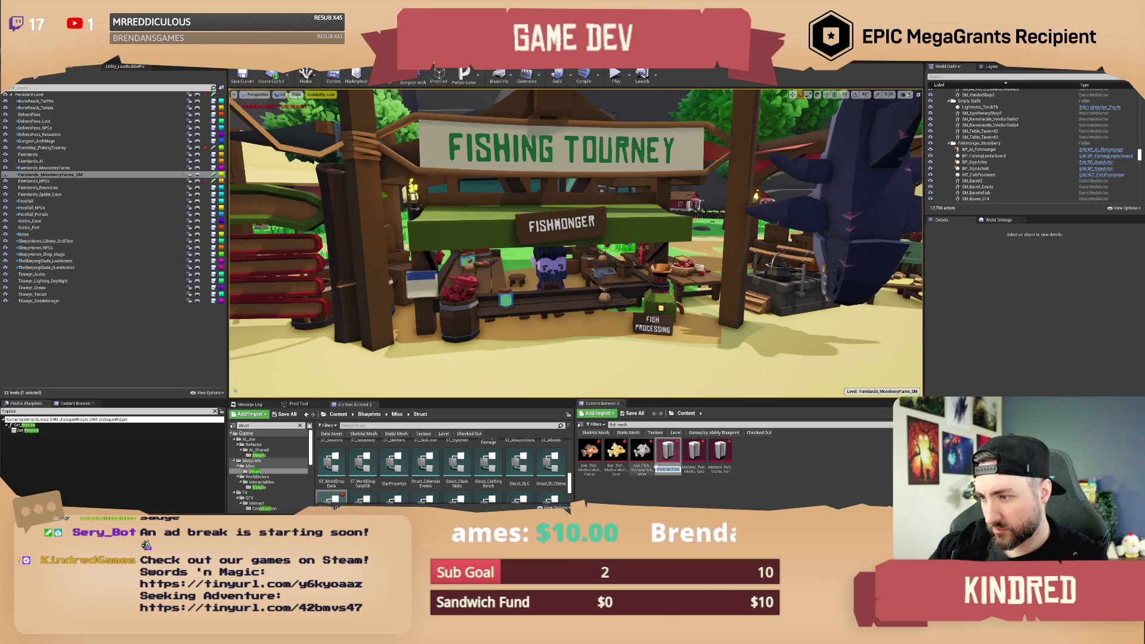
pyautogui.click(723, 508)
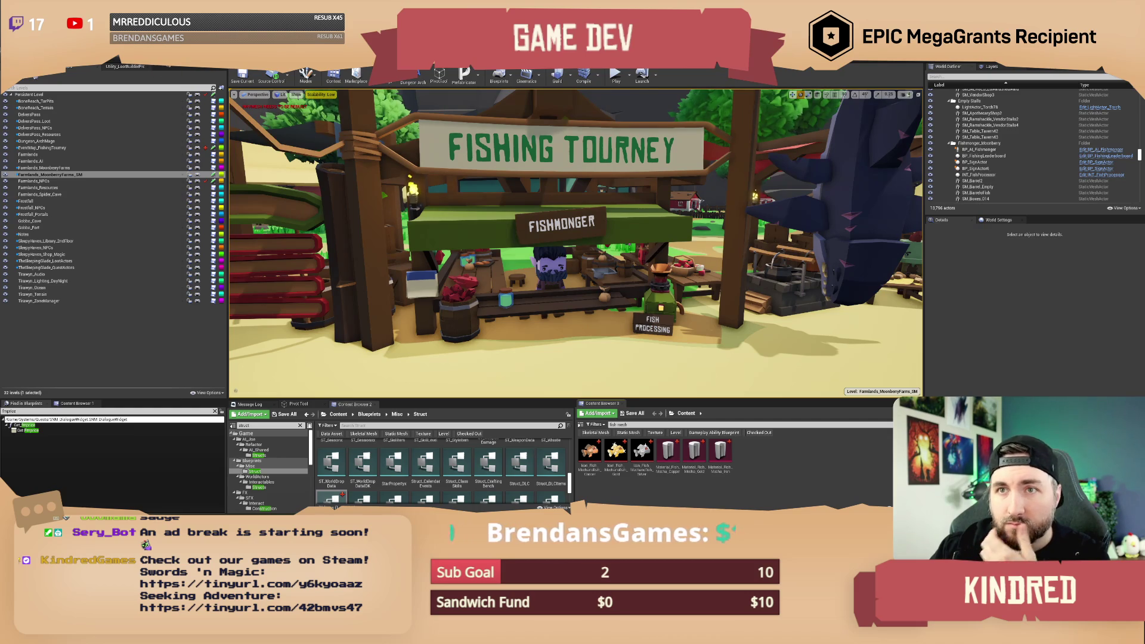
pyautogui.hotkey('alt', 'Tab')
# Search for a 'contains' node from the Name to String output.
pyautogui.moveTo(533, 260); pyautogui.dragTo(413, 249)
pyautogui.moveTo(504, 318)
pyautogui.mouseDown()
pyautogui.moveTo(575, 327)
pyautogui.moveTo(530, 322)
pyautogui.mouseUp()
pyautogui.write('contains')
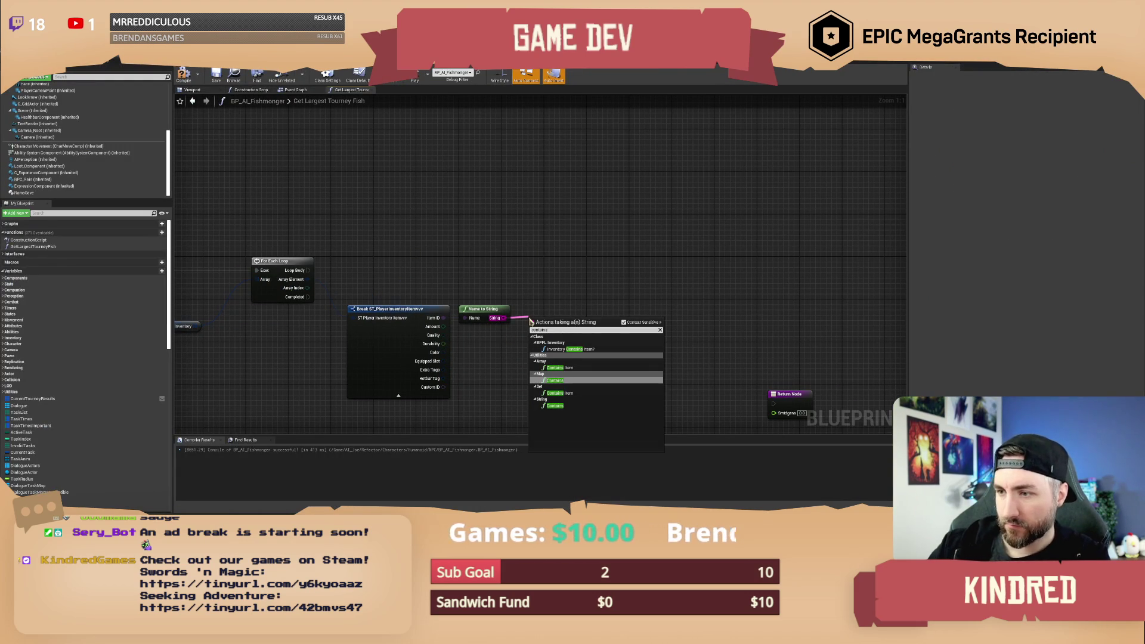
# Add a Contains node checking for the Material_Fish_Mecha_Copper name, driving a Branch in the loop body.
pyautogui.click(555, 405)
pyautogui.click(560, 338)
pyautogui.hotkey('ctrl', 'v')
pyautogui.click(603, 308)
pyautogui.moveTo(616, 300)
pyautogui.mouseDown()
pyautogui.moveTo(574, 300)
pyautogui.moveTo(574, 334)
pyautogui.moveTo(619, 289)
pyautogui.mouseUp()
pyautogui.click(644, 322)
pyautogui.moveTo(263, 296)
pyautogui.mouseDown()
pyautogui.moveTo(622, 296)
pyautogui.moveTo(524, 251)
pyautogui.moveTo(332, 319)
pyautogui.moveTo(542, 340)
pyautogui.moveTo(490, 343)
pyautogui.mouseUp()
# Create a local variable CurrentFish of type Float.
pyautogui.scroll(-2, 108, 408)
pyautogui.scroll(-10, 108, 408)
pyautogui.click(162, 508)
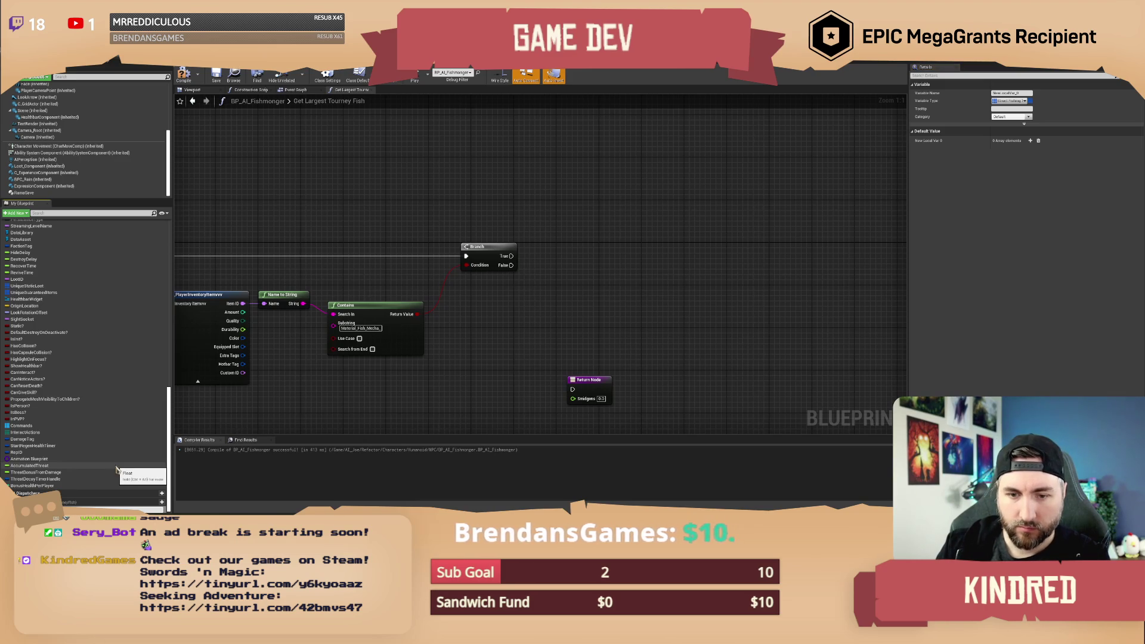
pyautogui.write('CurrentFish')
pyautogui.press('Return')
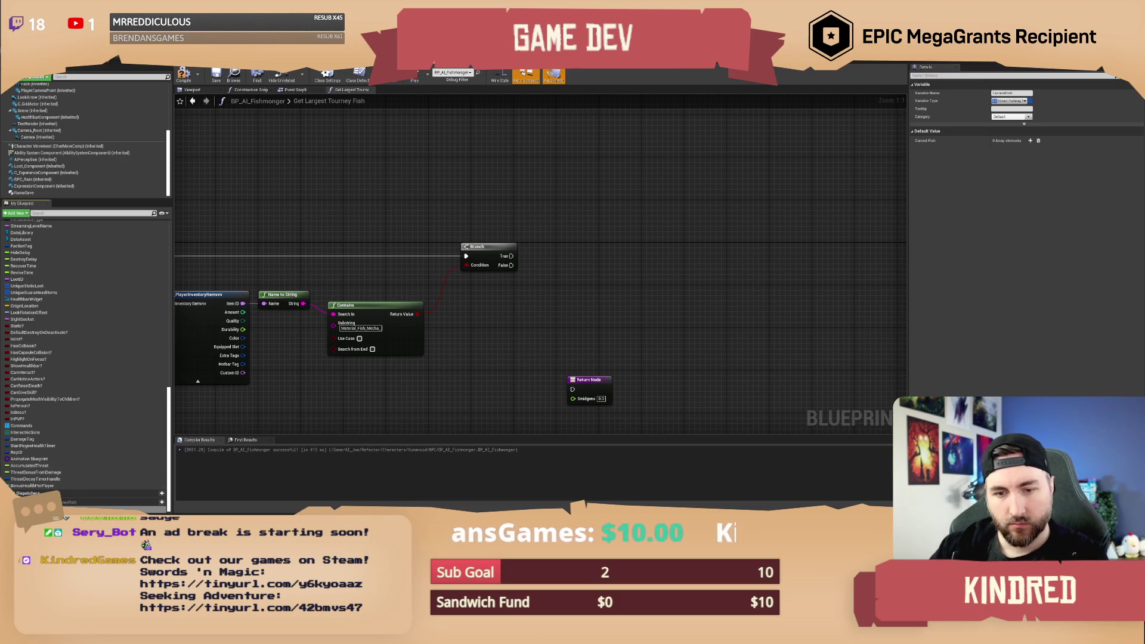
pyautogui.click(67, 502)
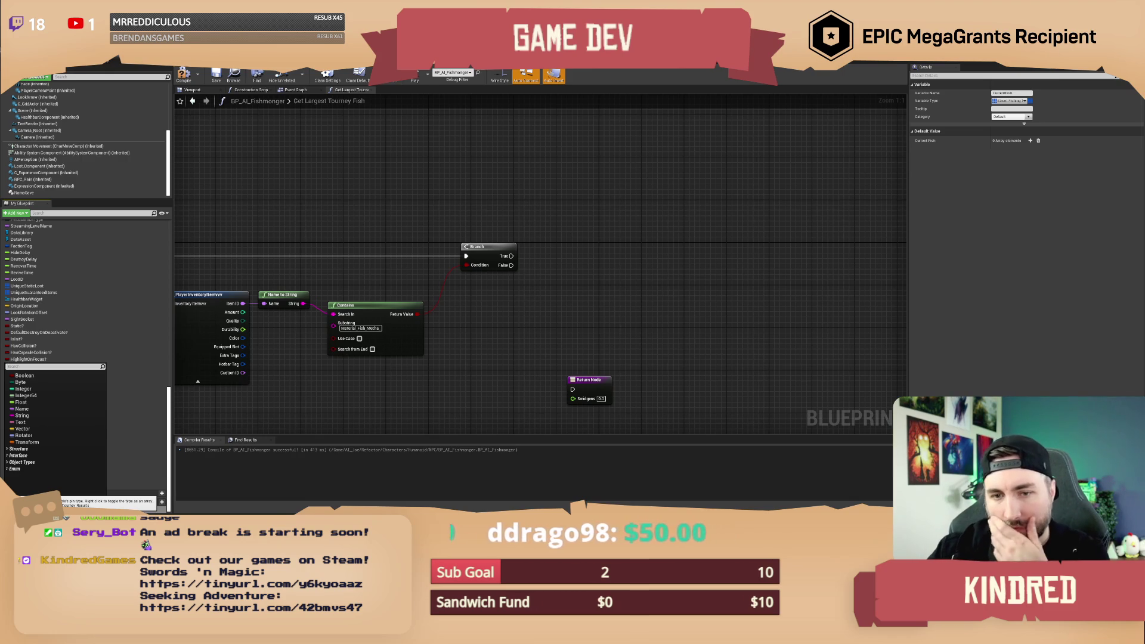
pyautogui.click(34, 405)
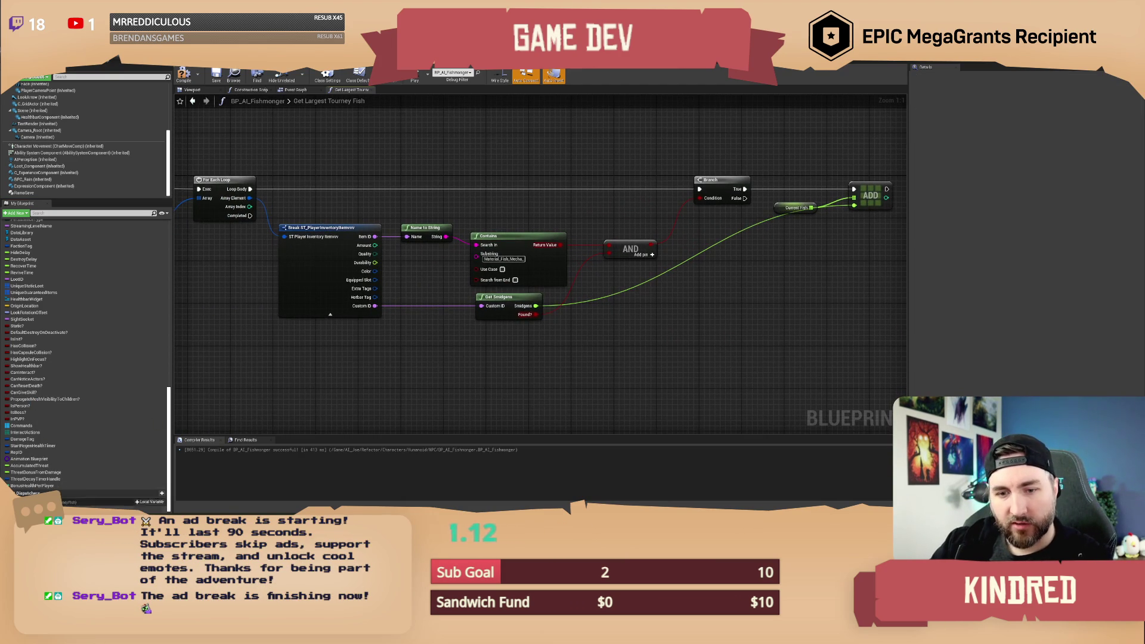
# Sort the CurrentFish getter in descending order after the loop's Completed output.
pyautogui.moveTo(90, 508)
pyautogui.mouseDown()
pyautogui.moveTo(325, 380)
pyautogui.moveTo(383, 371)
pyautogui.mouseUp()
pyautogui.click(345, 387)
pyautogui.write('sort')
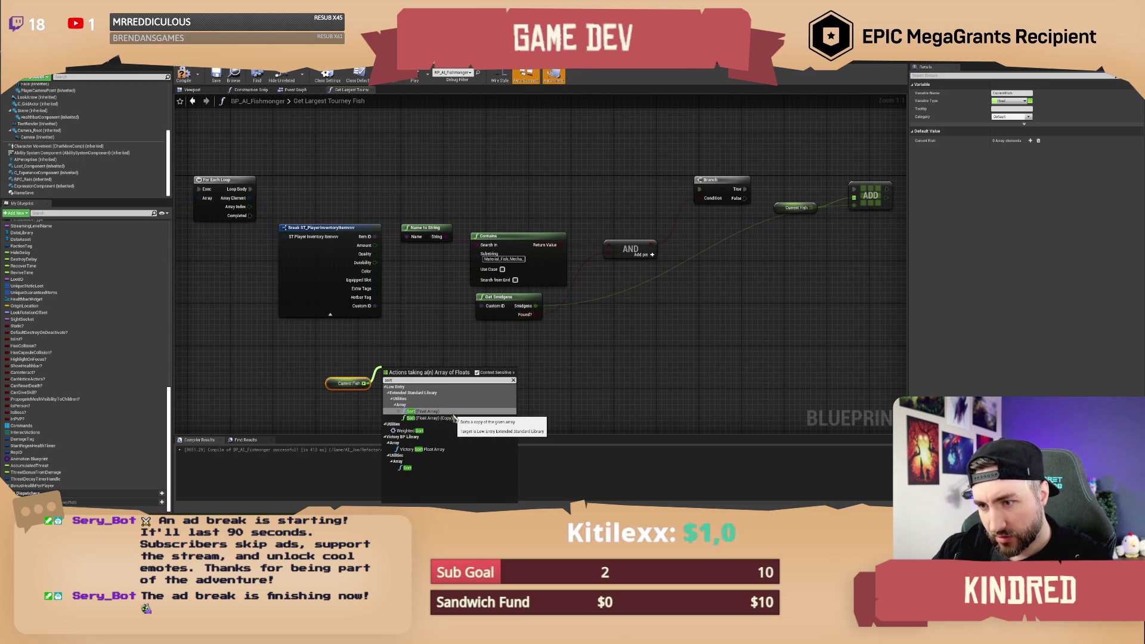
pyautogui.click(418, 472)
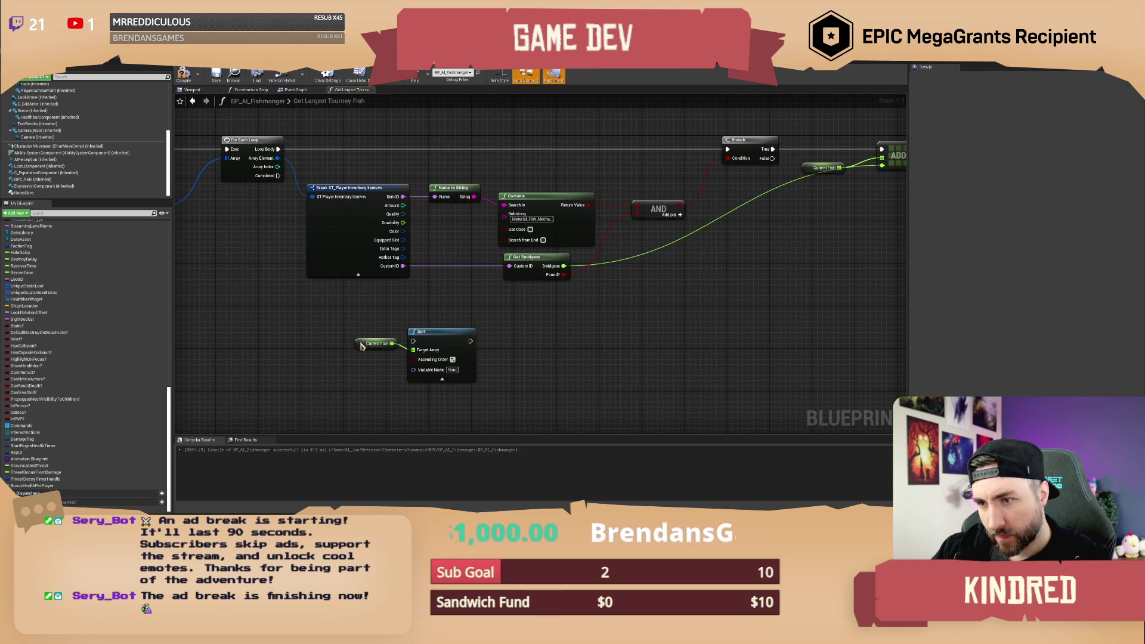
pyautogui.moveTo(278, 176); pyautogui.dragTo(413, 341)
pyautogui.moveTo(347, 308)
pyautogui.mouseDown()
pyautogui.moveTo(446, 356)
pyautogui.moveTo(515, 345)
pyautogui.mouseUp()
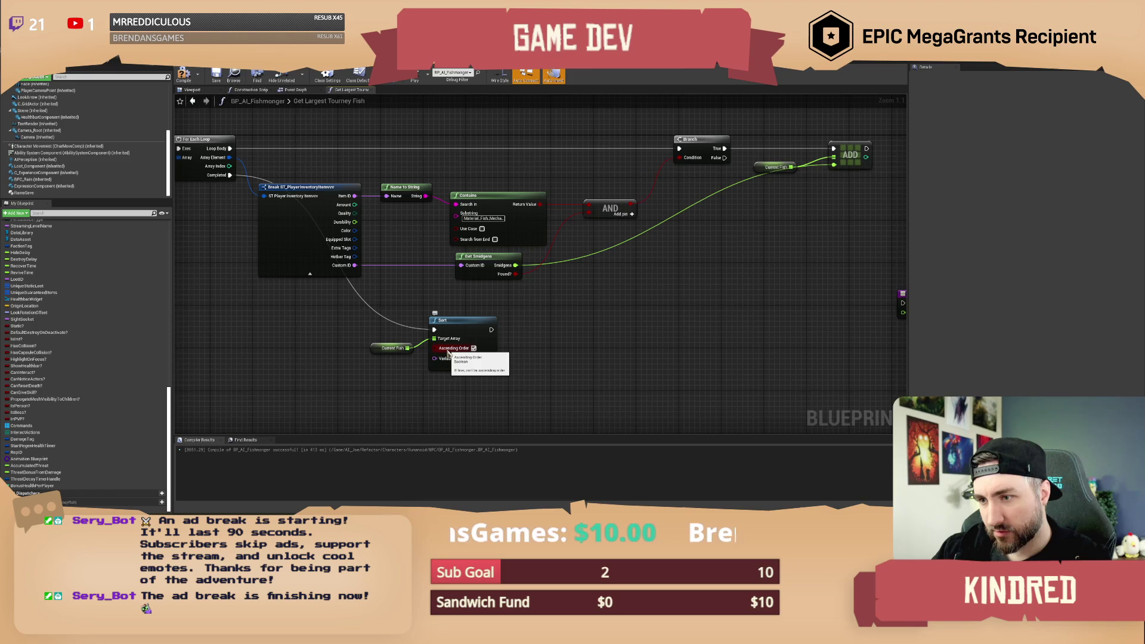
pyautogui.click(473, 348)
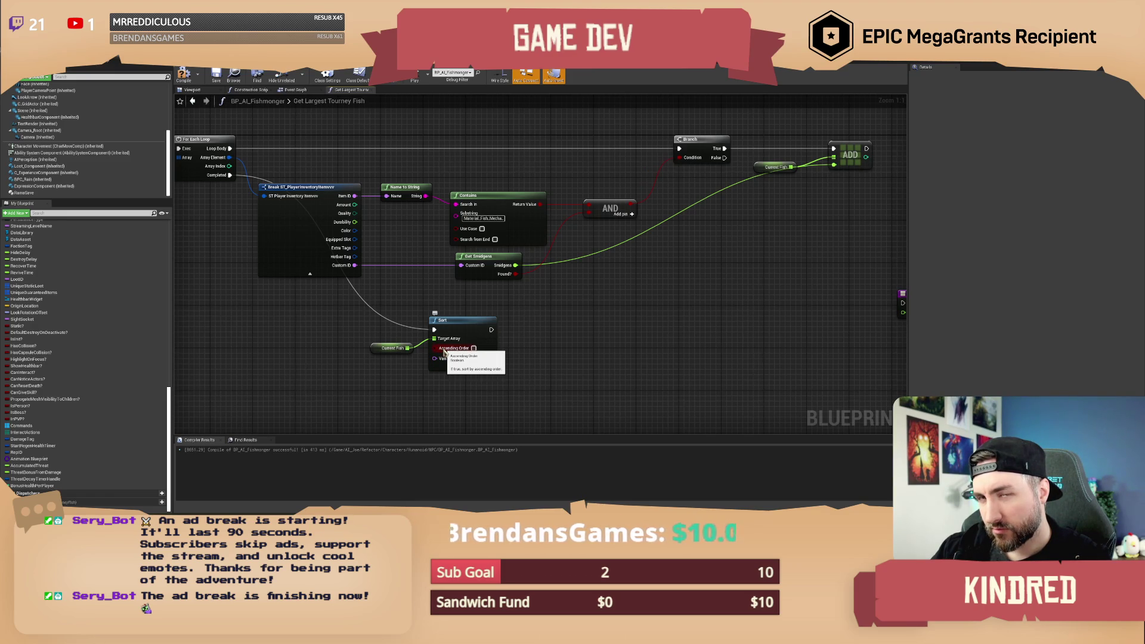
# Move the Return Node into view and add a GET array node from Current Fish.
pyautogui.moveTo(542, 343)
pyautogui.mouseDown()
pyautogui.moveTo(403, 356)
pyautogui.moveTo(815, 329)
pyautogui.moveTo(539, 356)
pyautogui.mouseUp()
pyautogui.moveTo(539, 355); pyautogui.dragTo(580, 326)
pyautogui.moveTo(361, 344); pyautogui.dragTo(461, 391)
pyautogui.write('get a cop')
pyautogui.press('Return')
pyautogui.click(448, 377)
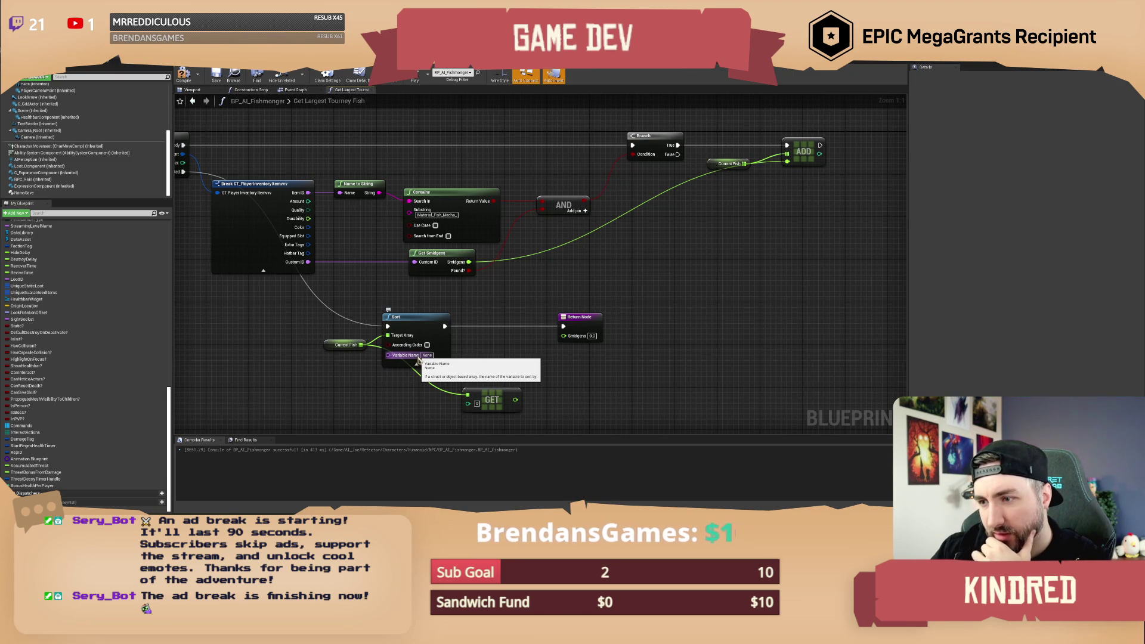
# Feed the GET result into Smidgens and try a Victory Sort Float Array node on Current Fish.
pyautogui.moveTo(515, 399); pyautogui.dragTo(563, 336)
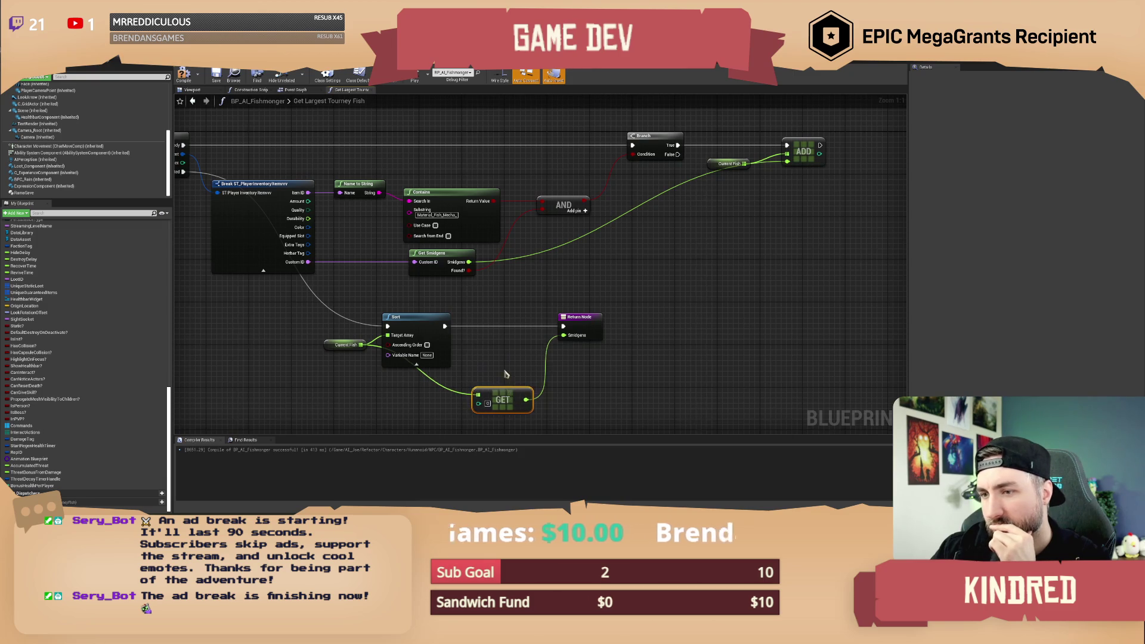
pyautogui.moveTo(506, 373); pyautogui.dragTo(530, 363)
pyautogui.moveTo(386, 335); pyautogui.dragTo(356, 392)
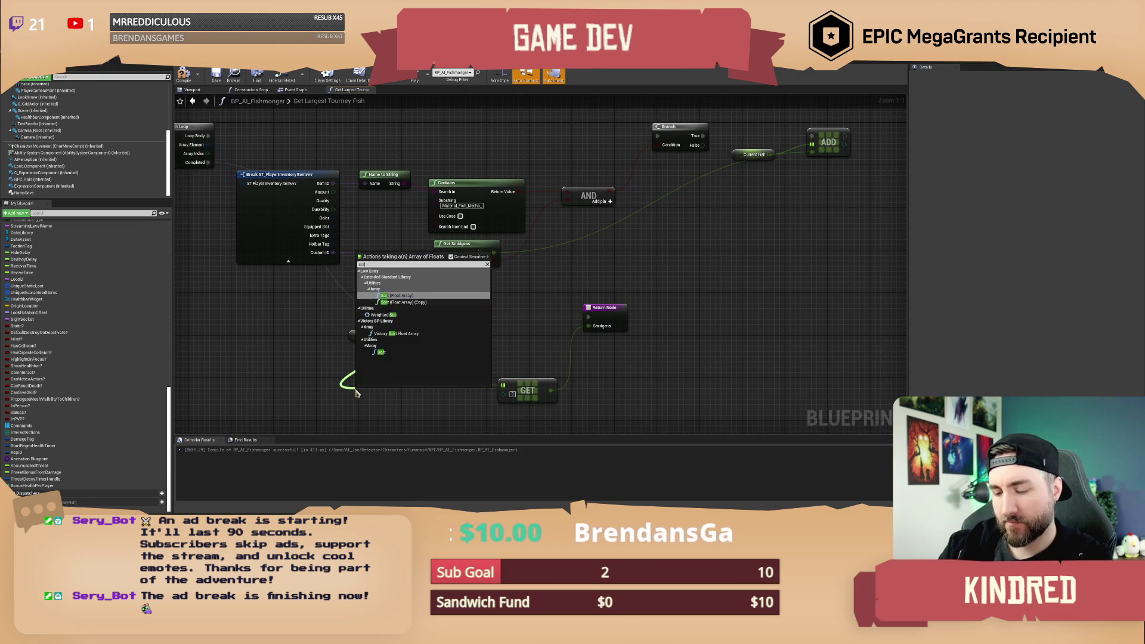
pyautogui.write('sort')
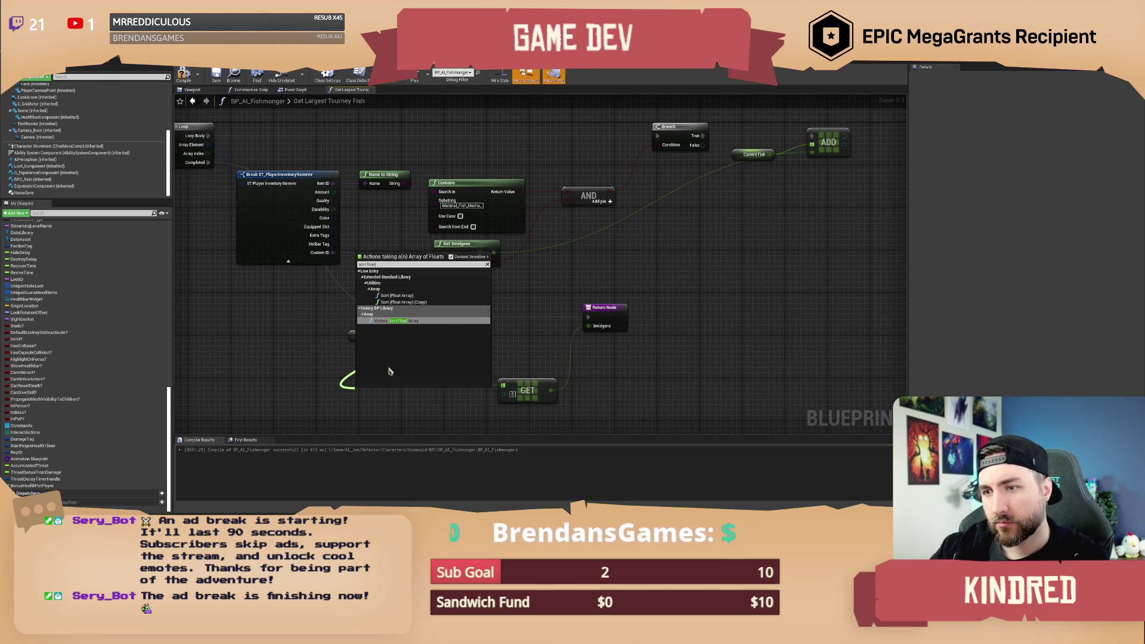
pyautogui.click(403, 322)
pyautogui.moveTo(410, 340); pyautogui.dragTo(404, 361)
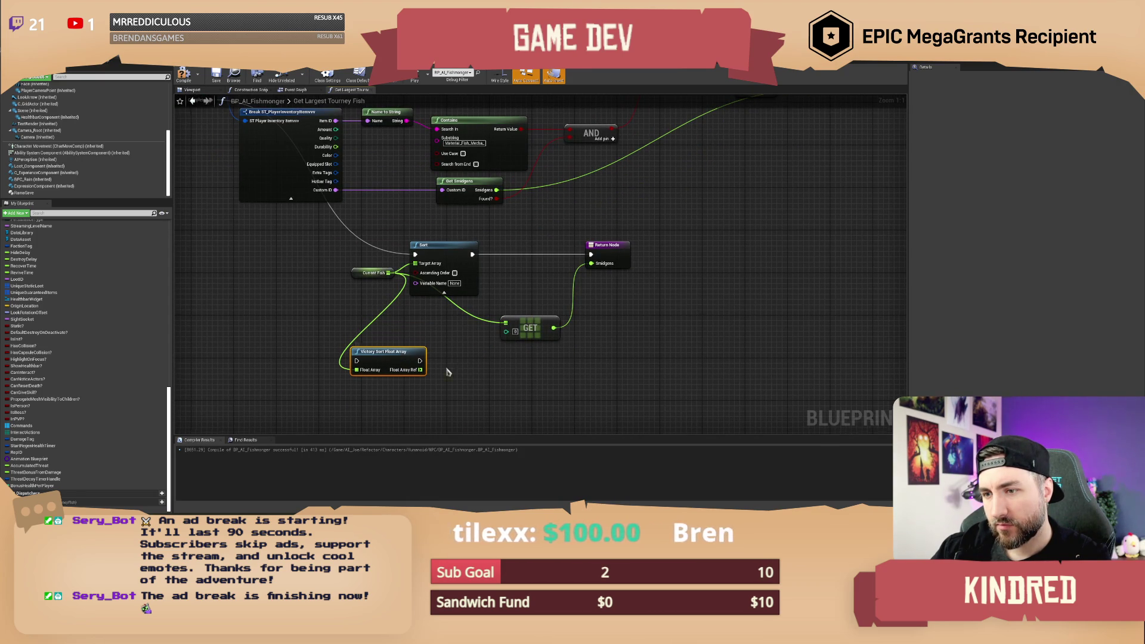
# Try Sort (Float Array) nodes from Current Fish, then delete all the trial sort nodes.
pyautogui.moveTo(371, 247); pyautogui.dragTo(443, 347)
pyautogui.write('sort flo')
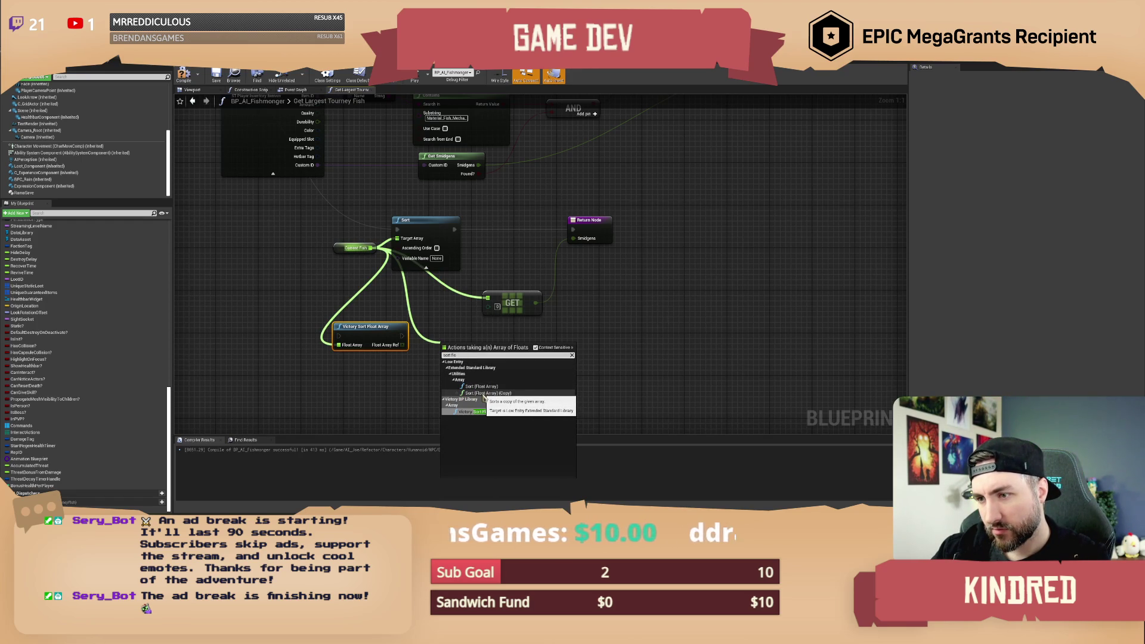
pyautogui.click(484, 393)
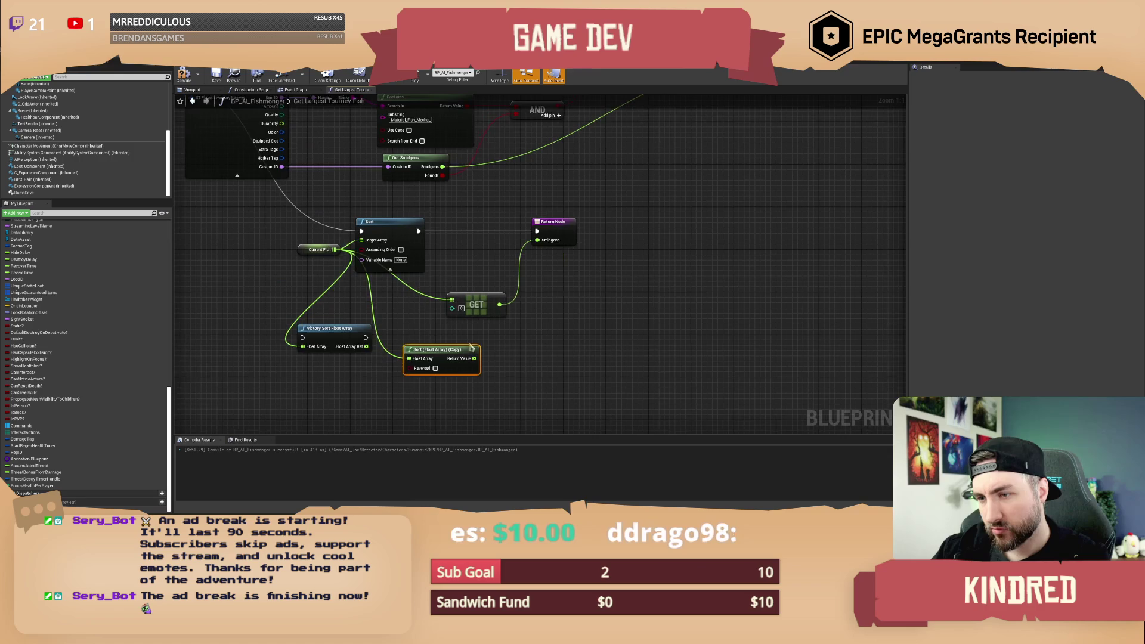
pyautogui.press('Delete')
pyautogui.moveTo(337, 250)
pyautogui.mouseDown()
pyautogui.moveTo(381, 334)
pyautogui.moveTo(405, 350)
pyautogui.mouseUp()
pyautogui.write('sort float')
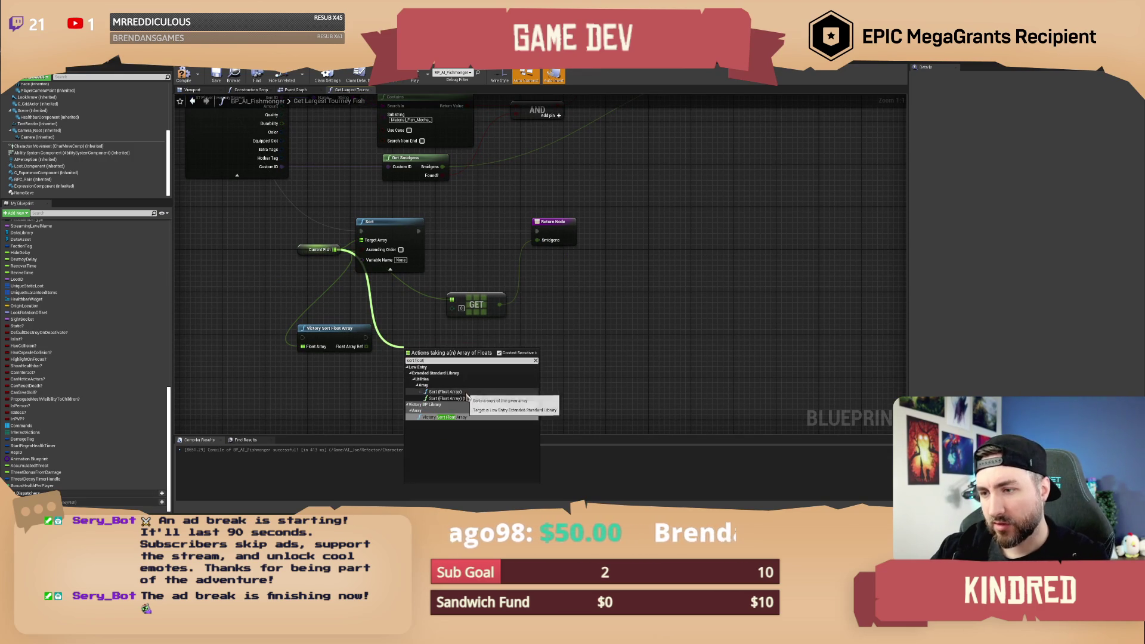
pyautogui.click(445, 392)
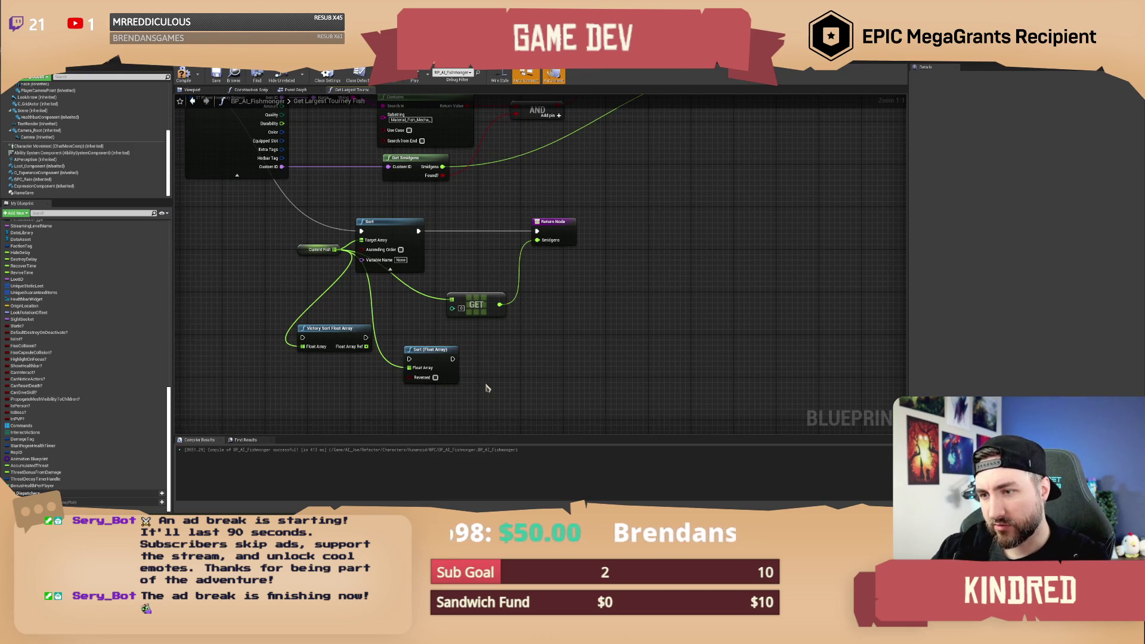
pyautogui.moveTo(469, 375); pyautogui.dragTo(473, 370)
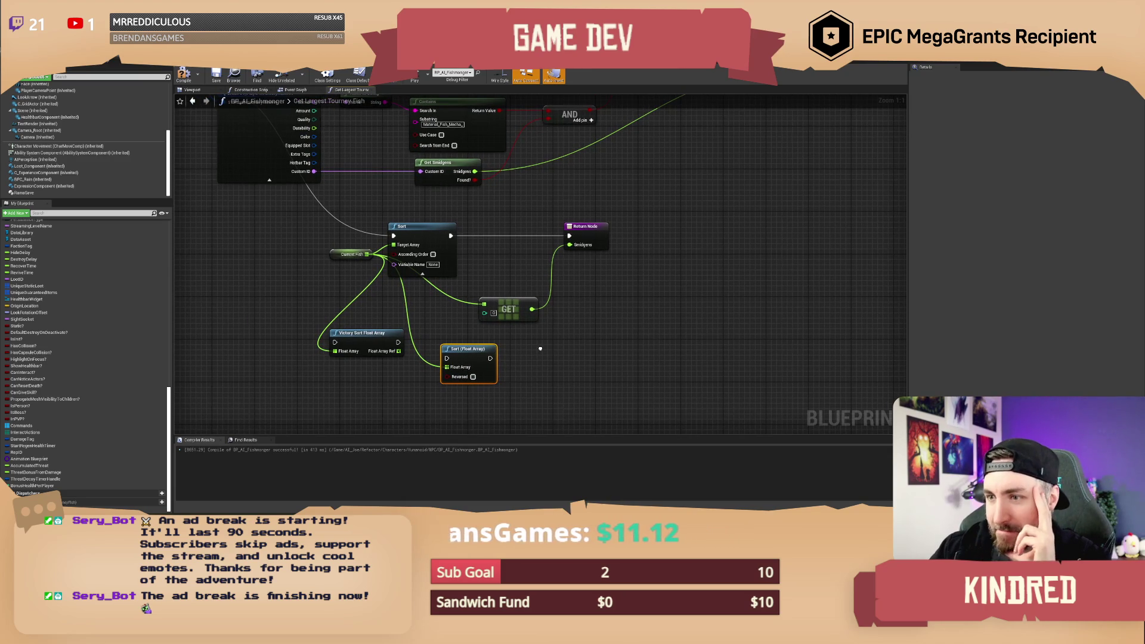
pyautogui.keyDown('shift'); pyautogui.click(386, 356); pyautogui.keyUp('shift')
pyautogui.press('Delete')
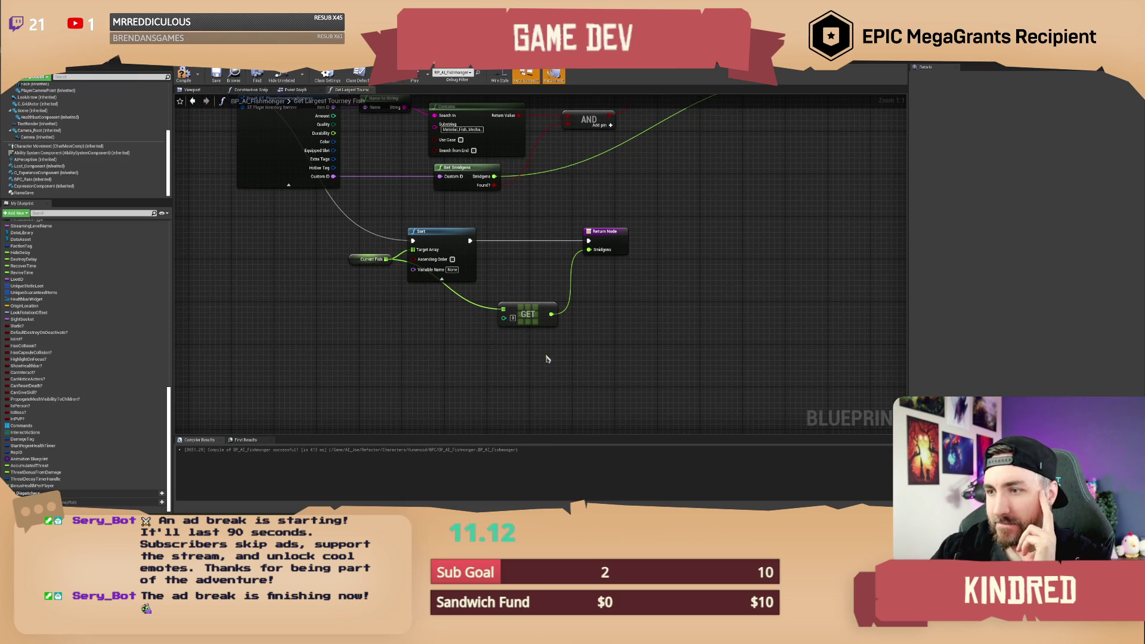
# Place the GET node beside the Sort node and compile the blueprint.
pyautogui.moveTo(515, 333); pyautogui.dragTo(520, 285)
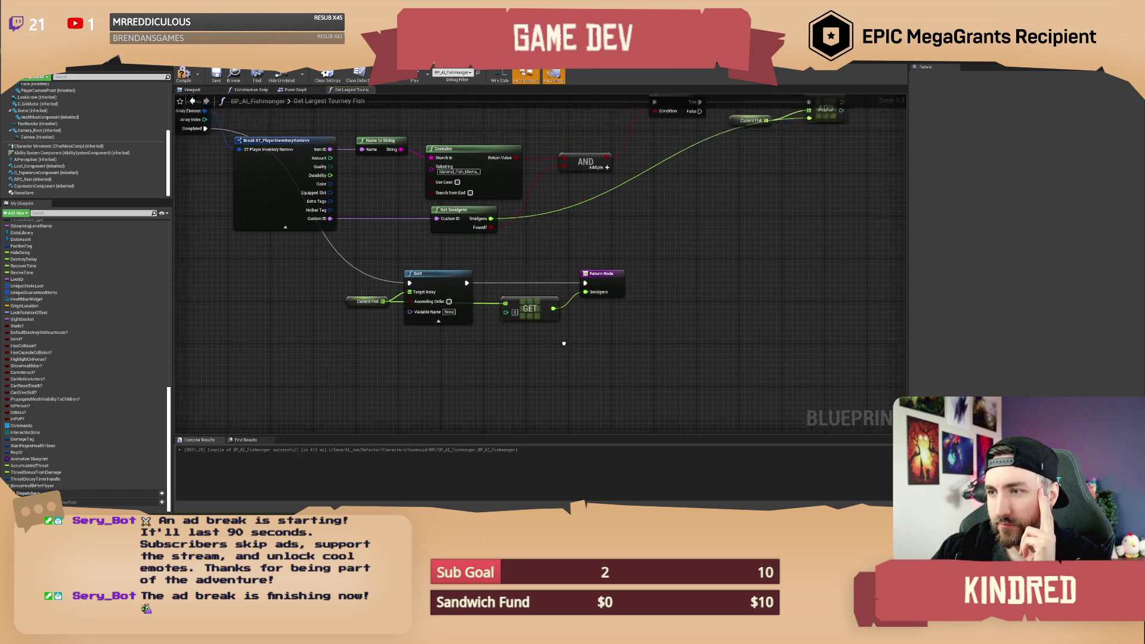
pyautogui.scroll(-1, 569, 298)
pyautogui.click(184, 74)
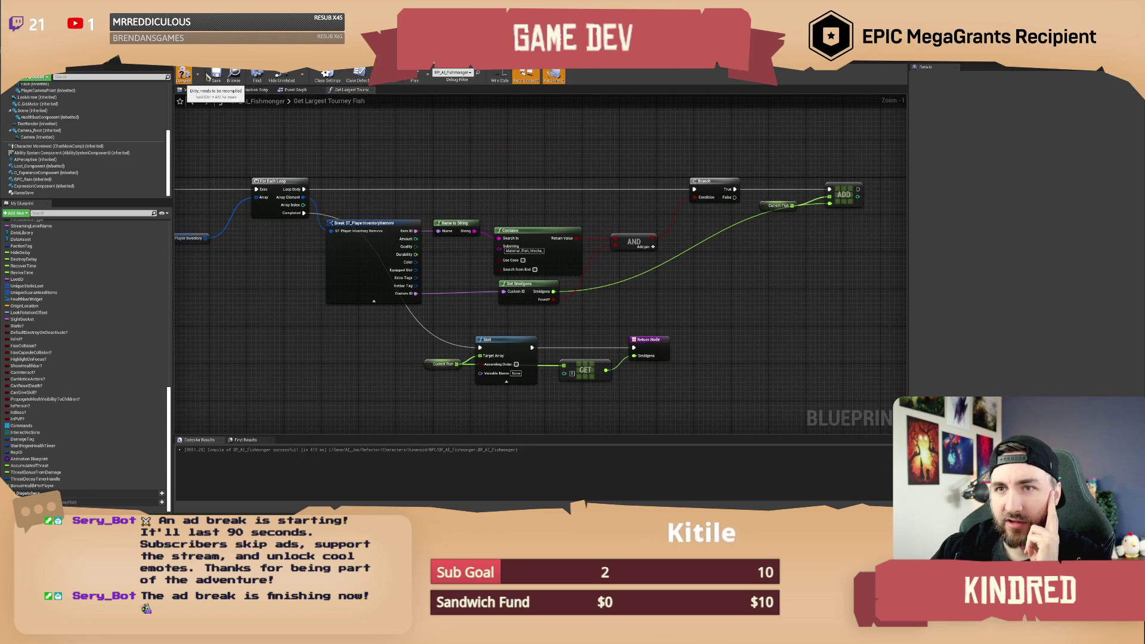
pyautogui.click(303, 94)
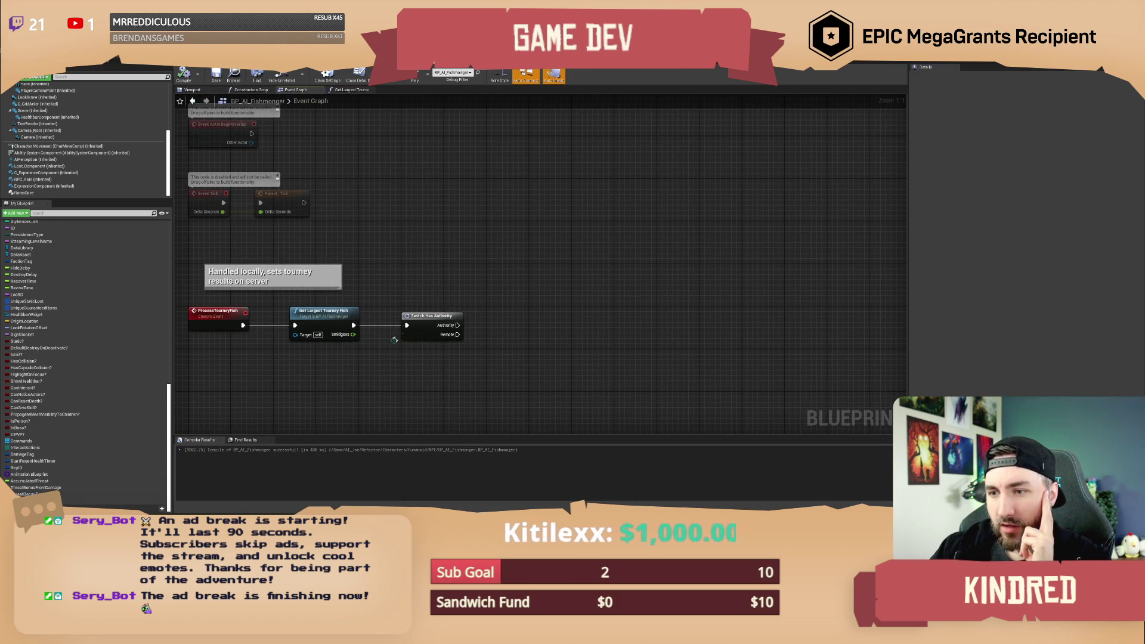
# Drop a Current Tourney Results getter into the Event Graph.
pyautogui.scroll(8, 52, 294)
pyautogui.scroll(10, 52, 294)
pyautogui.moveTo(48, 345)
pyautogui.mouseDown()
pyautogui.moveTo(169, 370)
pyautogui.moveTo(504, 313)
pyautogui.moveTo(592, 316)
pyautogui.moveTo(577, 272)
pyautogui.mouseUp()
pyautogui.click(519, 318)
pyautogui.click(570, 284)
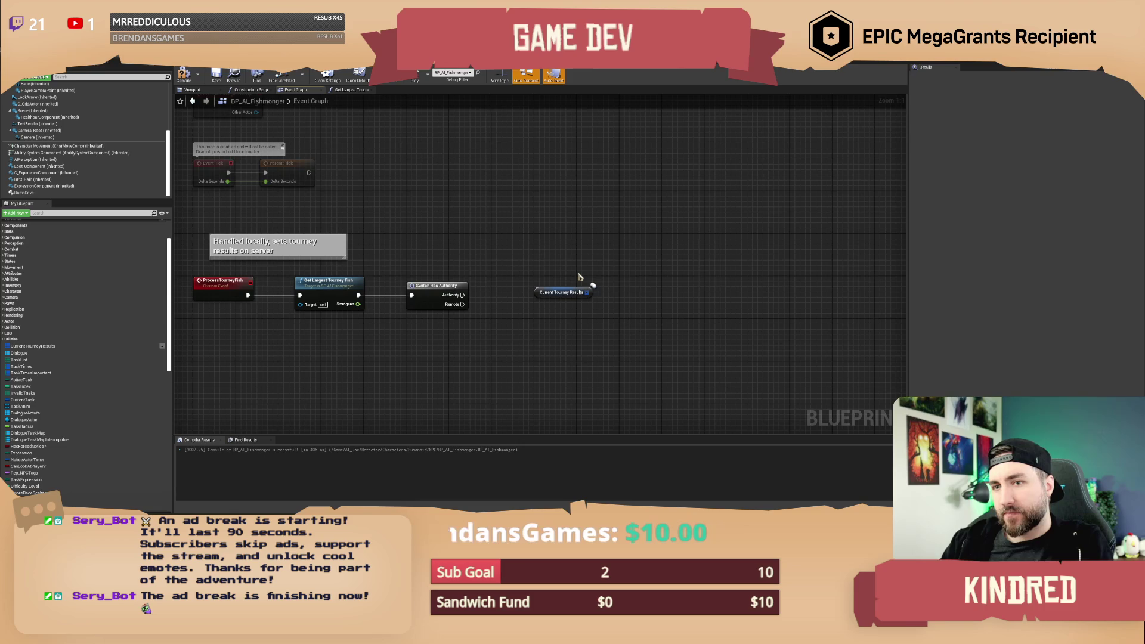
# Compile the blueprint and pull a new connection from Parent BeginPlay.
pyautogui.scroll(-1, 501, 237)
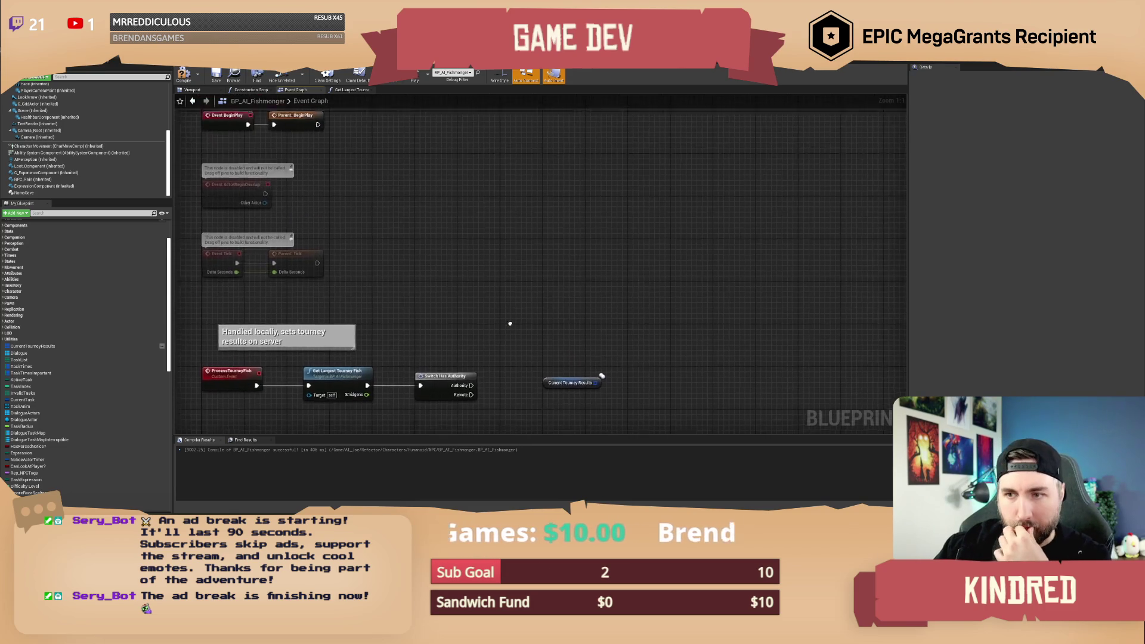
pyautogui.moveTo(455, 301); pyautogui.dragTo(440, 266)
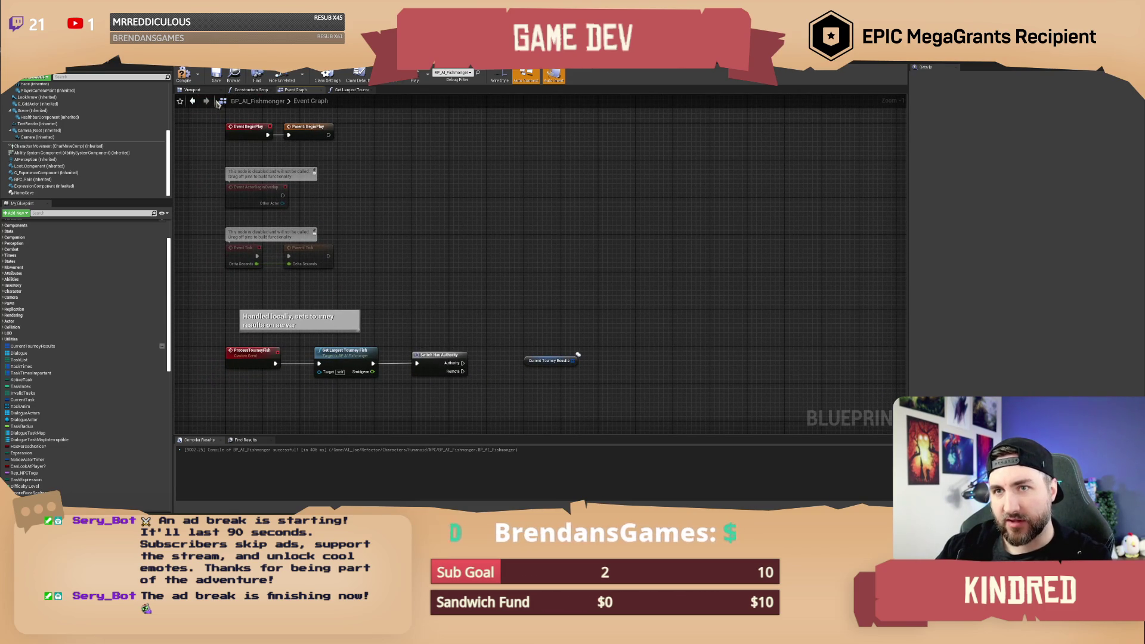
pyautogui.click(218, 78)
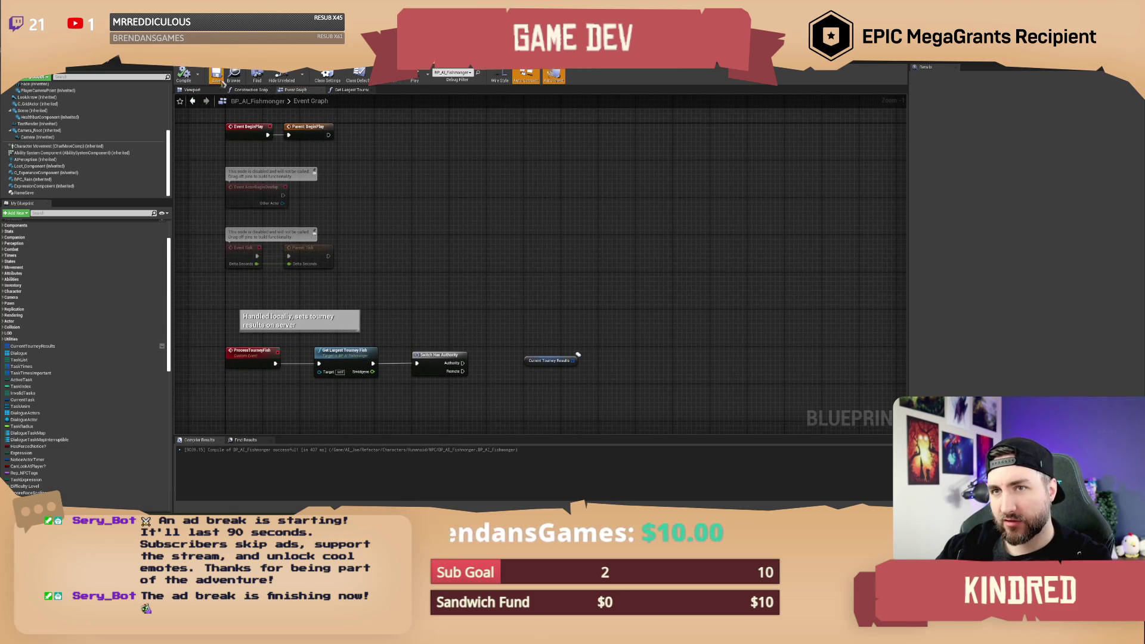
pyautogui.moveTo(599, 315); pyautogui.dragTo(595, 321)
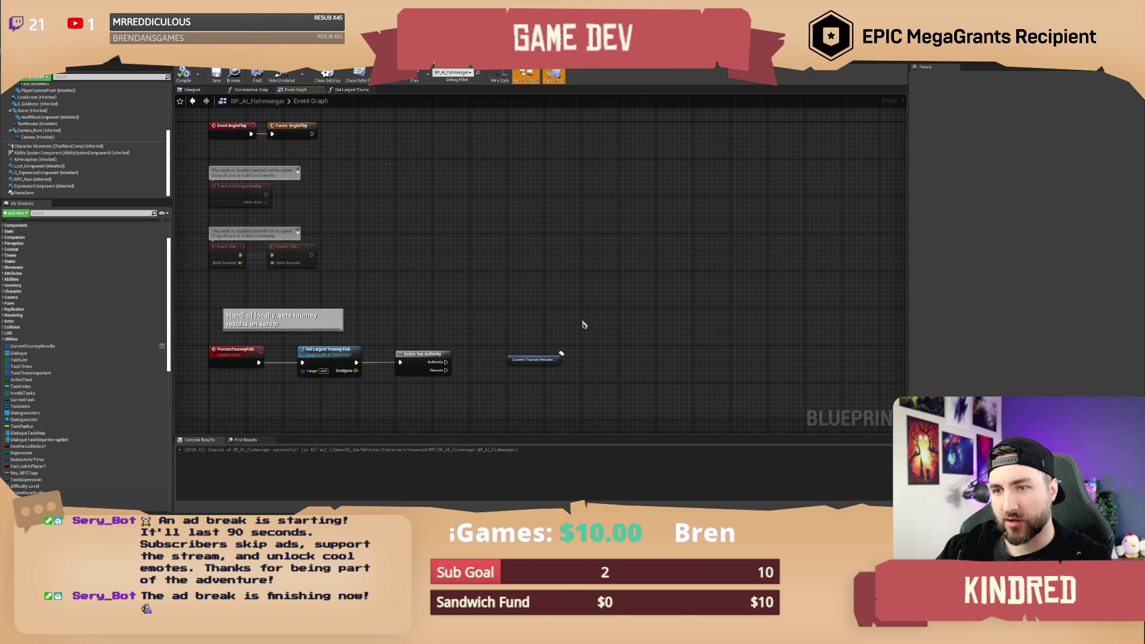
pyautogui.moveTo(516, 294)
pyautogui.mouseDown()
pyautogui.moveTo(519, 281)
pyautogui.moveTo(501, 322)
pyautogui.mouseUp()
pyautogui.moveTo(321, 189); pyautogui.dragTo(350, 190)
# Add a Get Time Manager node after Parent BeginPlay and shift it right.
pyautogui.write('get time manager')
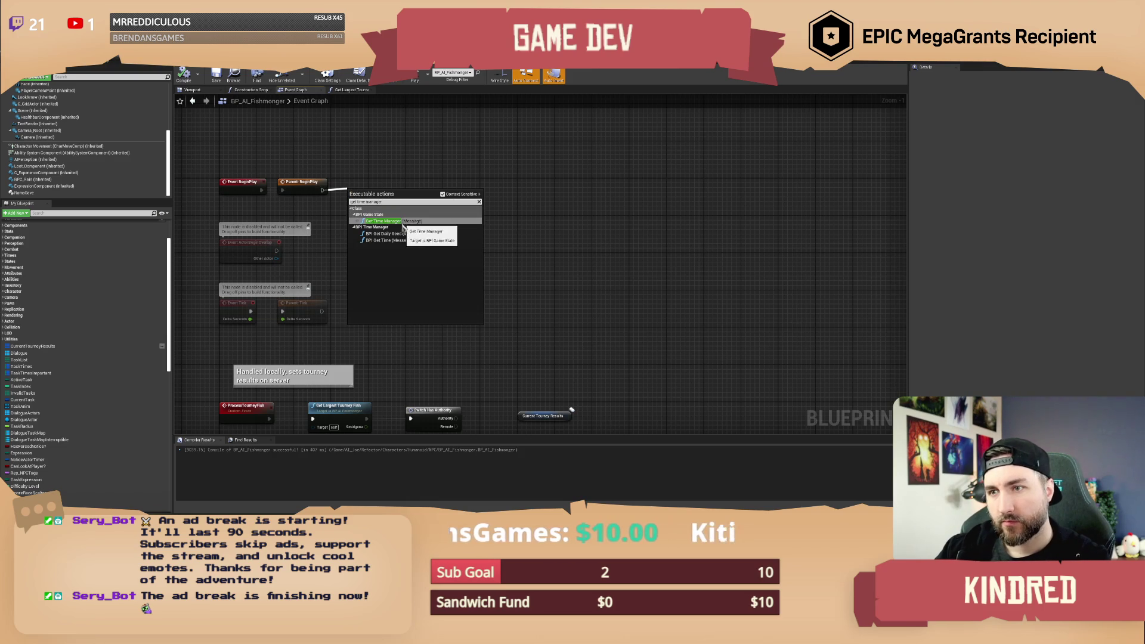
pyautogui.click(402, 221)
pyautogui.moveTo(374, 195); pyautogui.dragTo(471, 182)
pyautogui.click(426, 240)
pyautogui.moveTo(426, 239); pyautogui.dragTo(450, 239)
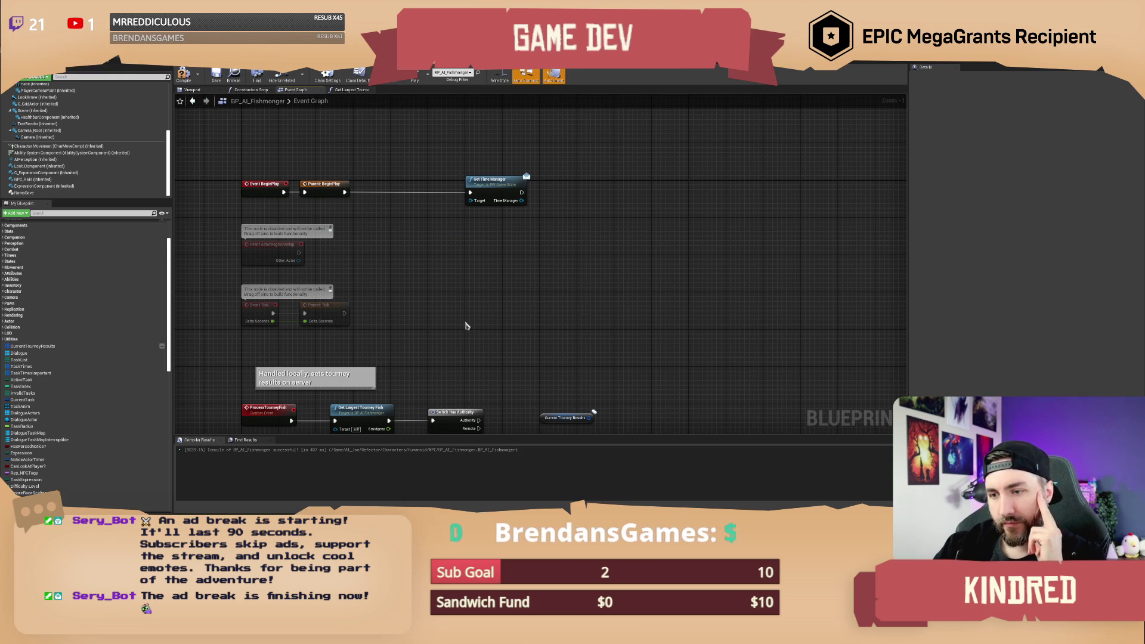
# Select the Current Tourney Results node.
pyautogui.moveTo(465, 325); pyautogui.dragTo(480, 276)
pyautogui.click(572, 363)
pyautogui.moveTo(564, 312); pyautogui.dragTo(586, 386)
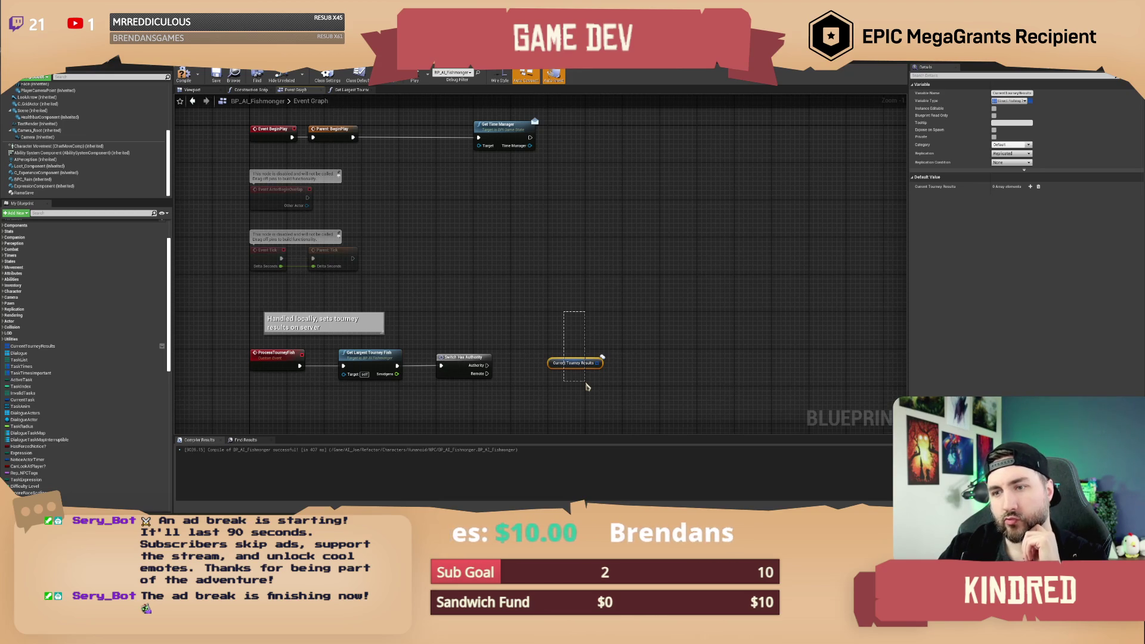
pyautogui.moveTo(585, 383); pyautogui.dragTo(586, 385)
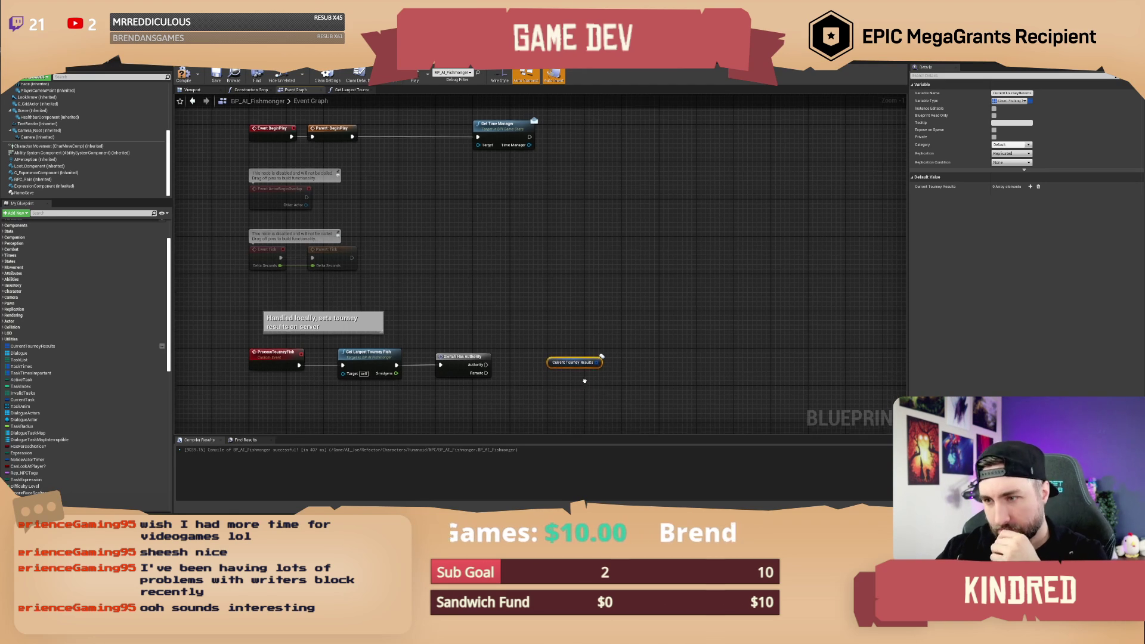
pyautogui.scroll(1, 518, 340)
pyautogui.click(523, 346)
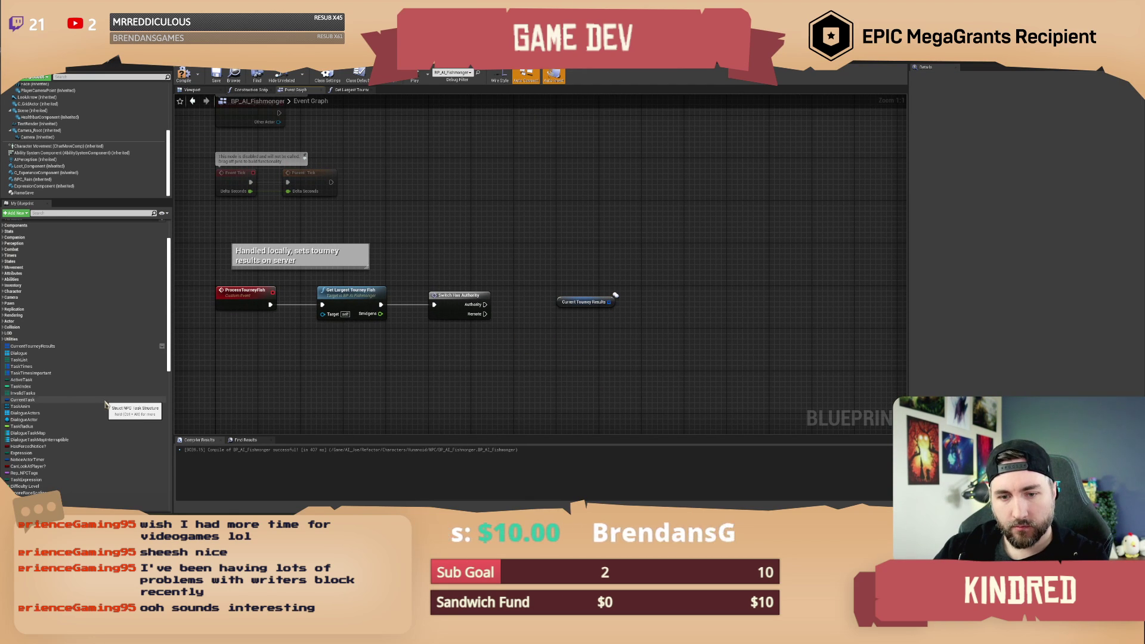
# Add a variable named LastActiveDay and compile the blueprint.
pyautogui.scroll(3, 120, 334)
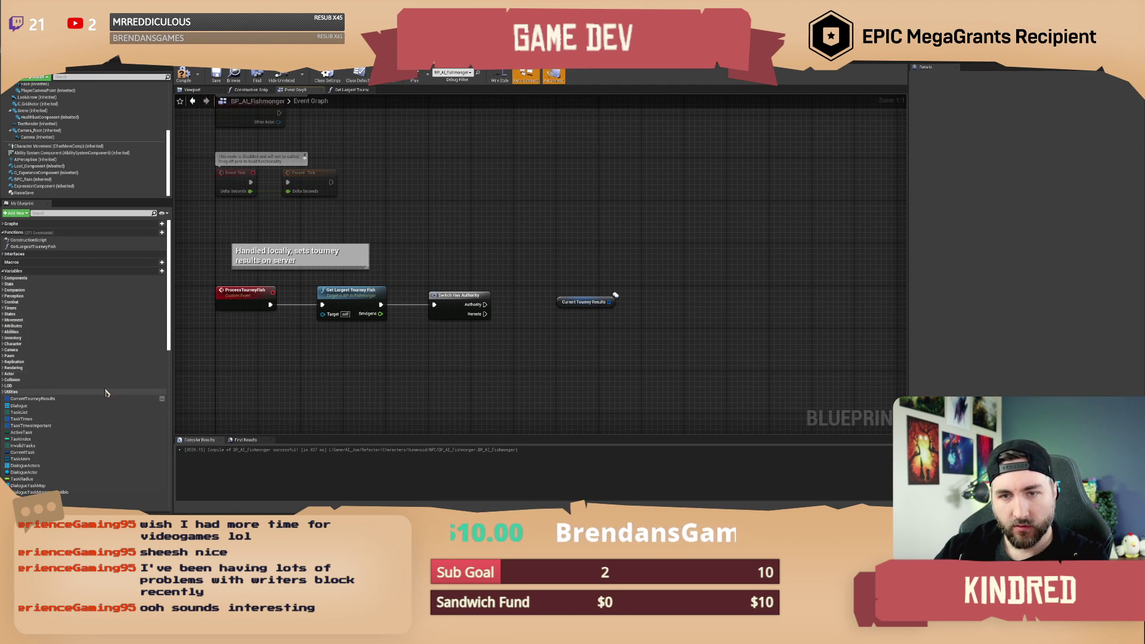
pyautogui.click(156, 271)
pyautogui.write('LastActiveDay')
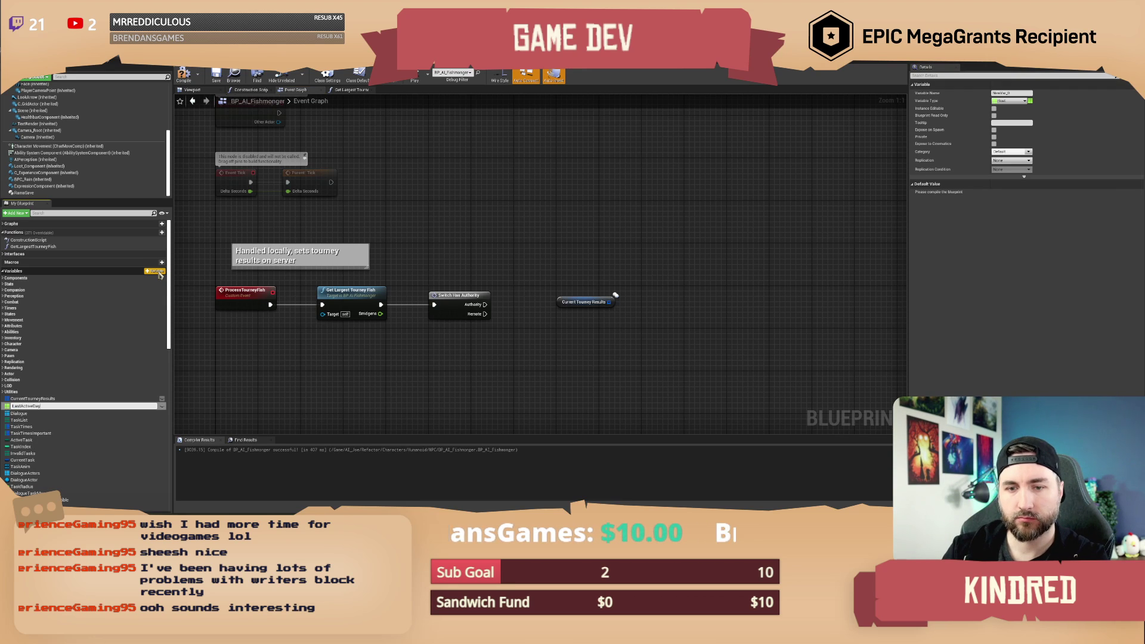
pyautogui.press('Return')
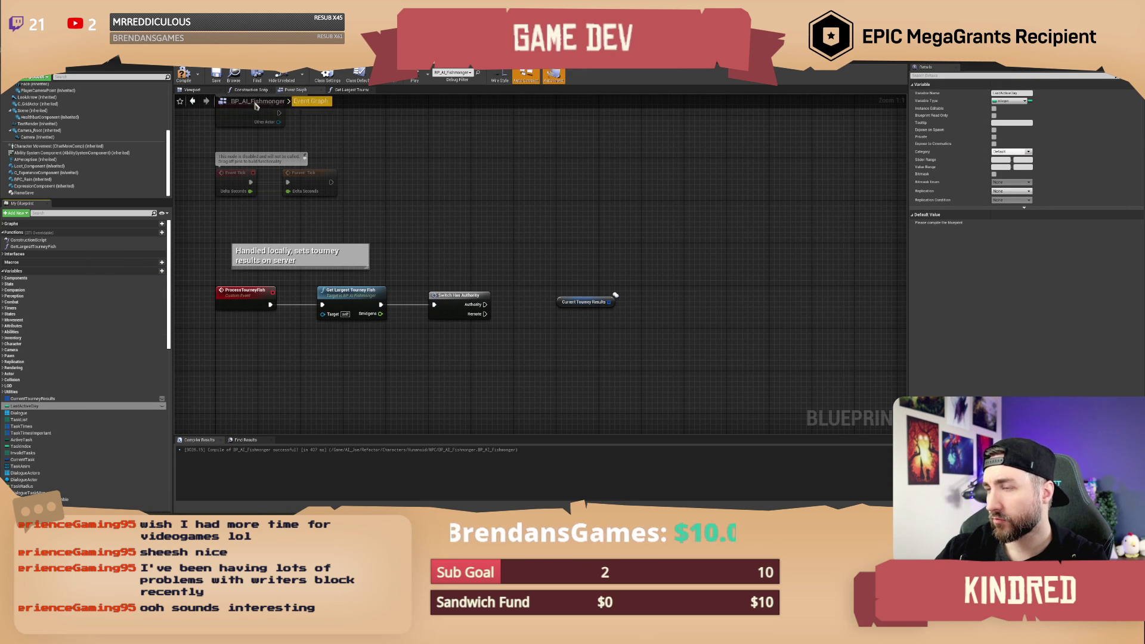
pyautogui.click(183, 75)
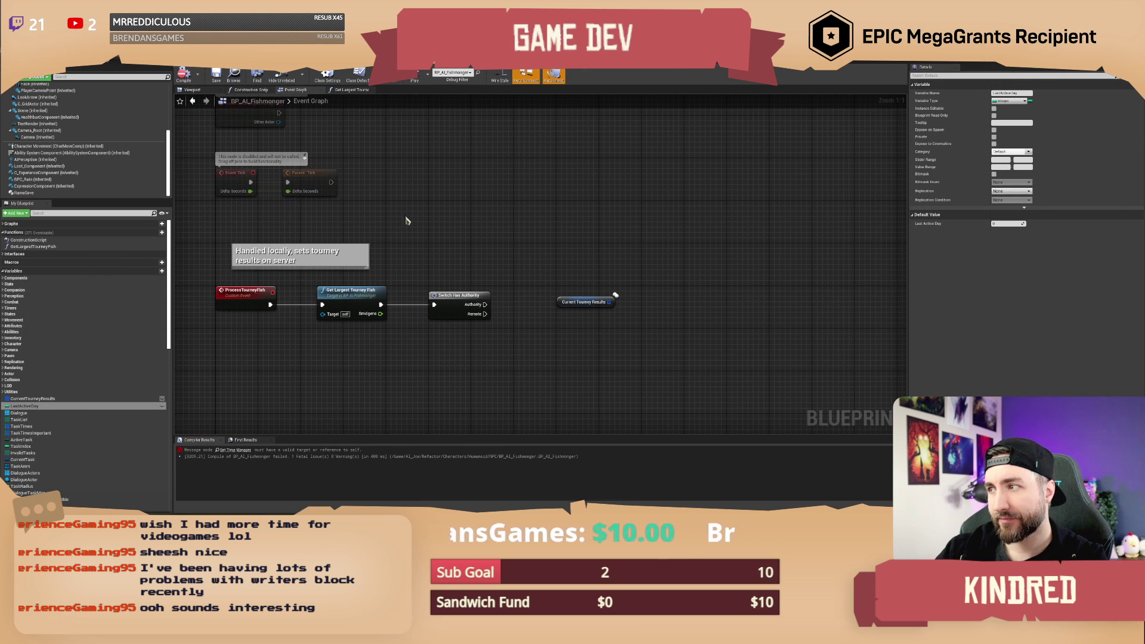
# Inspect the CurrentTourneyResults and LastActiveDay variables and the RamaSave component's save settings.
pyautogui.click(27, 398)
pyautogui.click(25, 406)
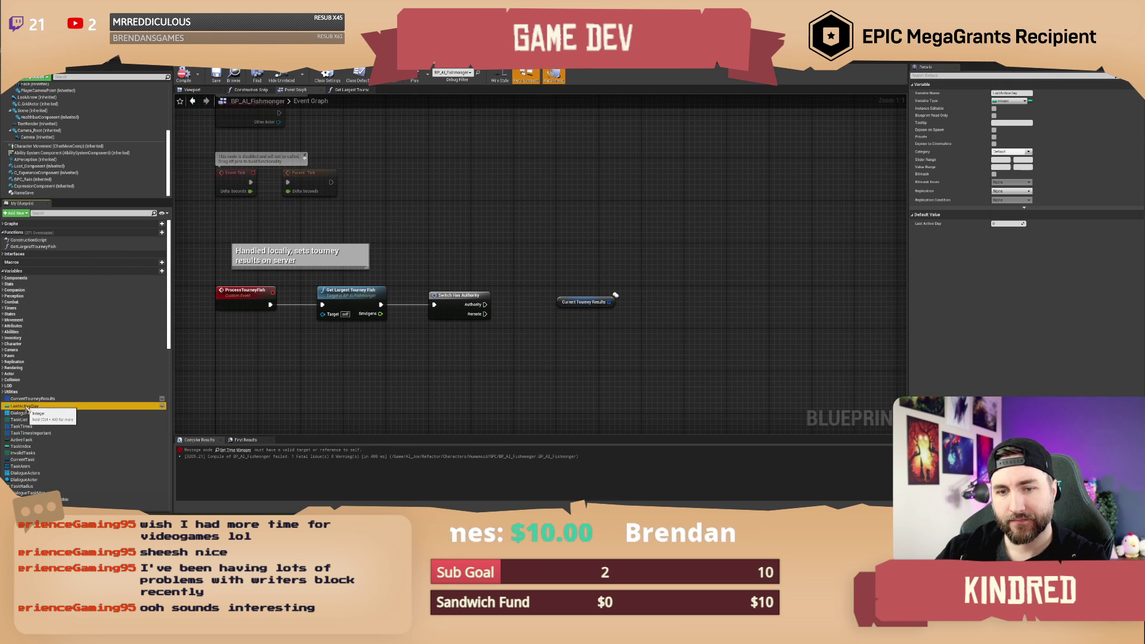
pyautogui.click(37, 193)
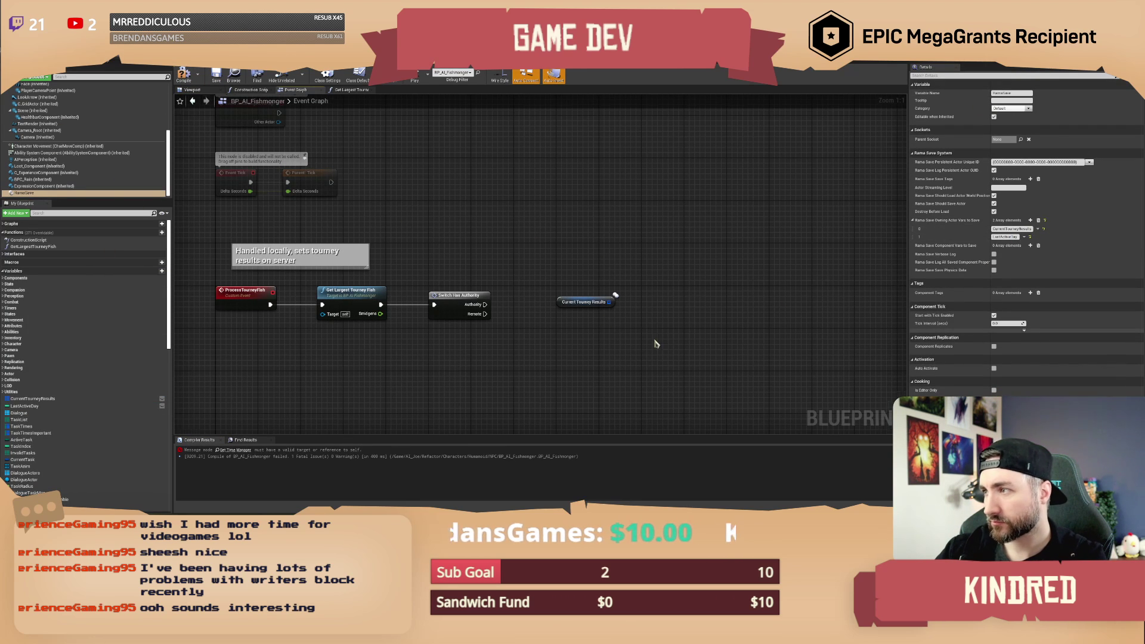
# Loop over Current Tourney Results with a For Each Loop run after Get Largest Tourney Fish.
pyautogui.moveTo(656, 342); pyautogui.dragTo(586, 335)
pyautogui.moveTo(556, 294); pyautogui.dragTo(584, 298)
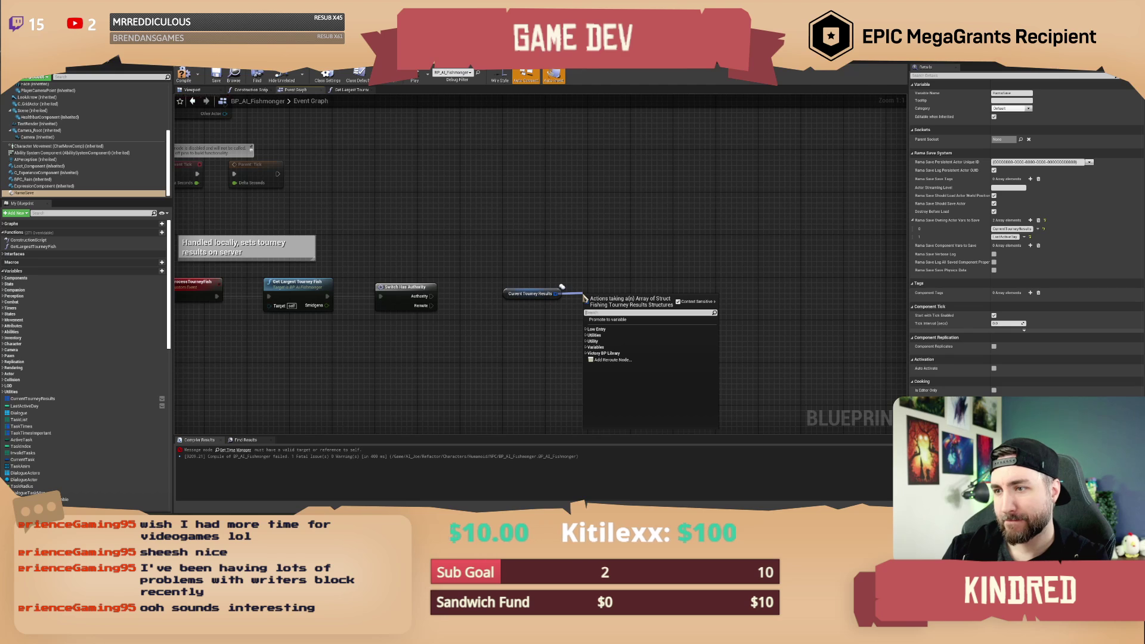
pyautogui.write('for each l')
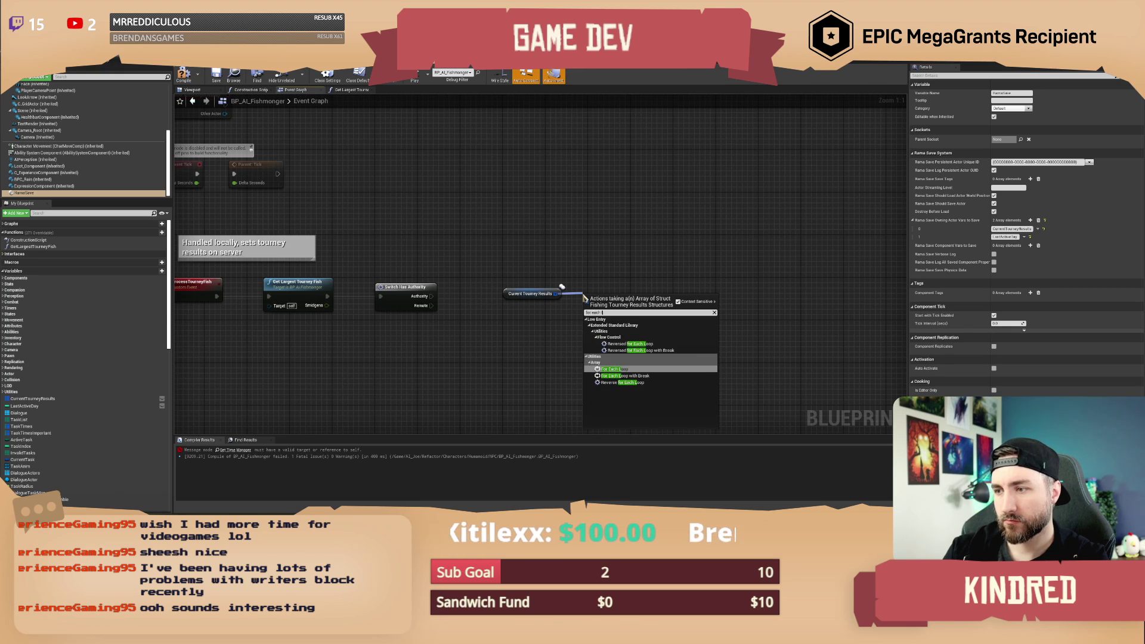
pyautogui.press('Return')
pyautogui.moveTo(575, 289); pyautogui.dragTo(608, 273)
pyautogui.moveTo(433, 280)
pyautogui.mouseDown()
pyautogui.moveTo(490, 329)
pyautogui.moveTo(778, 328)
pyautogui.moveTo(786, 312)
pyautogui.mouseUp()
pyautogui.keyDown('alt'); pyautogui.click(473, 337); pyautogui.keyUp('alt')
pyautogui.moveTo(623, 299); pyautogui.dragTo(362, 289)
# Rearrange the Current Tourney Results and loop nodes, then reopen Get Largest Tourney Fish.
pyautogui.moveTo(518, 270)
pyautogui.mouseDown()
pyautogui.moveTo(683, 332)
pyautogui.moveTo(624, 297)
pyautogui.moveTo(555, 289)
pyautogui.mouseUp()
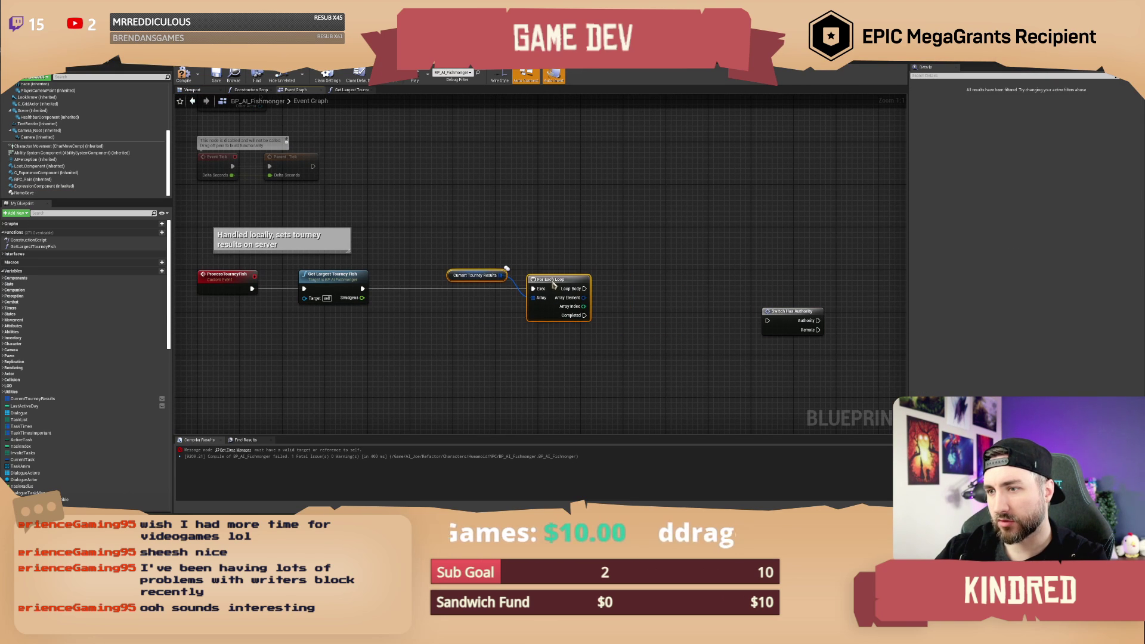
pyautogui.click(475, 270)
pyautogui.moveTo(475, 270)
pyautogui.mouseDown()
pyautogui.moveTo(456, 315)
pyautogui.moveTo(634, 320)
pyautogui.mouseUp()
pyautogui.click(465, 278)
pyautogui.click(440, 264)
pyautogui.moveTo(459, 272); pyautogui.dragTo(455, 261)
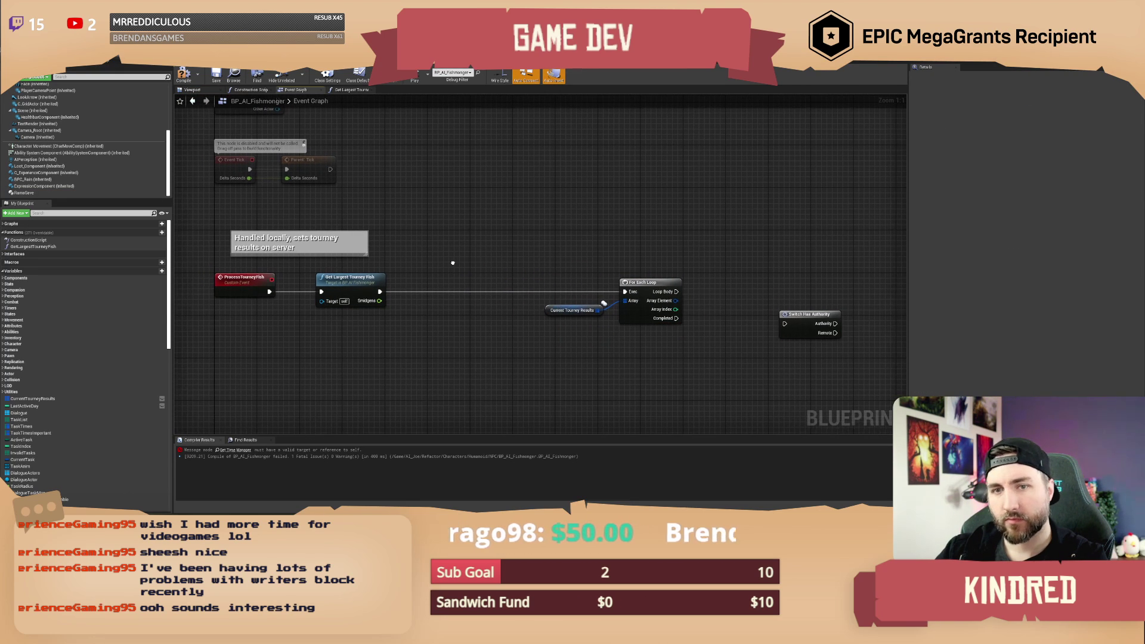
pyautogui.rightClick(427, 322)
pyautogui.click(406, 263)
pyautogui.doubleClick(358, 286)
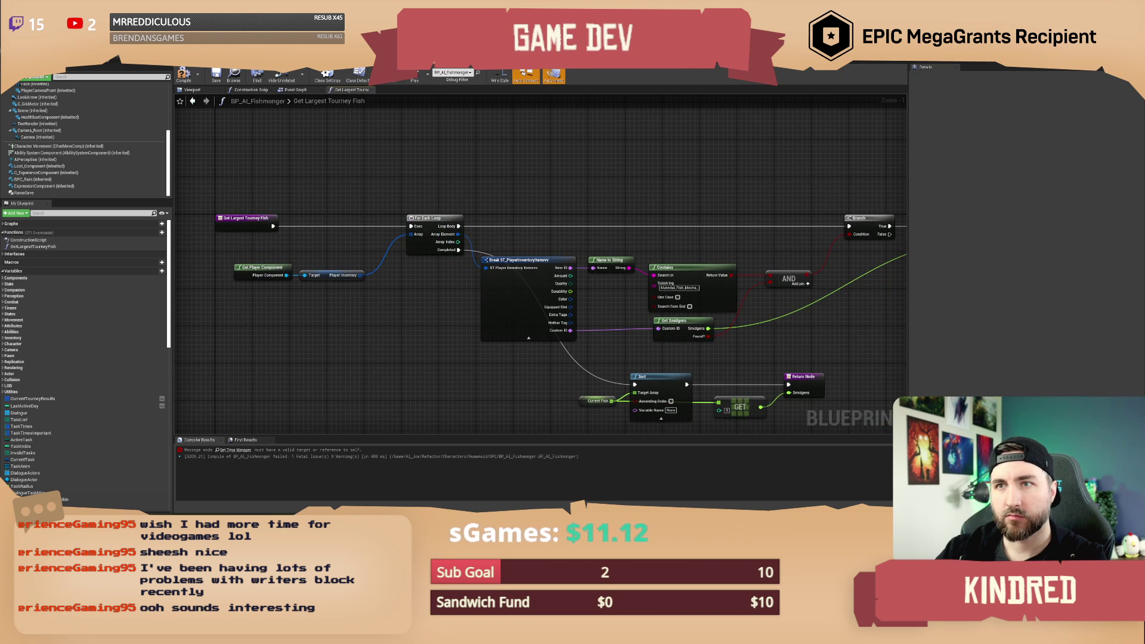
# In the dialogue widget's Get Tourneyfish graph, select the Get Player Controller and Get Player ID nodes.
pyautogui.click(322, 84)
pyautogui.scroll(3, 401, 193)
pyautogui.click(367, 321)
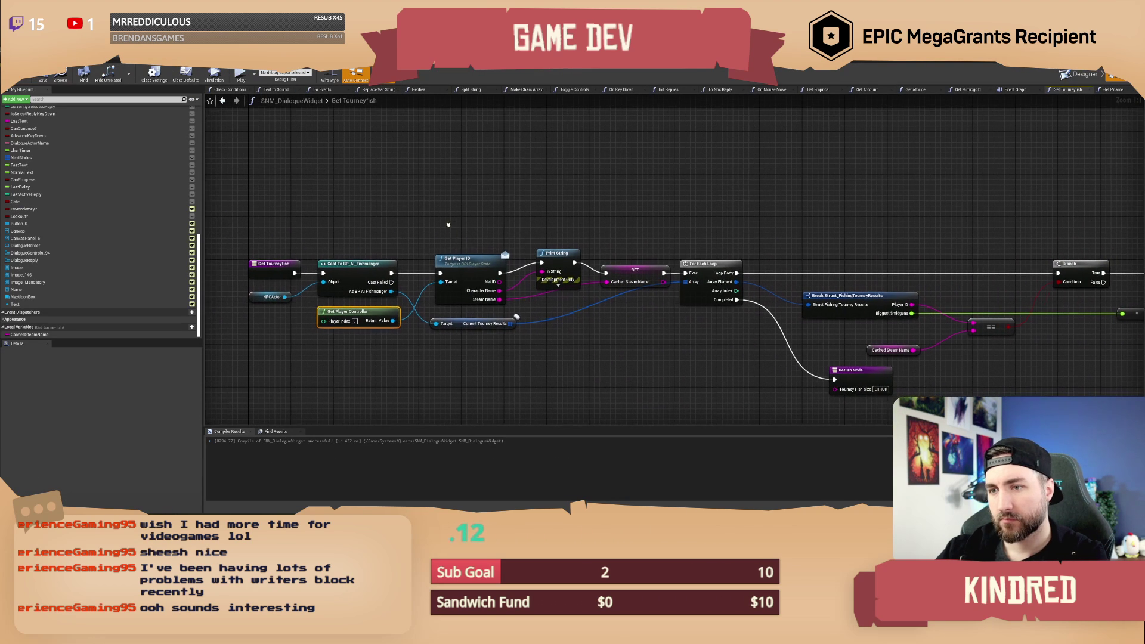
pyautogui.moveTo(451, 230); pyautogui.dragTo(530, 290)
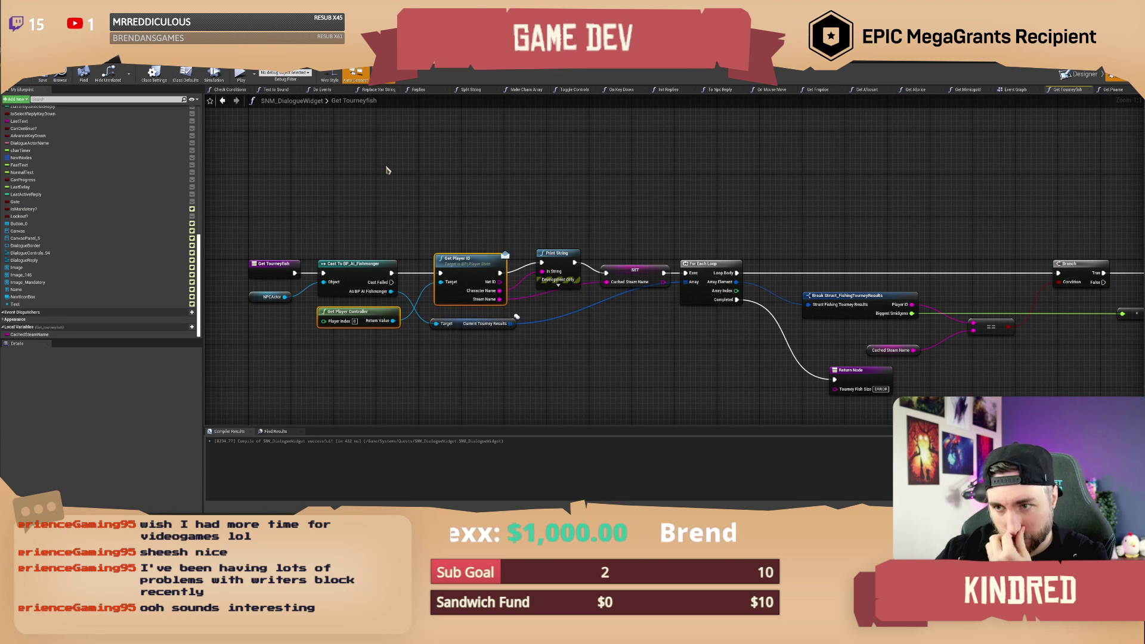
pyautogui.moveTo(406, 188); pyautogui.dragTo(394, 185)
pyautogui.click(397, 340)
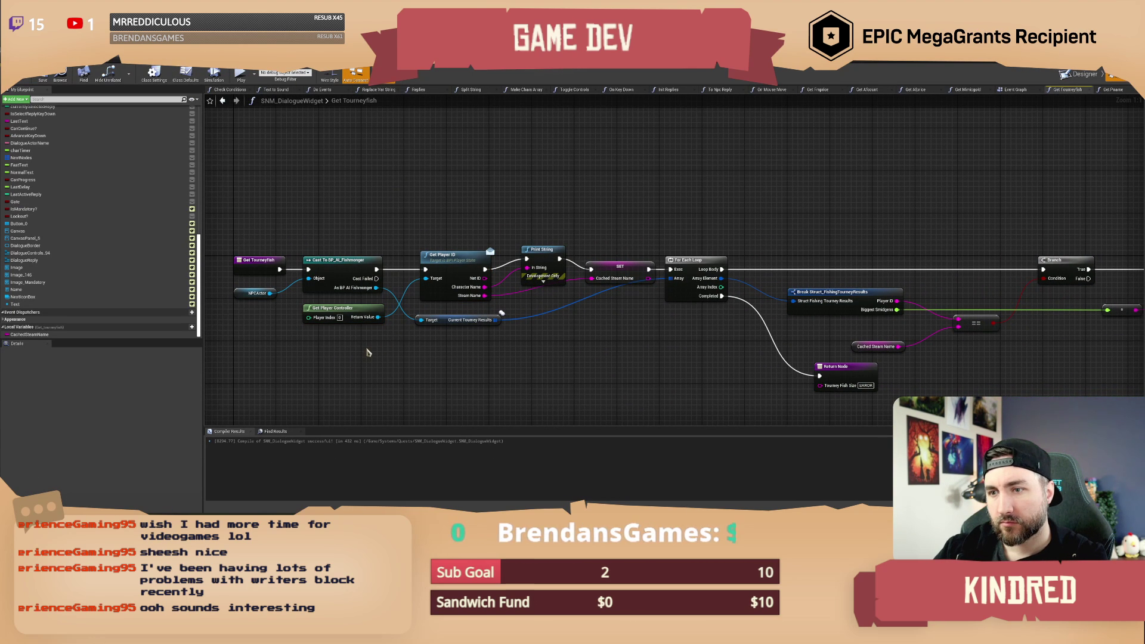
# Add Get Player State from Get Player Controller's Return Value and wire it into Get Player ID's Target.
pyautogui.moveTo(377, 316); pyautogui.dragTo(403, 352)
pyautogui.write('get player state')
pyautogui.scroll(-3, 504, 442)
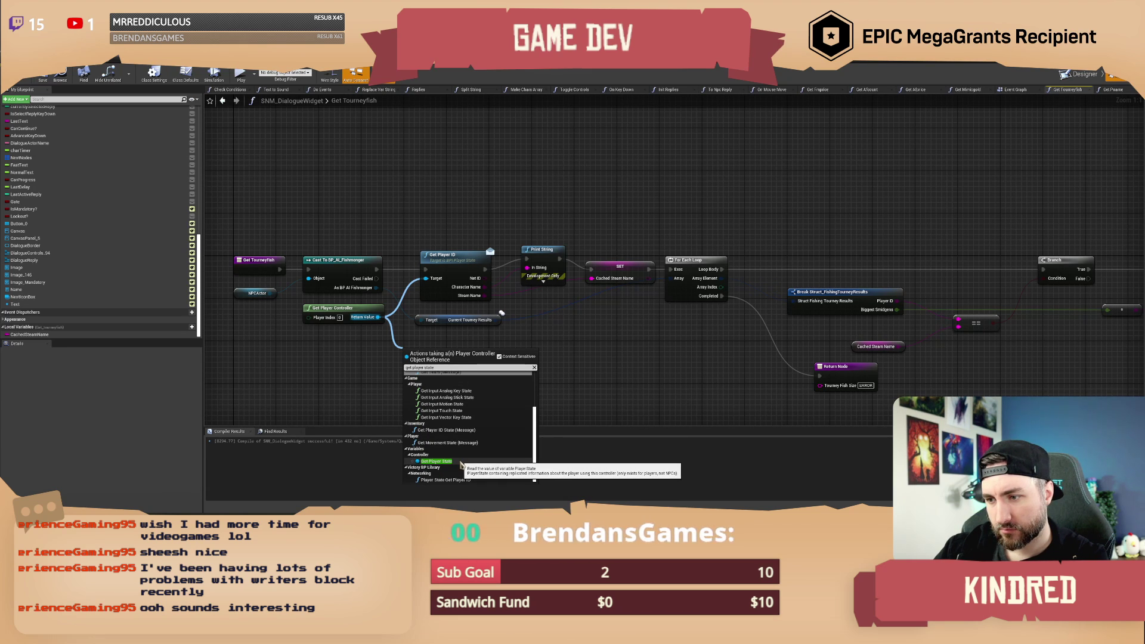
pyautogui.click(461, 464)
pyautogui.moveTo(463, 351)
pyautogui.mouseDown()
pyautogui.moveTo(596, 289)
pyautogui.moveTo(426, 278)
pyautogui.mouseUp()
# Arrange and select the three player nodes, then return to Get Largest Tourney Fish.
pyautogui.moveTo(344, 311); pyautogui.dragTo(284, 349)
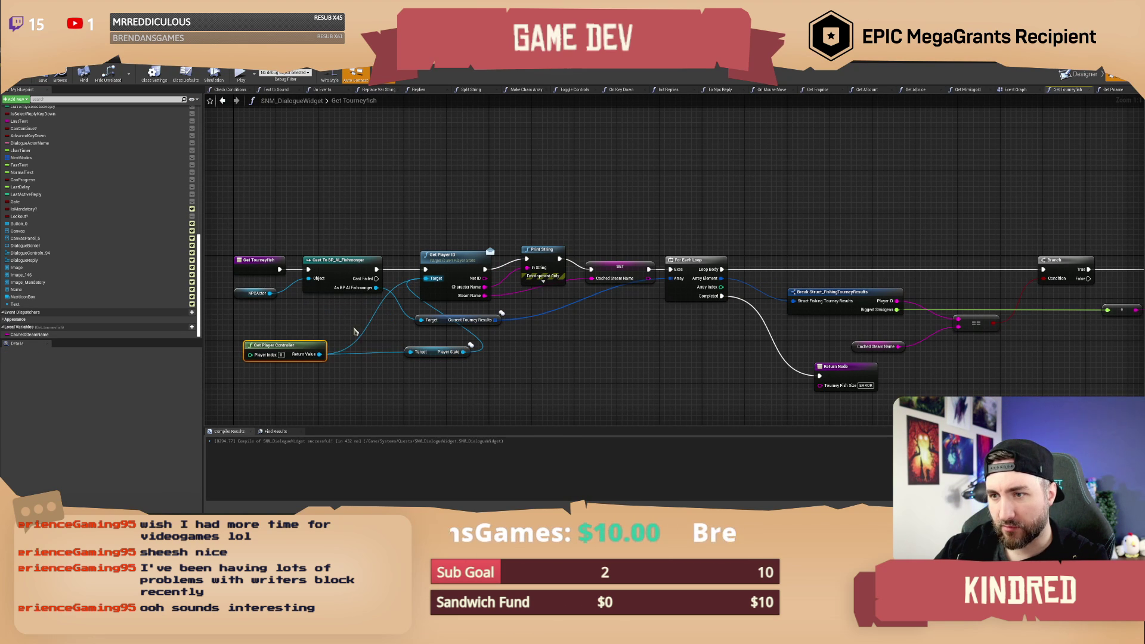
pyautogui.moveTo(439, 354)
pyautogui.mouseDown()
pyautogui.moveTo(368, 359)
pyautogui.moveTo(297, 325)
pyautogui.mouseUp()
pyautogui.keyDown('ctrl'); pyautogui.click(307, 345); pyautogui.keyUp('ctrl')
pyautogui.keyDown('ctrl'); pyautogui.click(445, 271); pyautogui.keyUp('ctrl')
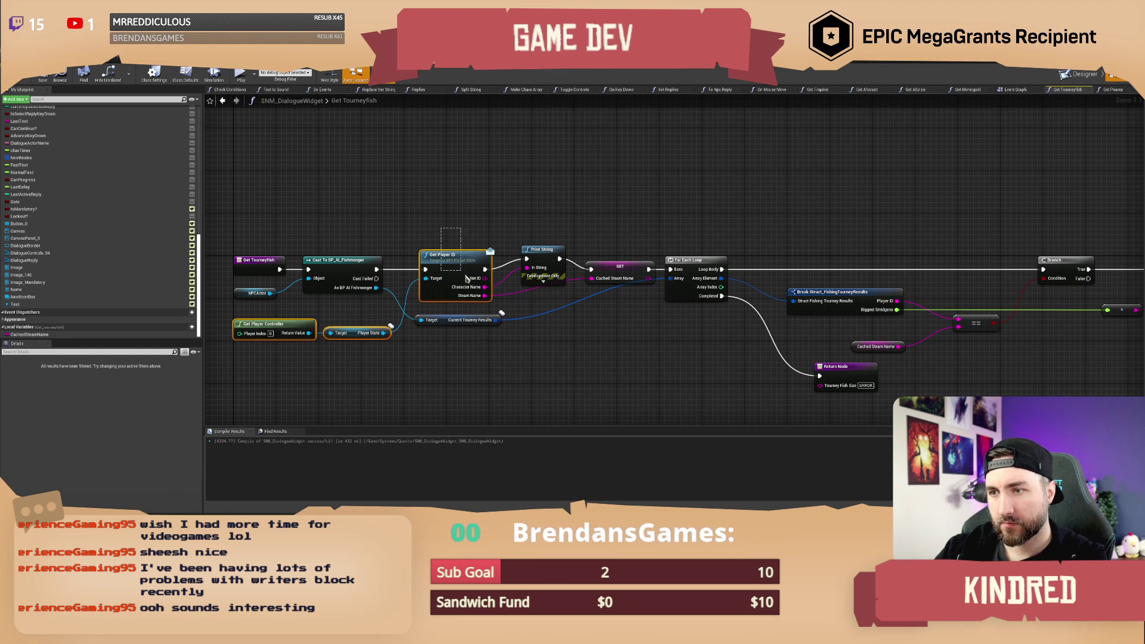
pyautogui.doubleClick(501, 312)
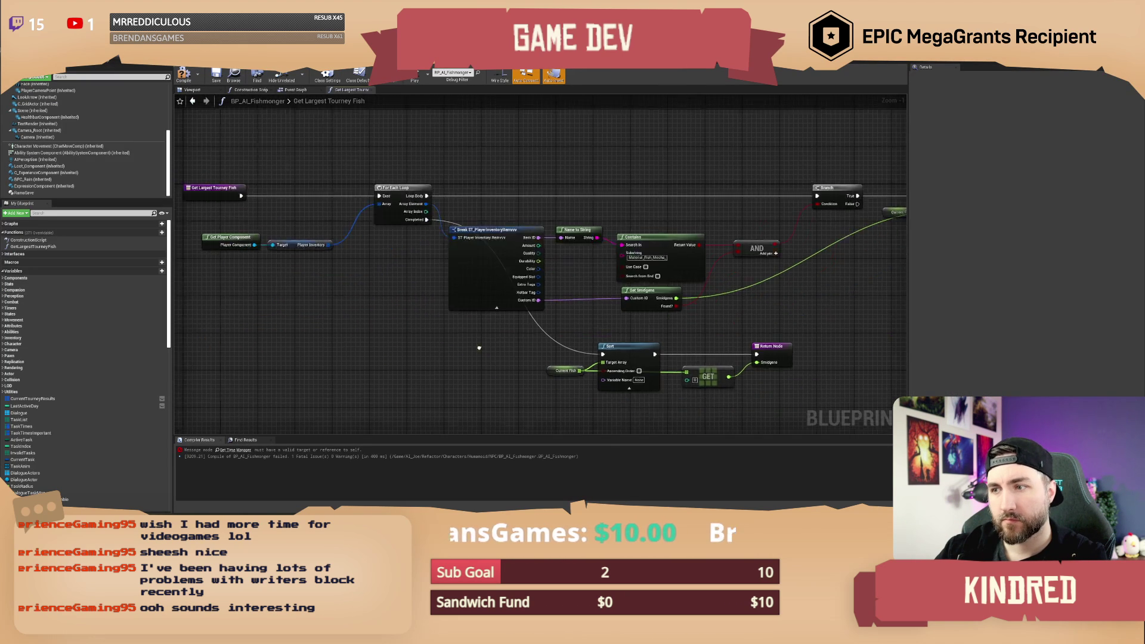
# Paste the Get Player Controller, Player State and Get Player ID nodes into the fishmonger's Event Graph.
pyautogui.click(296, 90)
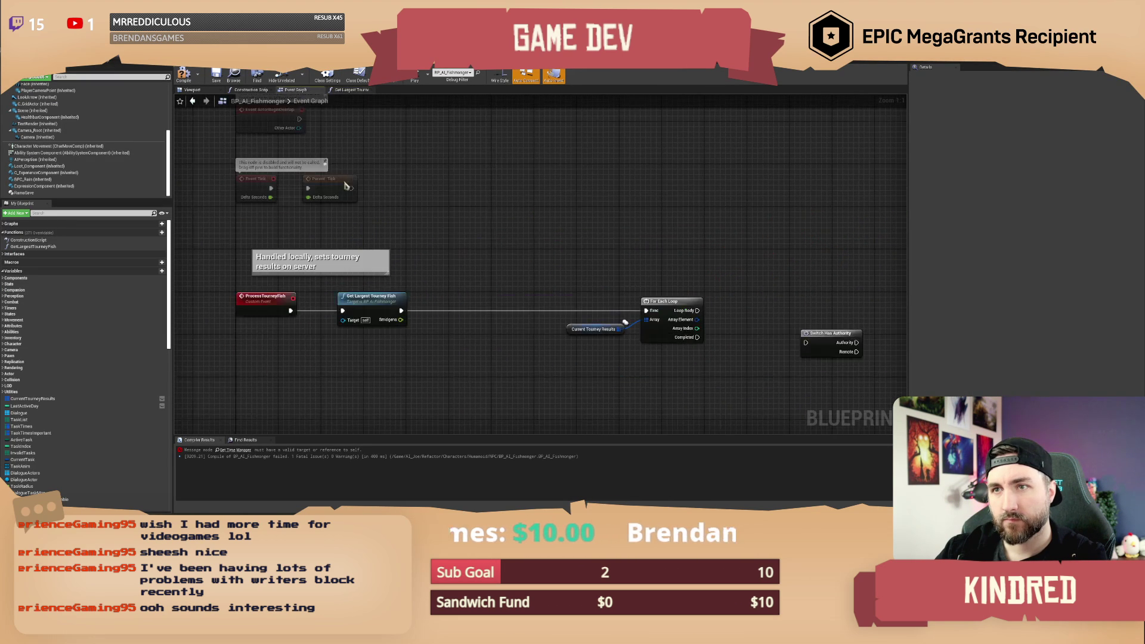
pyautogui.hotkey('ctrl', 'v')
pyautogui.moveTo(483, 293); pyautogui.dragTo(444, 267)
pyautogui.click(481, 251)
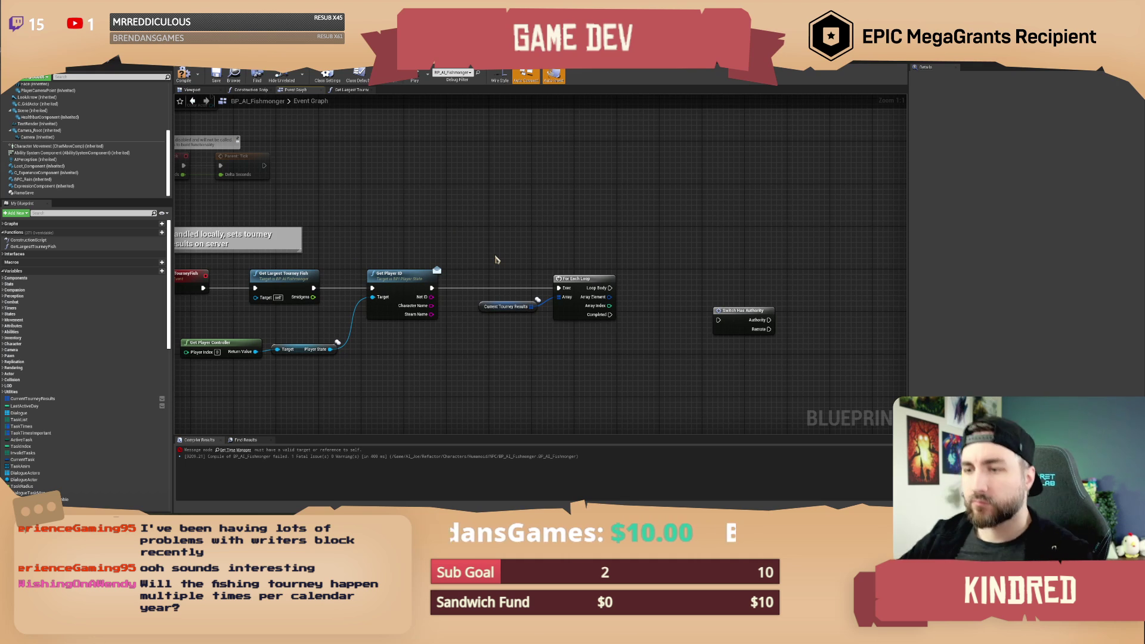
pyautogui.moveTo(494, 257)
pyautogui.mouseDown()
pyautogui.moveTo(537, 250)
pyautogui.moveTo(511, 258)
pyautogui.mouseUp()
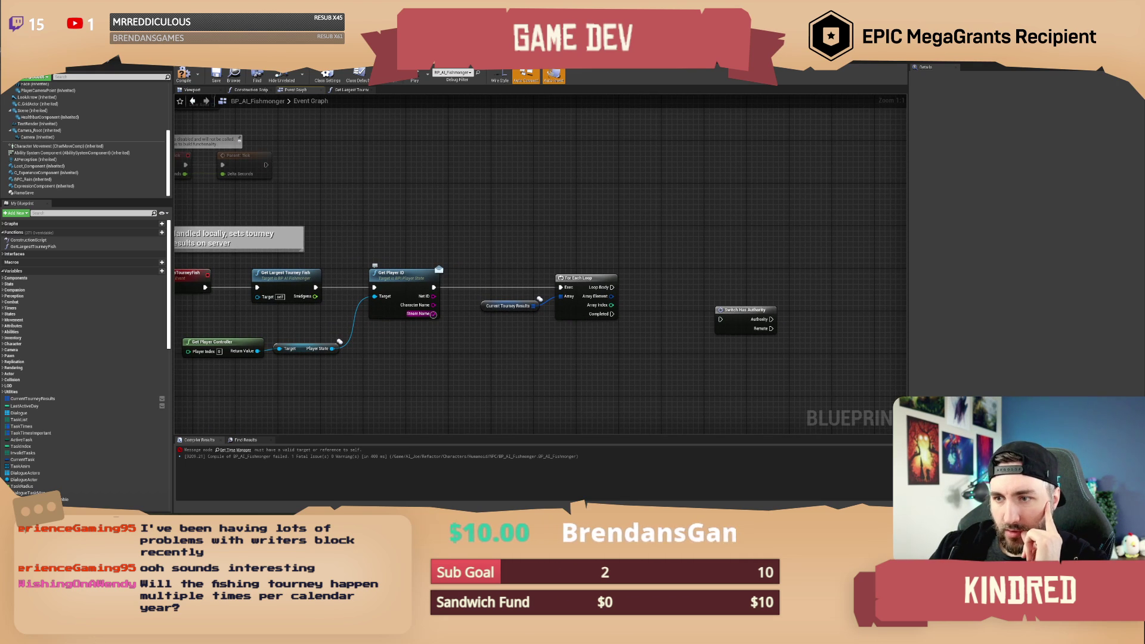
# Shift the For Each Loop and Current Tourney Results nodes right to make room, then save.
pyautogui.moveTo(492, 342); pyautogui.dragTo(410, 336)
pyautogui.click(498, 272)
pyautogui.moveTo(498, 272); pyautogui.dragTo(520, 273)
pyautogui.click(519, 258)
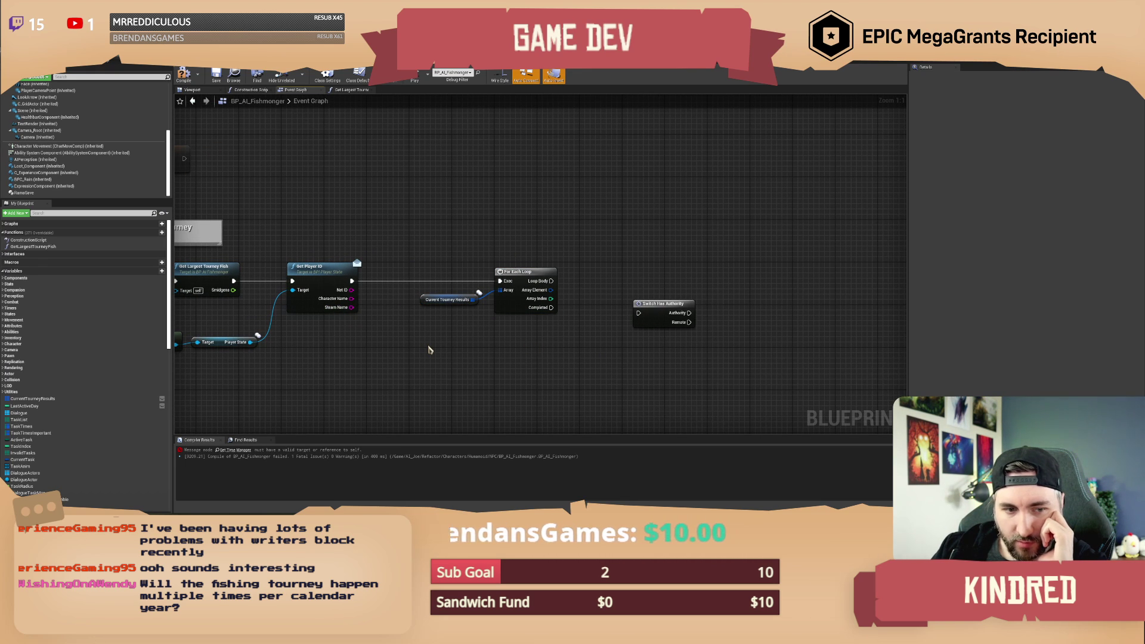
pyautogui.moveTo(348, 206); pyautogui.dragTo(391, 215)
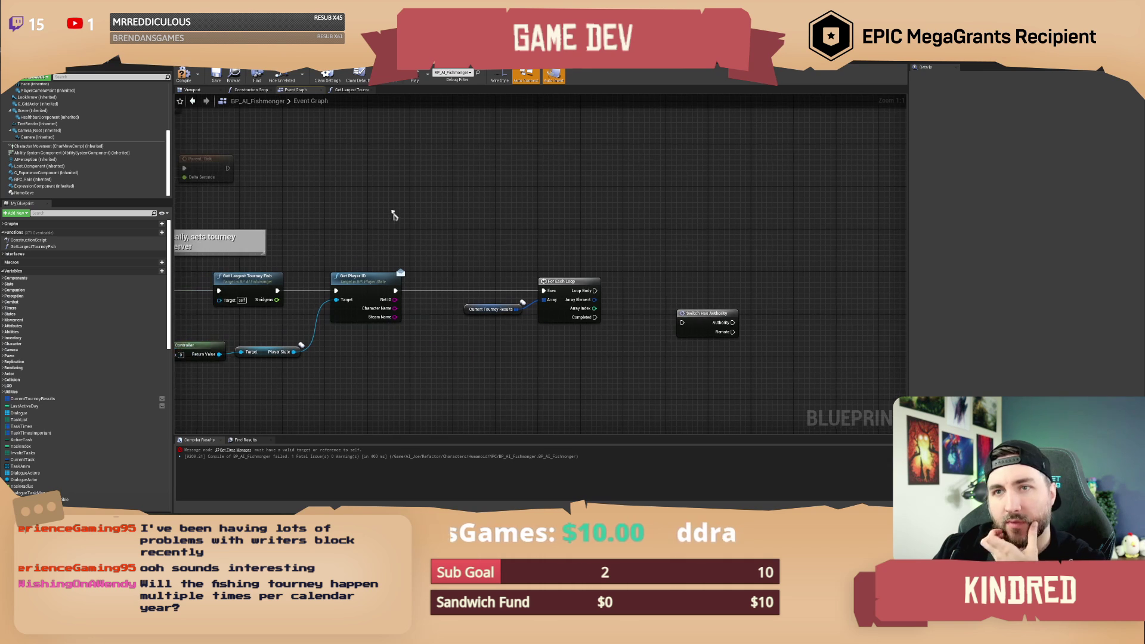
pyautogui.click(215, 79)
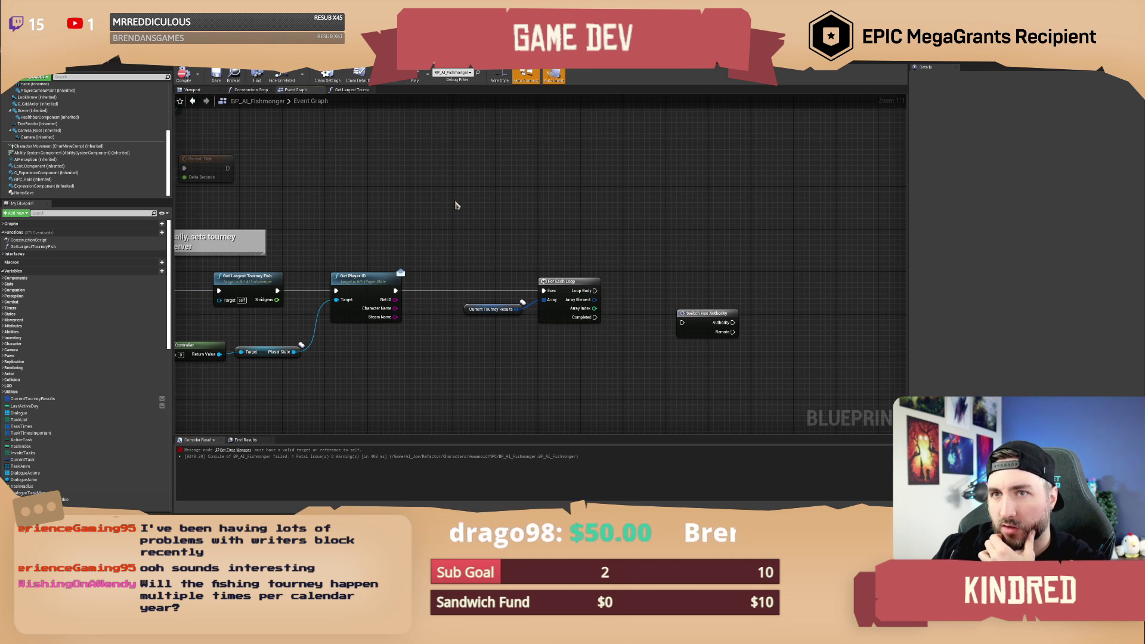
pyautogui.moveTo(409, 212); pyautogui.dragTo(452, 213)
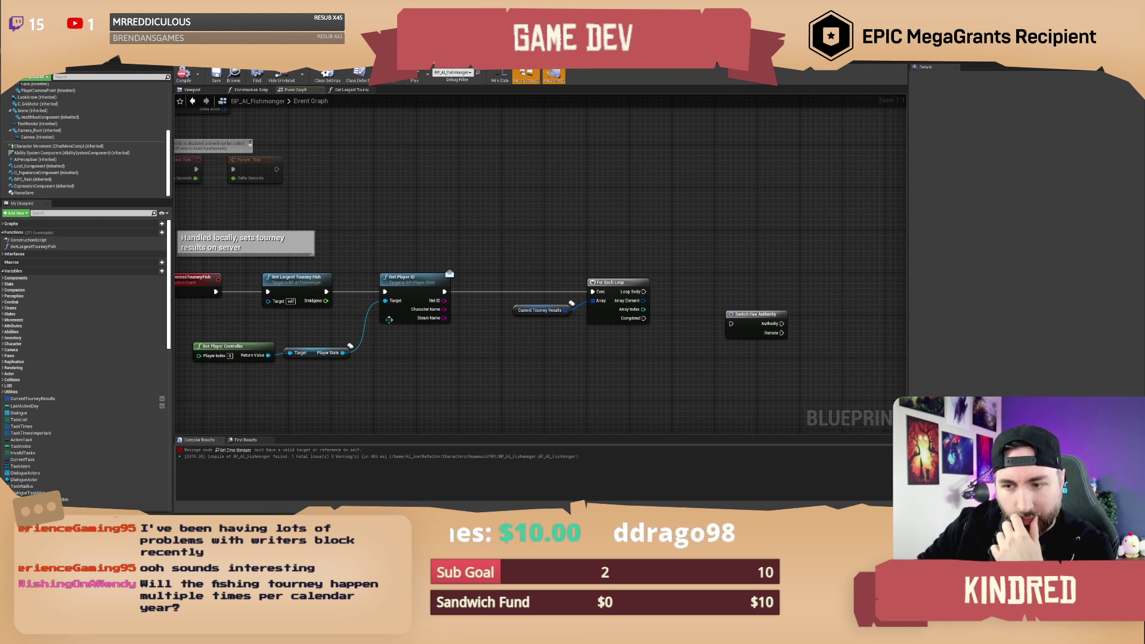
# Feed the erroring Get Time Manager's Target from a new Get Game State node and recompile.
pyautogui.click(235, 450)
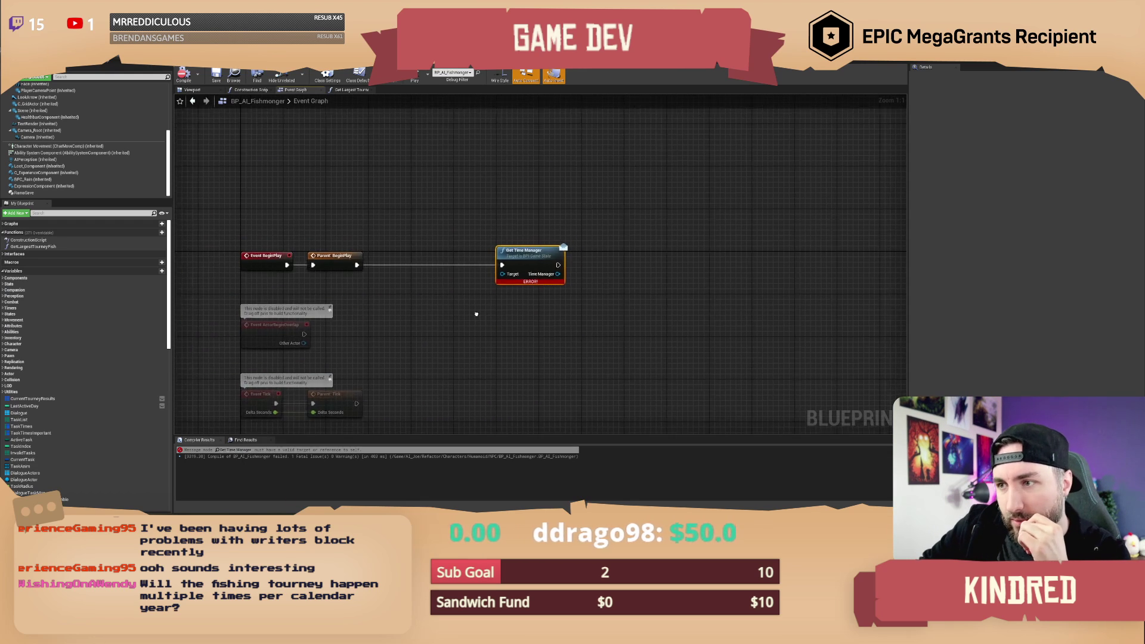
pyautogui.moveTo(449, 199); pyautogui.dragTo(514, 284)
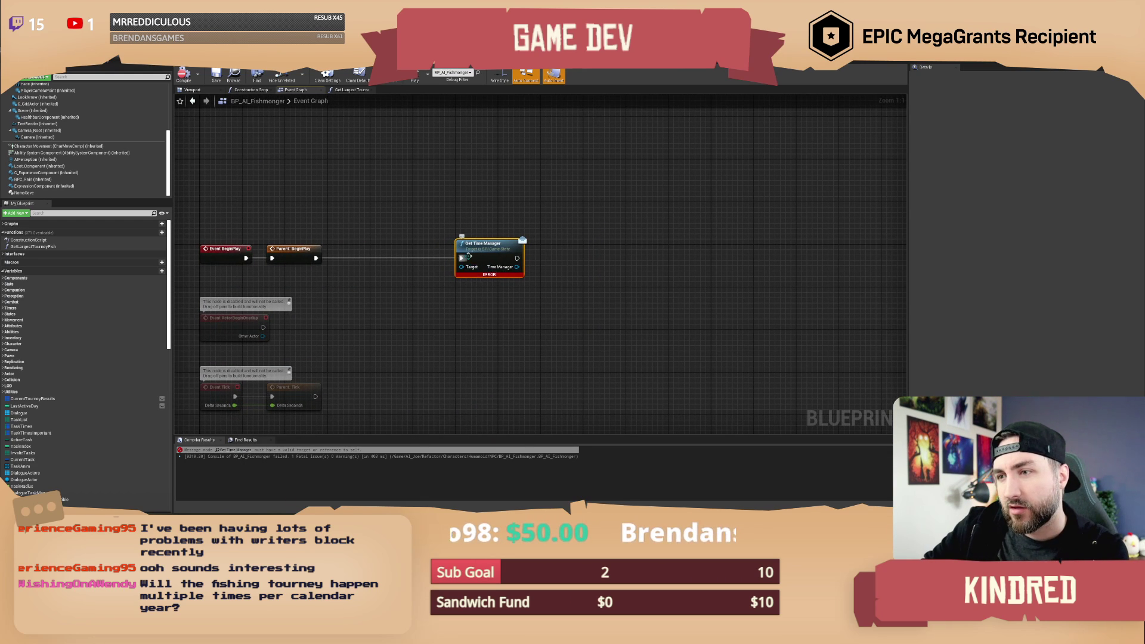
pyautogui.moveTo(490, 305); pyautogui.dragTo(455, 302)
pyautogui.moveTo(426, 263)
pyautogui.mouseDown()
pyautogui.moveTo(414, 285)
pyautogui.moveTo(386, 293)
pyautogui.mouseUp()
pyautogui.write('gewt am')
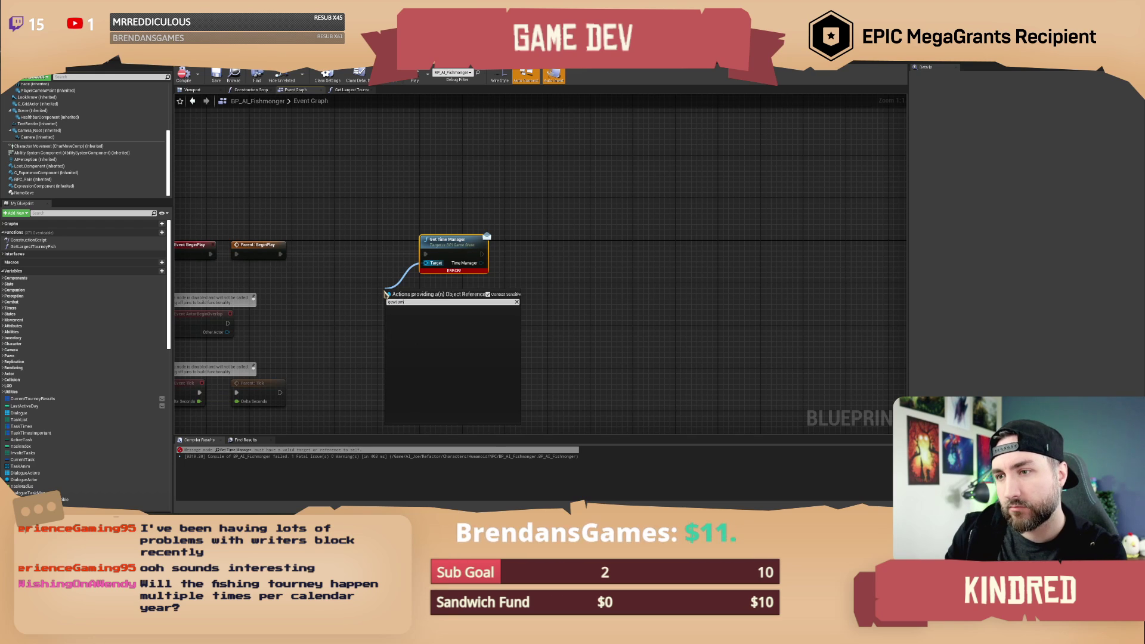
pyautogui.press('BackSpace')
pyautogui.press('BackSpace')
pyautogui.write('t game state')
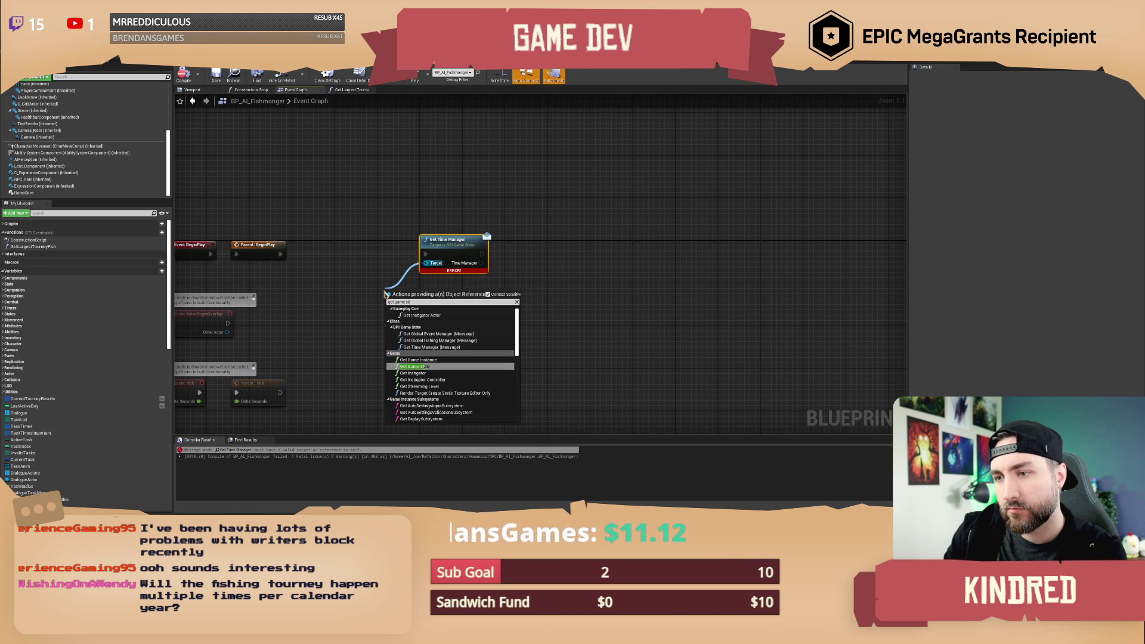
pyautogui.press('Return')
pyautogui.press('F7')
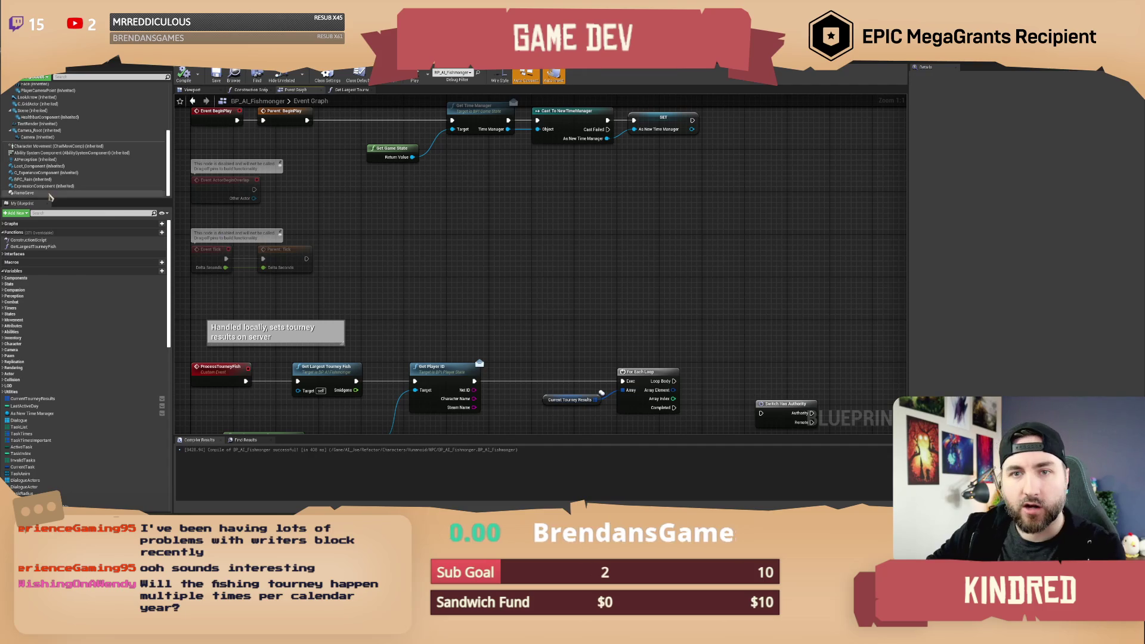
pyautogui.rightClick(39, 194)
# Add the RamaSave Event Actor Fully Loaded event and a LastActiveDay getter feeding an integer != node.
pyautogui.moveTo(66, 206)
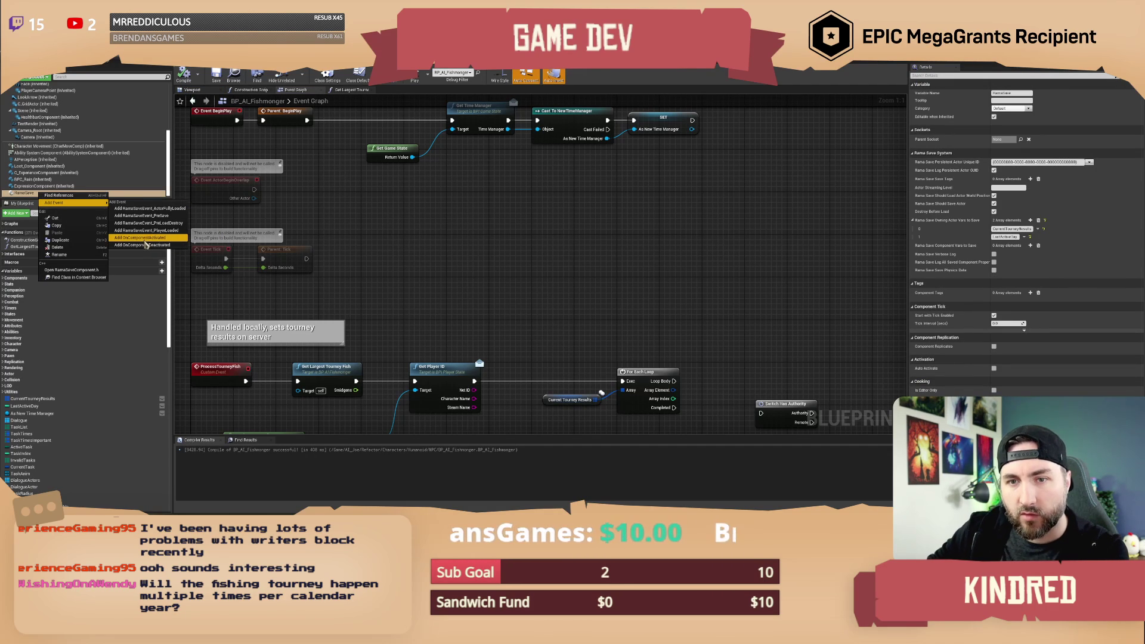
pyautogui.click(134, 208)
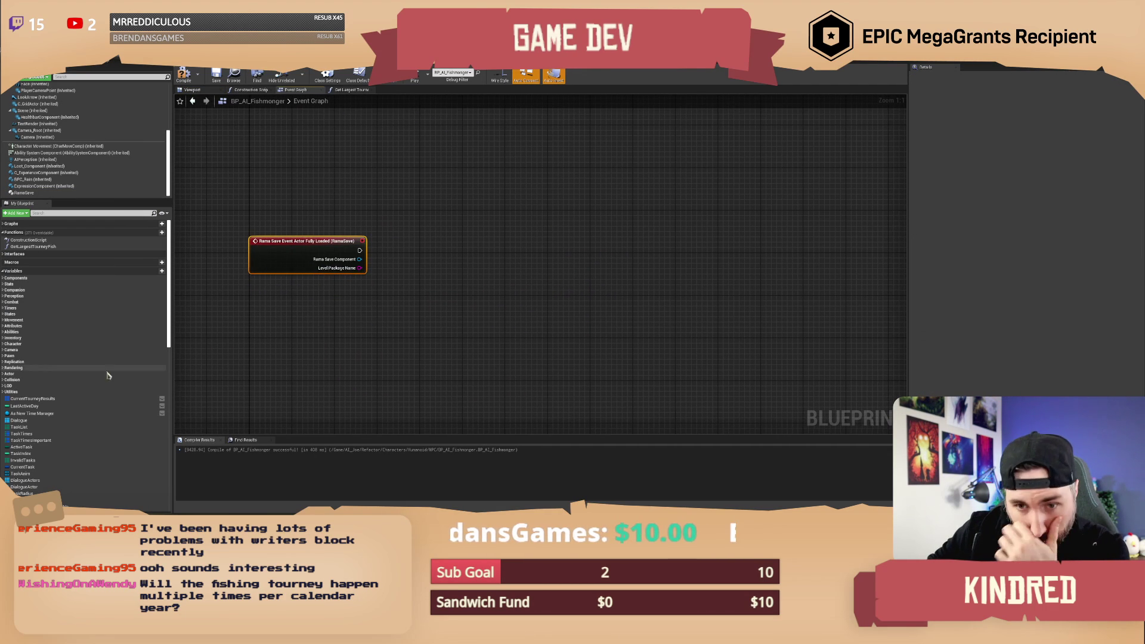
pyautogui.moveTo(24, 405)
pyautogui.mouseDown()
pyautogui.moveTo(330, 347)
pyautogui.moveTo(358, 302)
pyautogui.mouseUp()
pyautogui.click(384, 310)
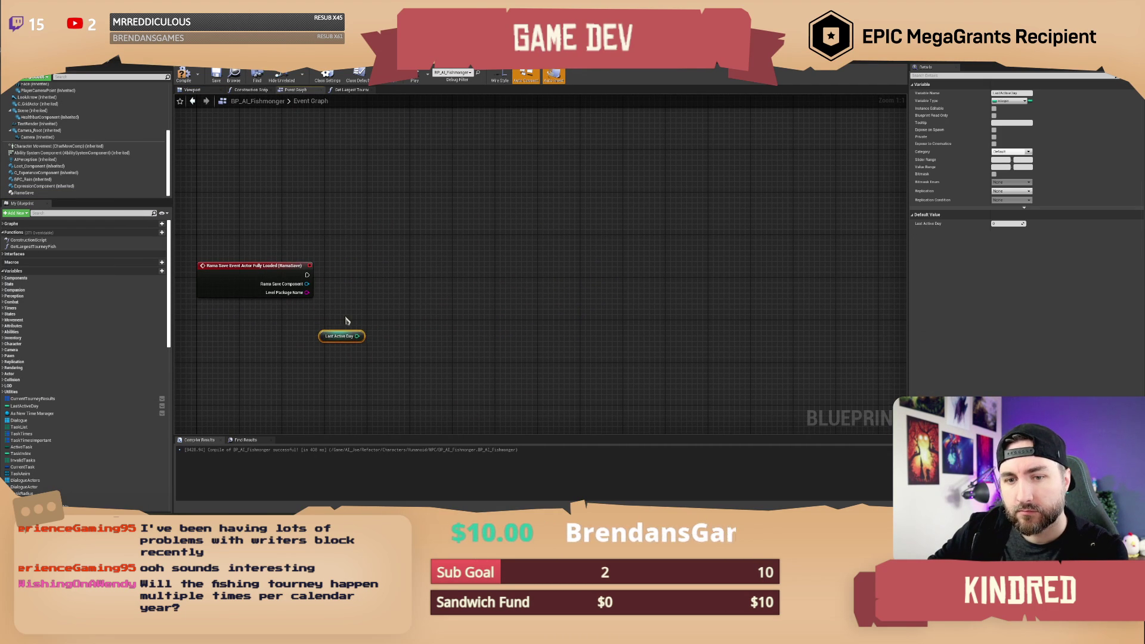
pyautogui.moveTo(356, 336); pyautogui.dragTo(395, 327)
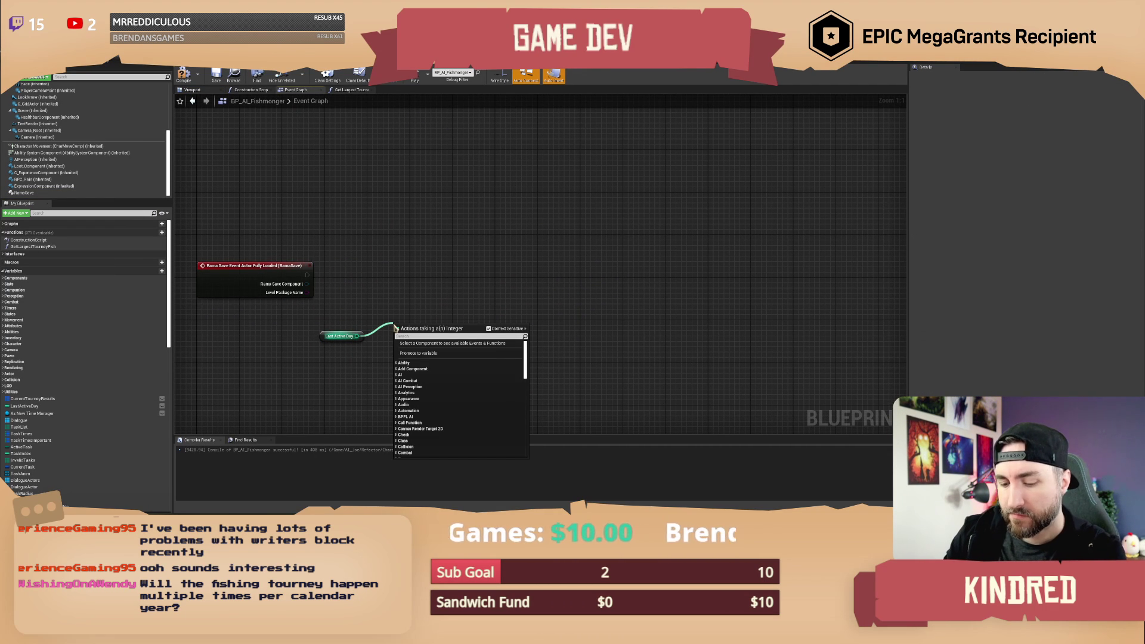
pyautogui.write('!=')
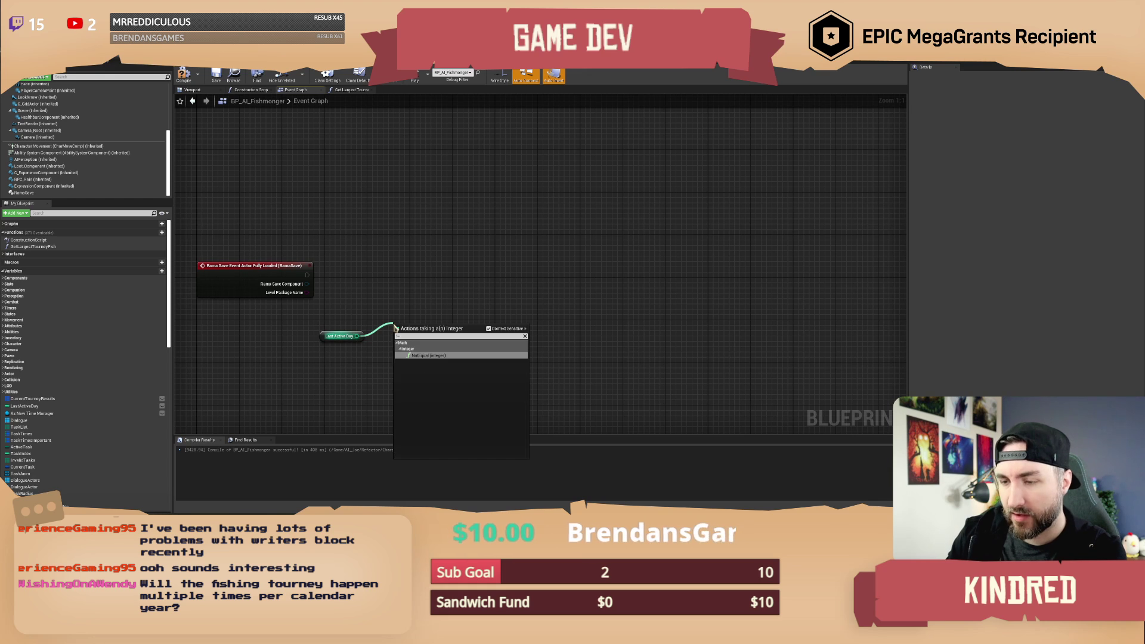
pyautogui.press('Return')
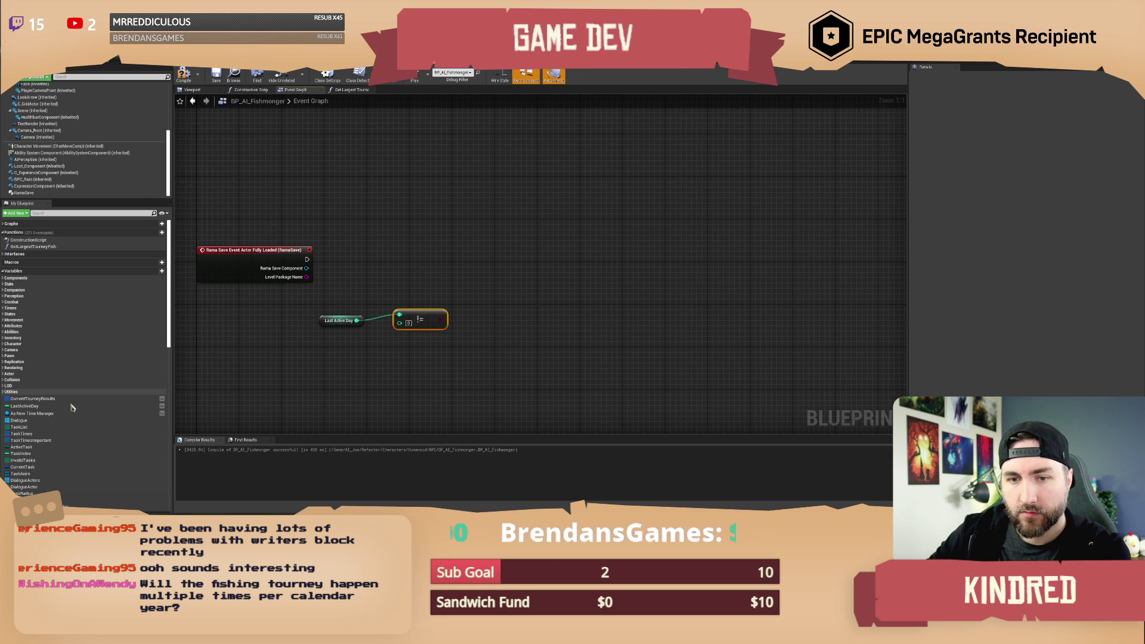
# Place an As New Time Manager getter, removing a mistakenly added Get Date node.
pyautogui.rightClick(269, 350)
pyautogui.scroll(-10, 26, 486)
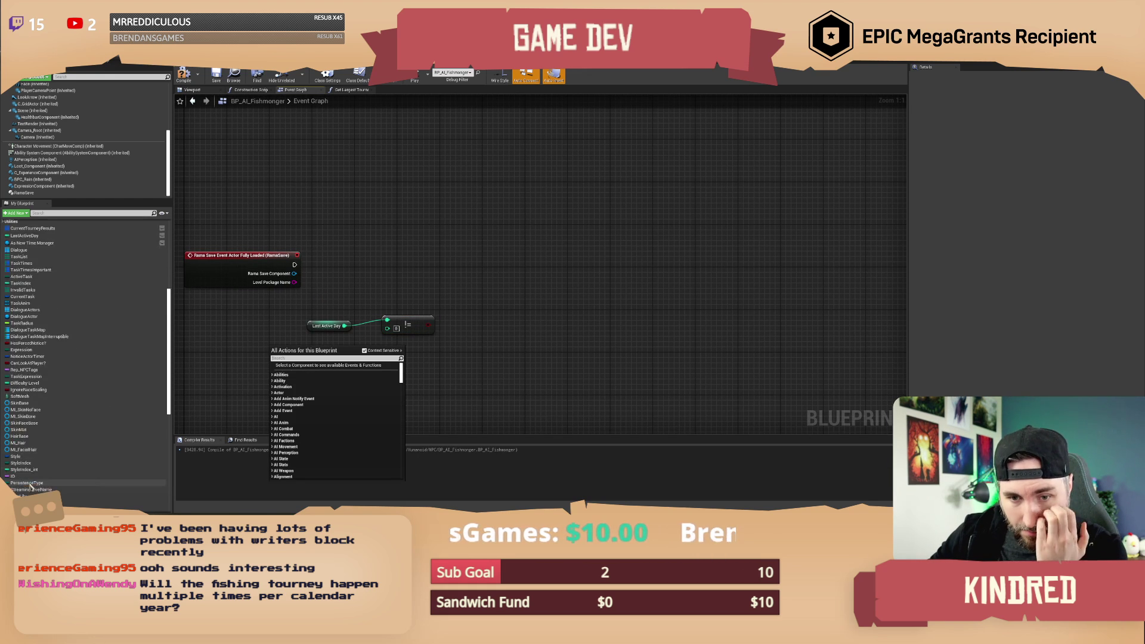
pyautogui.scroll(-6, 33, 478)
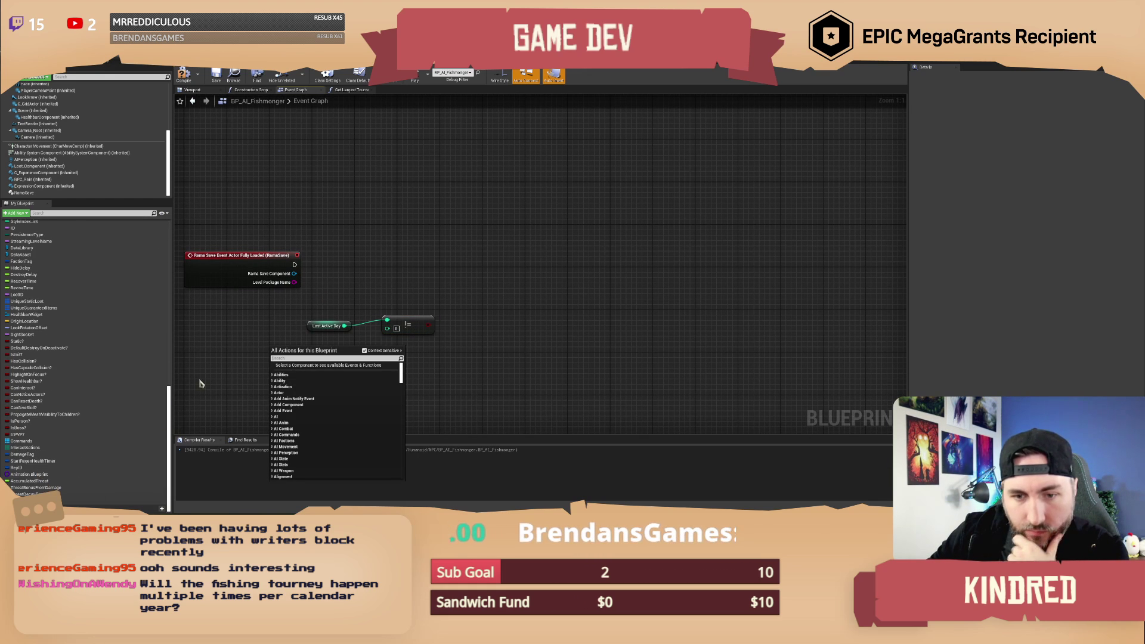
pyautogui.scroll(10, 112, 380)
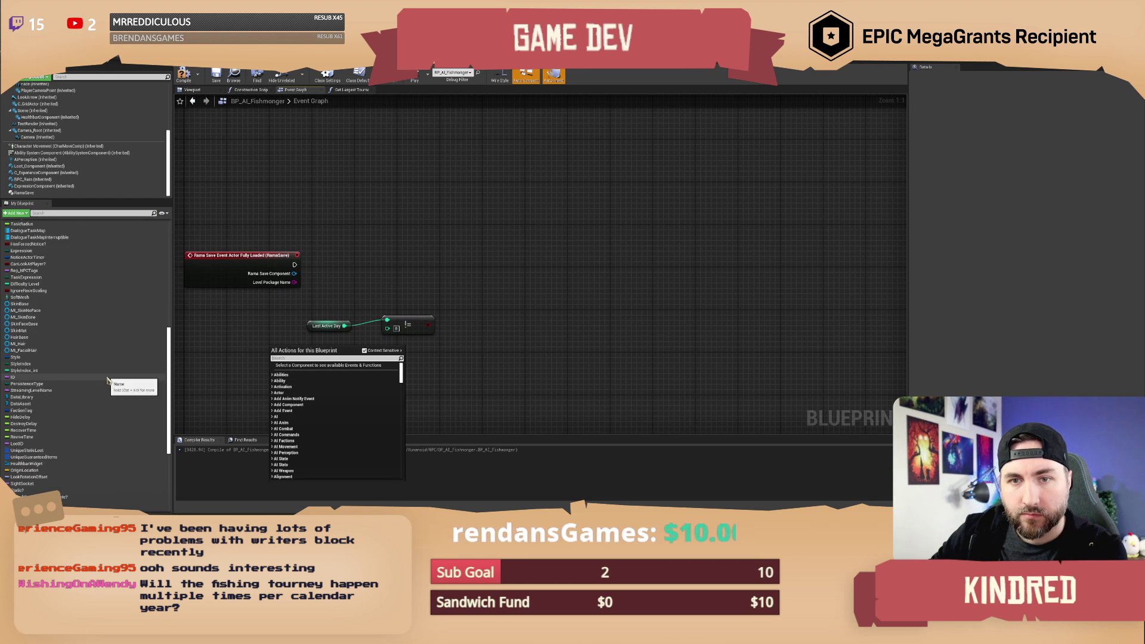
pyautogui.moveTo(45, 293)
pyautogui.mouseDown()
pyautogui.moveTo(228, 385)
pyautogui.moveTo(325, 379)
pyautogui.moveTo(285, 378)
pyautogui.mouseUp()
pyautogui.click(228, 385)
pyautogui.write('get da')
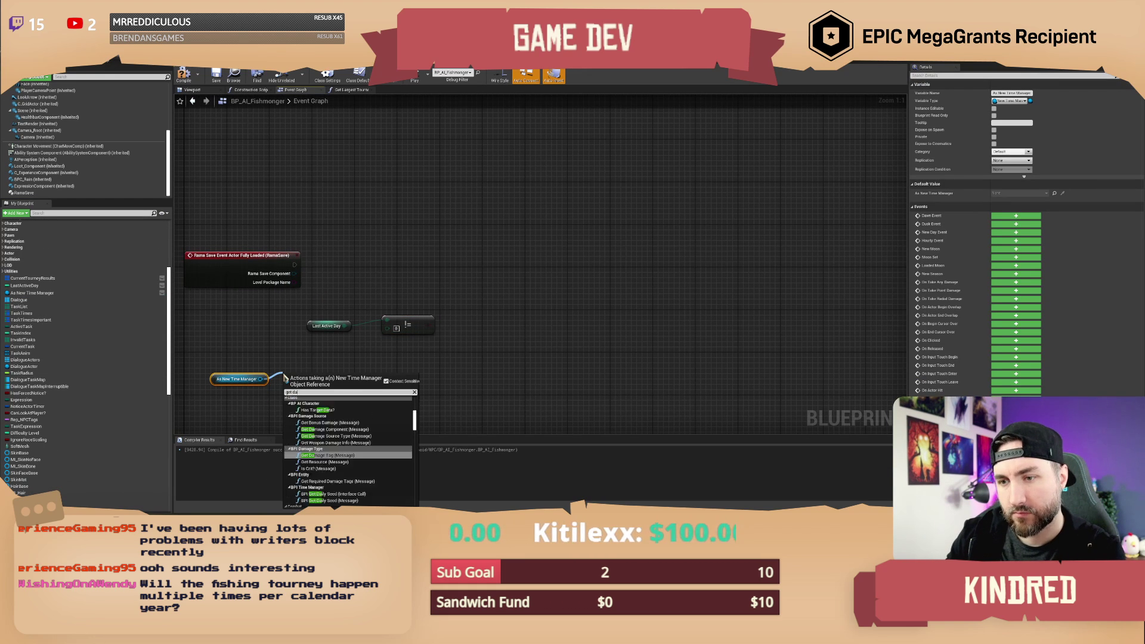
pyautogui.write('ta')
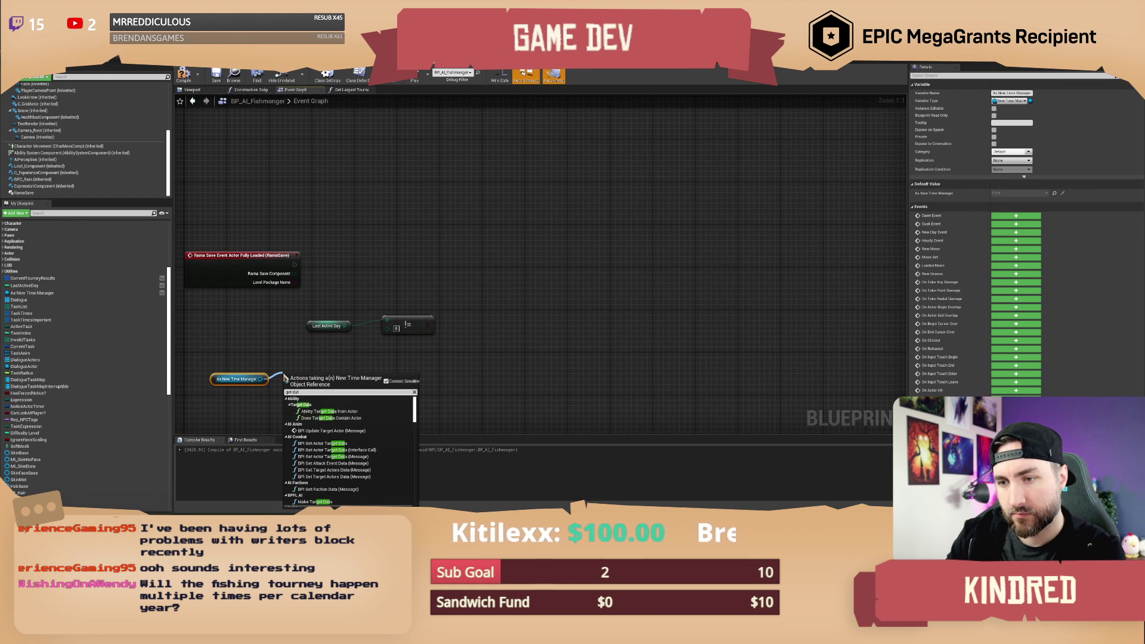
pyautogui.press('BackSpace')
pyautogui.write('y')
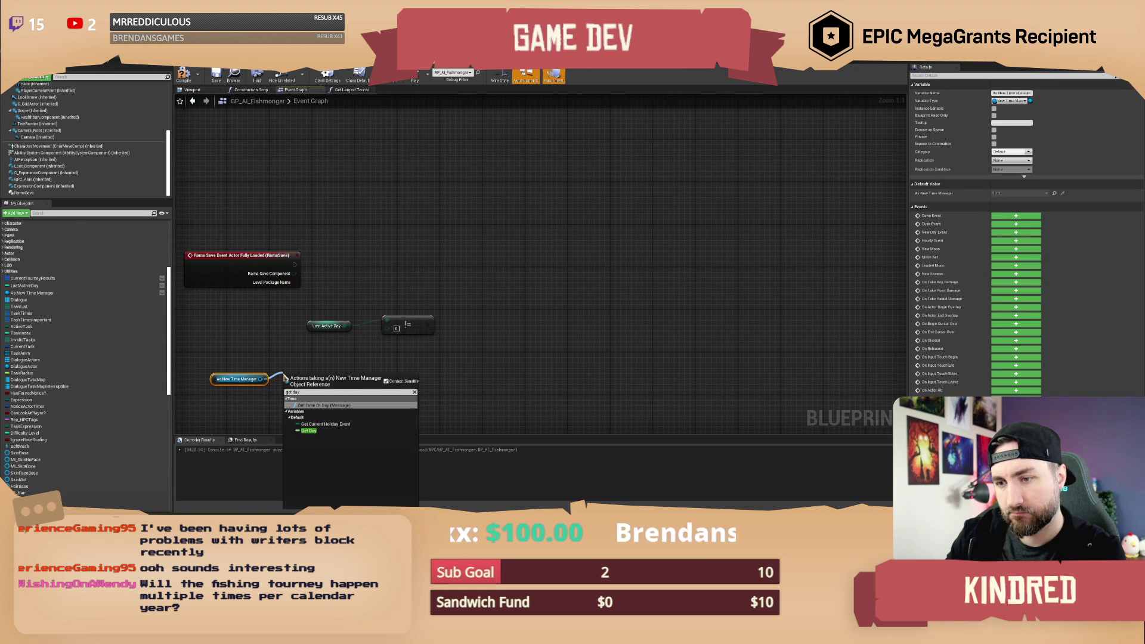
pyautogui.press('BackSpace')
pyautogui.write('te')
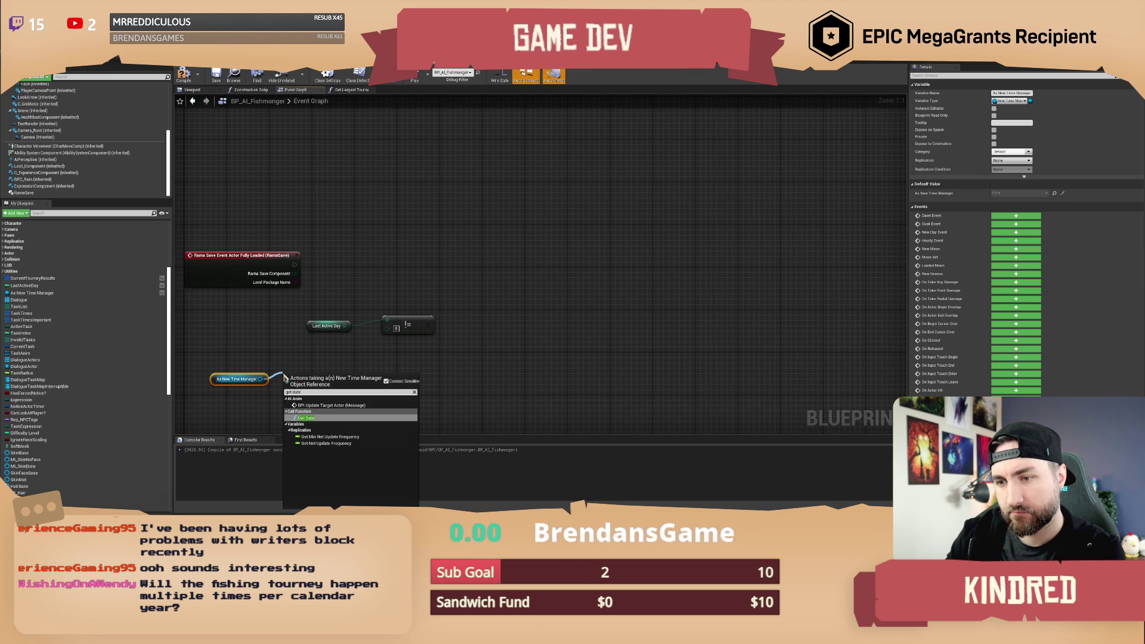
pyautogui.press('Return')
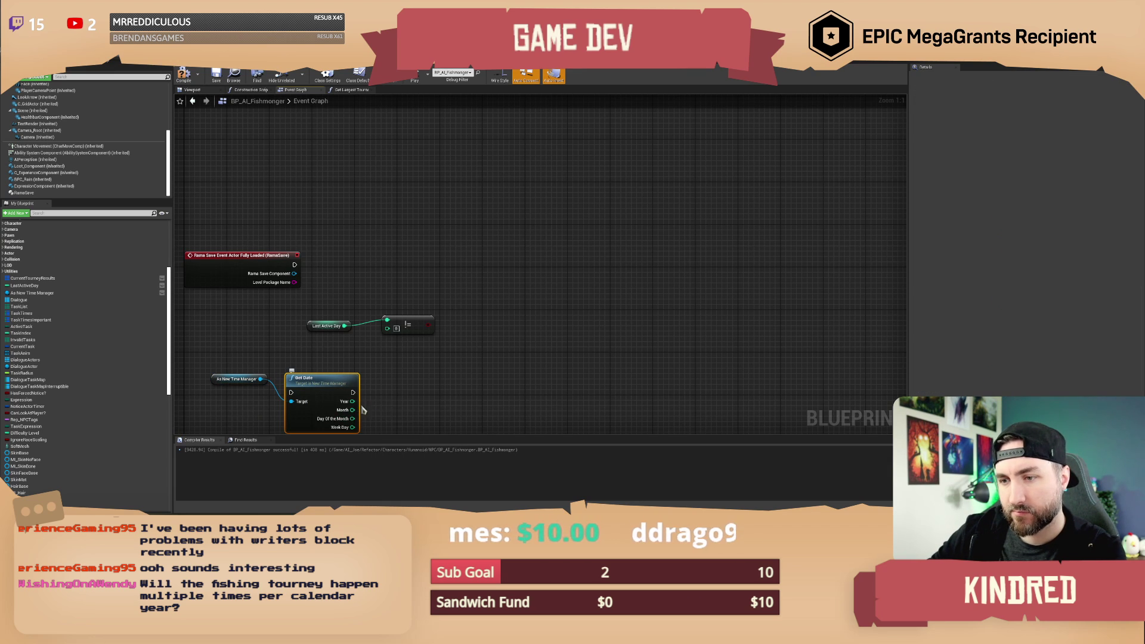
pyautogui.press('Delete')
# Feed Get Day into the != comparison, which drives a new Branch run by the loaded event.
pyautogui.moveTo(260, 378)
pyautogui.mouseDown()
pyautogui.moveTo(310, 385)
pyautogui.moveTo(284, 376)
pyautogui.mouseUp()
pyautogui.write('get day')
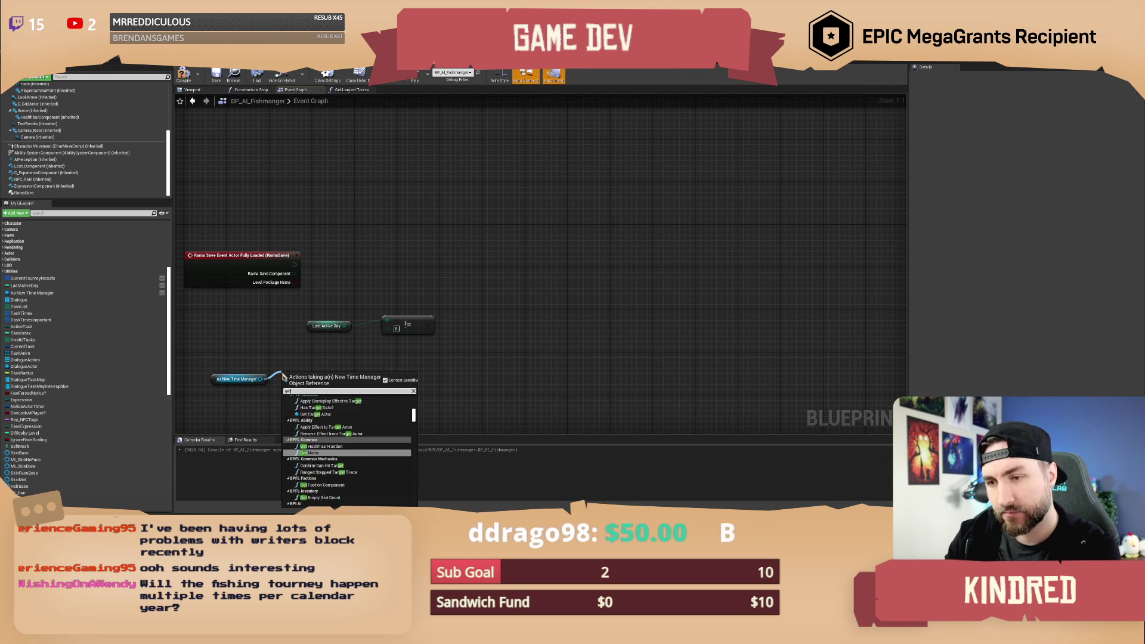
pyautogui.click(313, 429)
pyautogui.moveTo(325, 379); pyautogui.dragTo(387, 328)
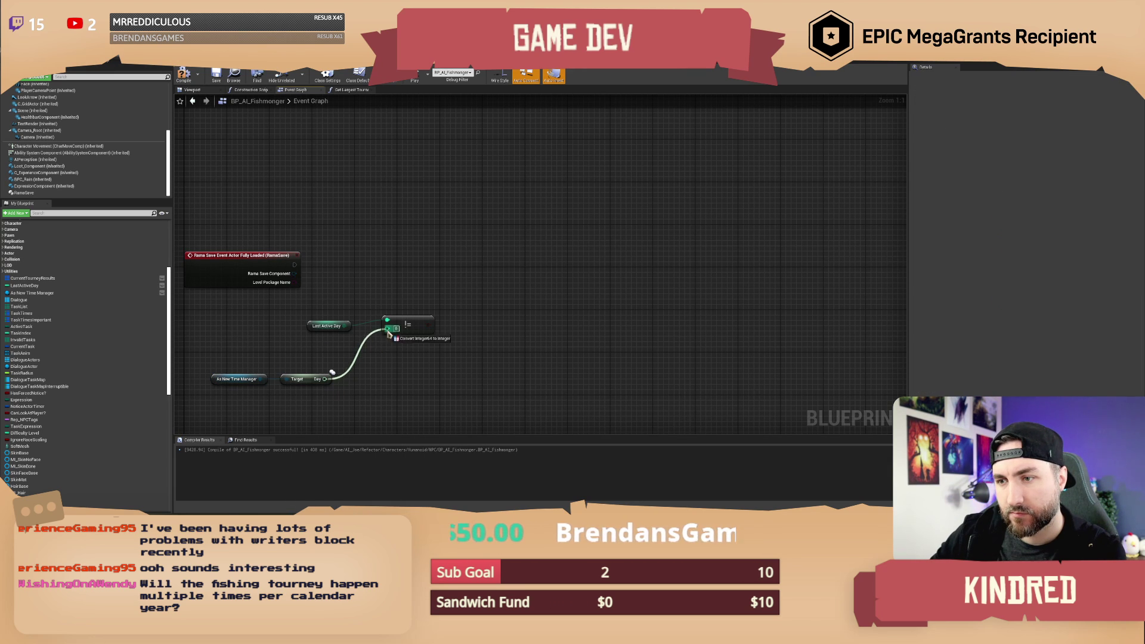
pyautogui.moveTo(301, 307); pyautogui.dragTo(432, 365)
pyautogui.moveTo(420, 323); pyautogui.dragTo(485, 237)
pyautogui.moveTo(294, 264)
pyautogui.mouseDown()
pyautogui.moveTo(488, 248)
pyautogui.moveTo(500, 265)
pyautogui.mouseUp()
pyautogui.click(540, 223)
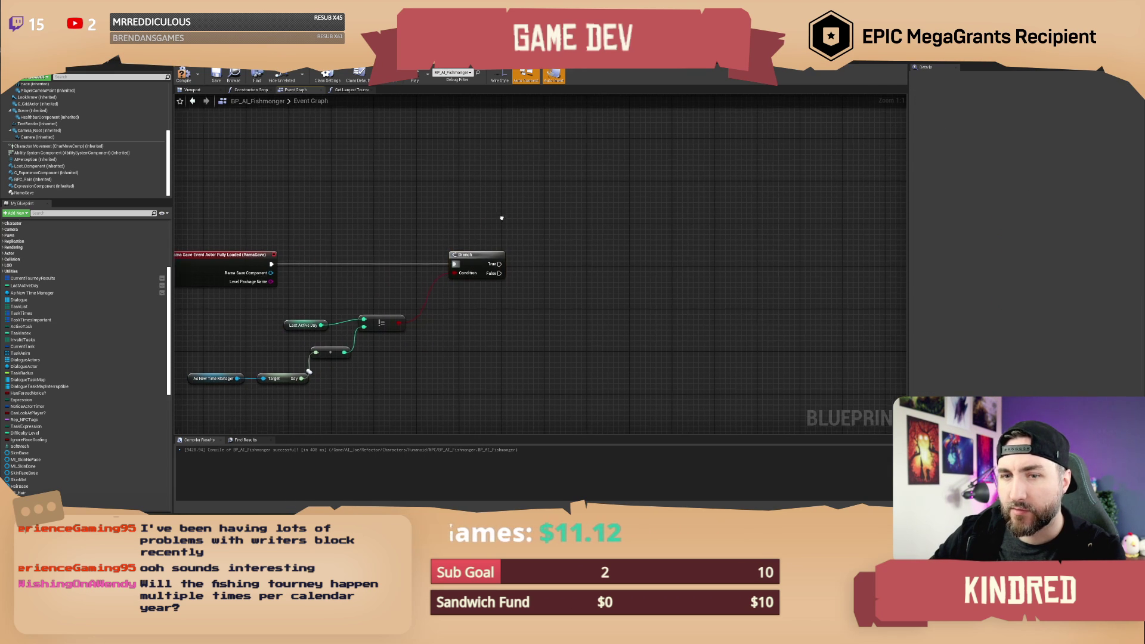
# Add a SET Current Tourney Results node on the Branch's True output.
pyautogui.moveTo(43, 279); pyautogui.dragTo(512, 264)
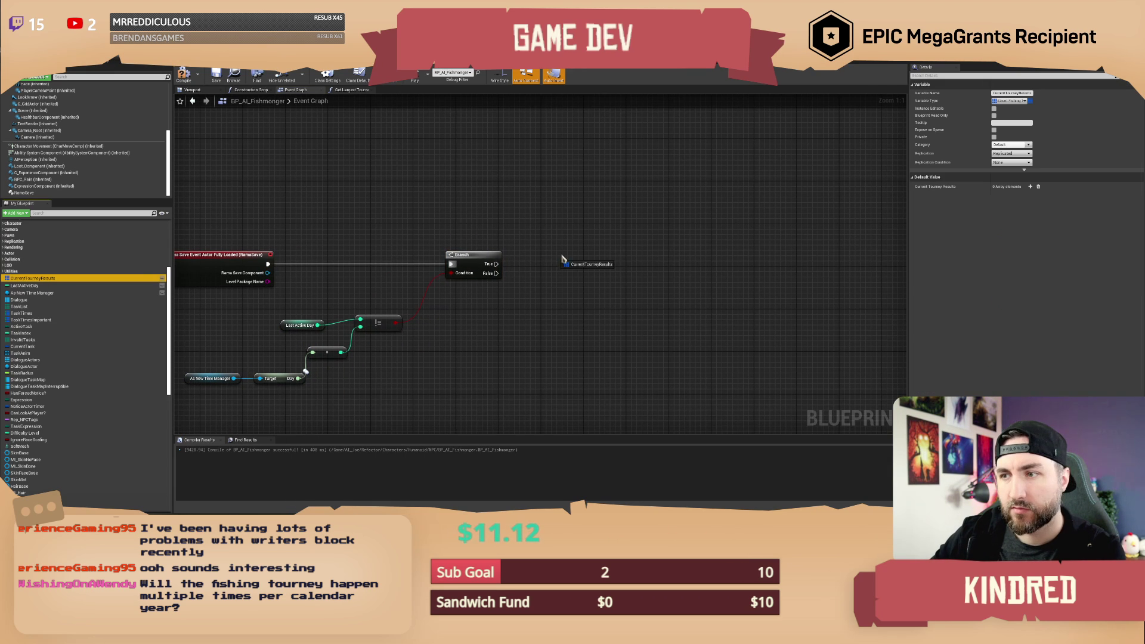
pyautogui.click(557, 264)
pyautogui.moveTo(619, 269)
pyautogui.mouseDown()
pyautogui.moveTo(550, 270)
pyautogui.moveTo(578, 271)
pyautogui.mouseUp()
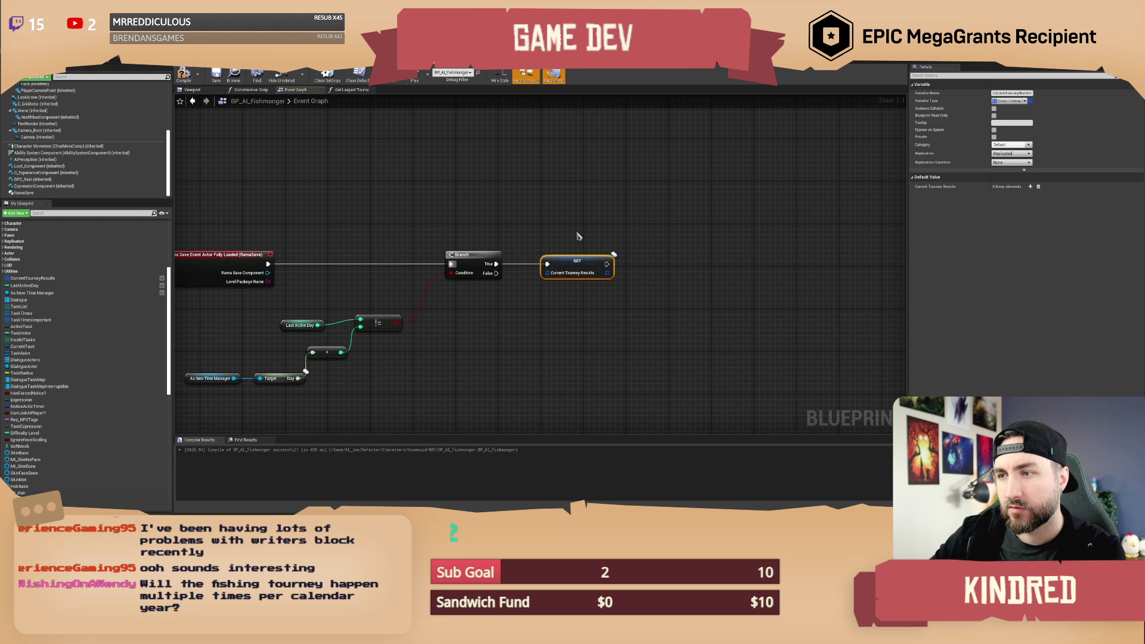
pyautogui.click(577, 248)
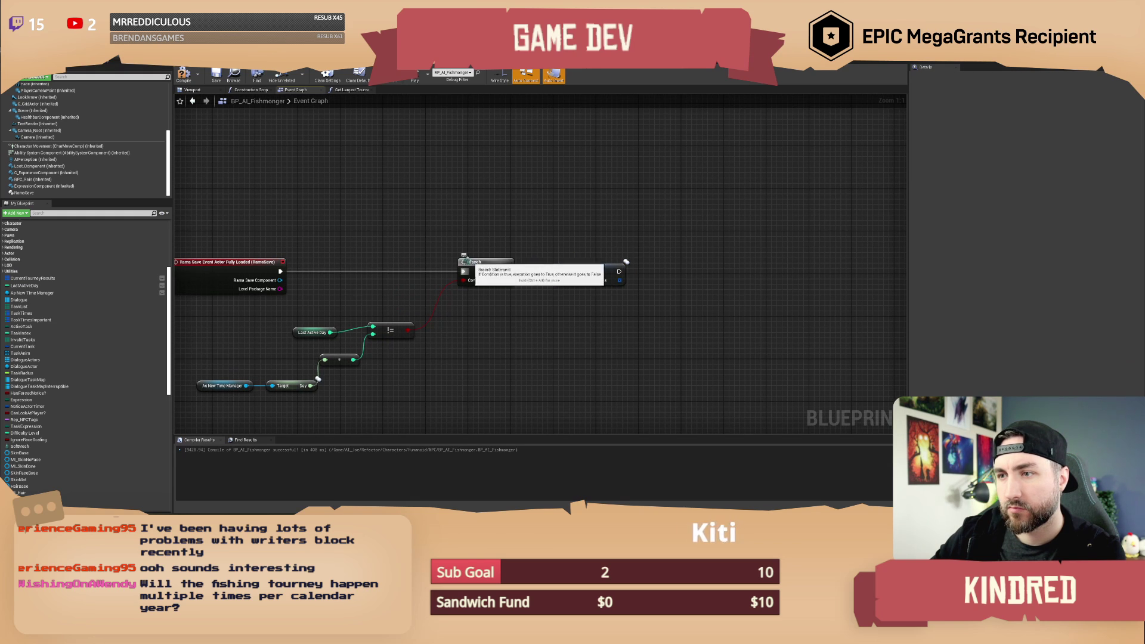
# Comment the Branch 'Clear results if we load this in on a new! day from the last tourney', then compile and save.
pyautogui.write('Cl')
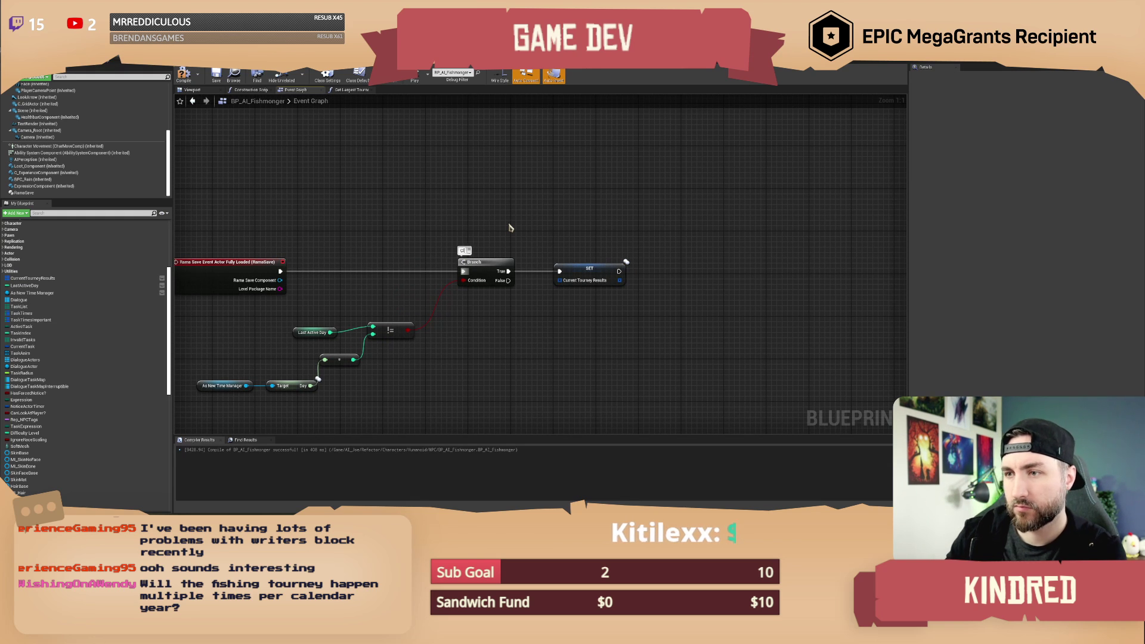
pyautogui.write('ear results if we')
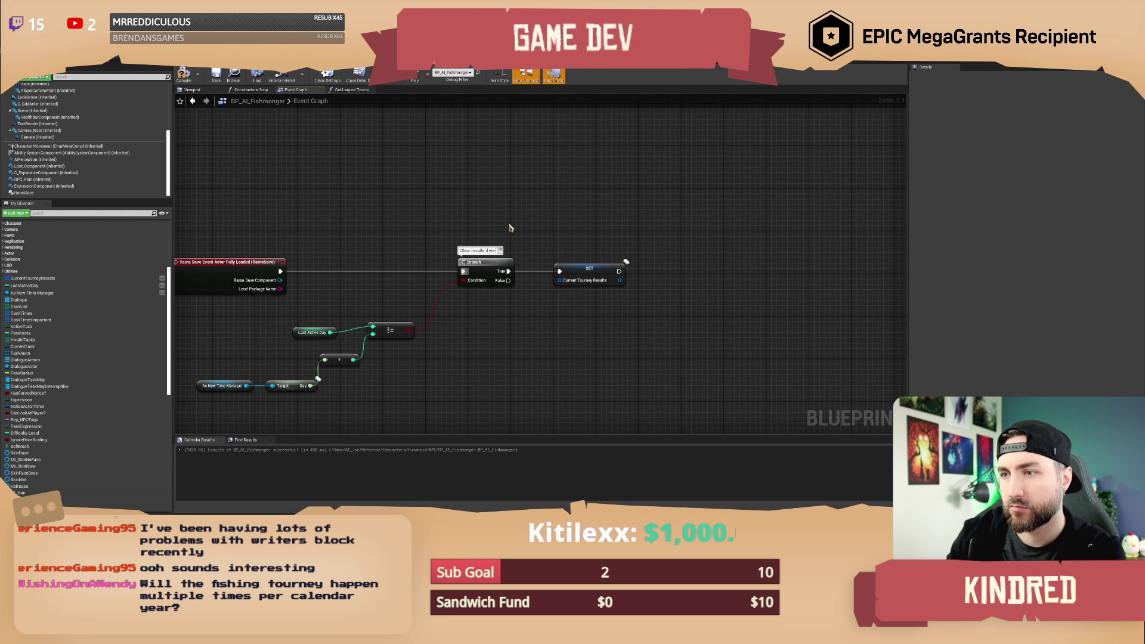
pyautogui.write(' load this in on a')
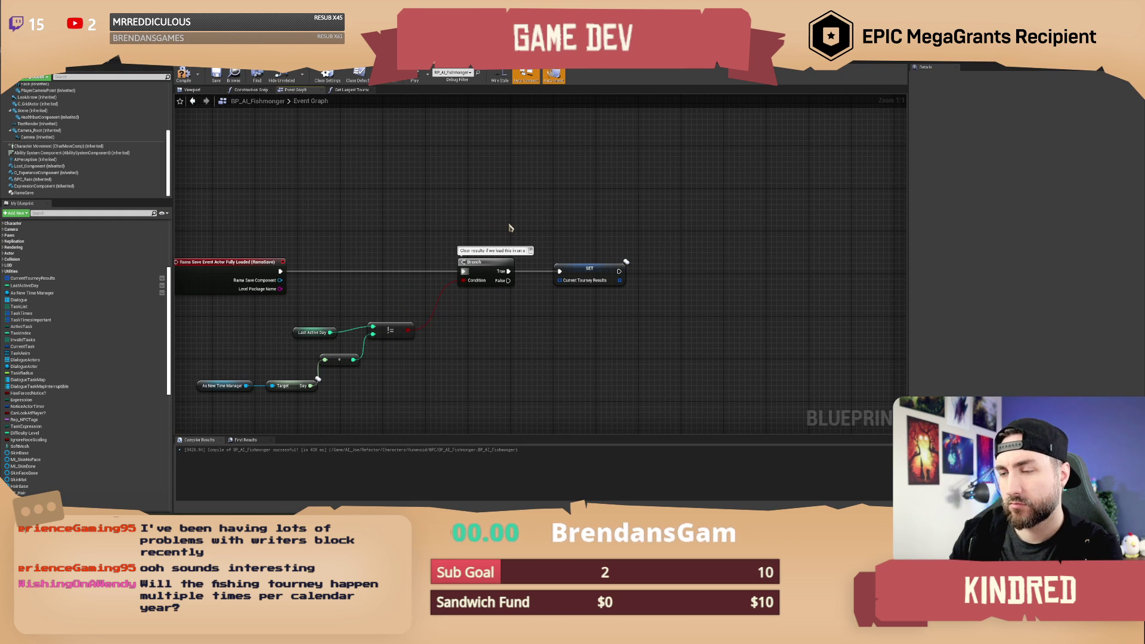
pyautogui.write(' new')
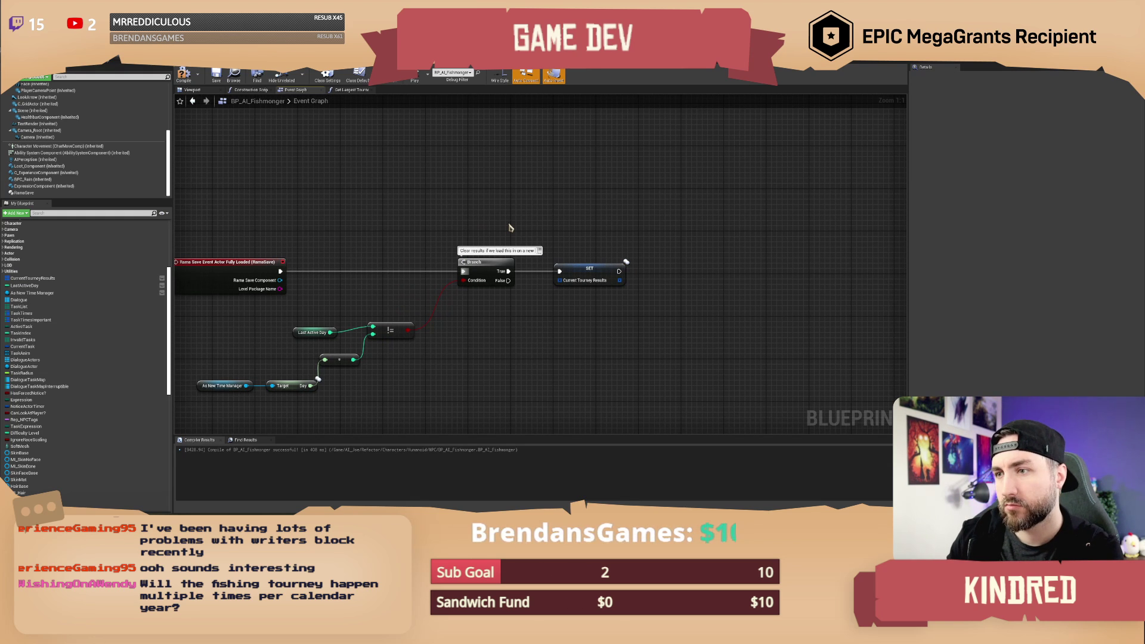
pyautogui.write('! day from the')
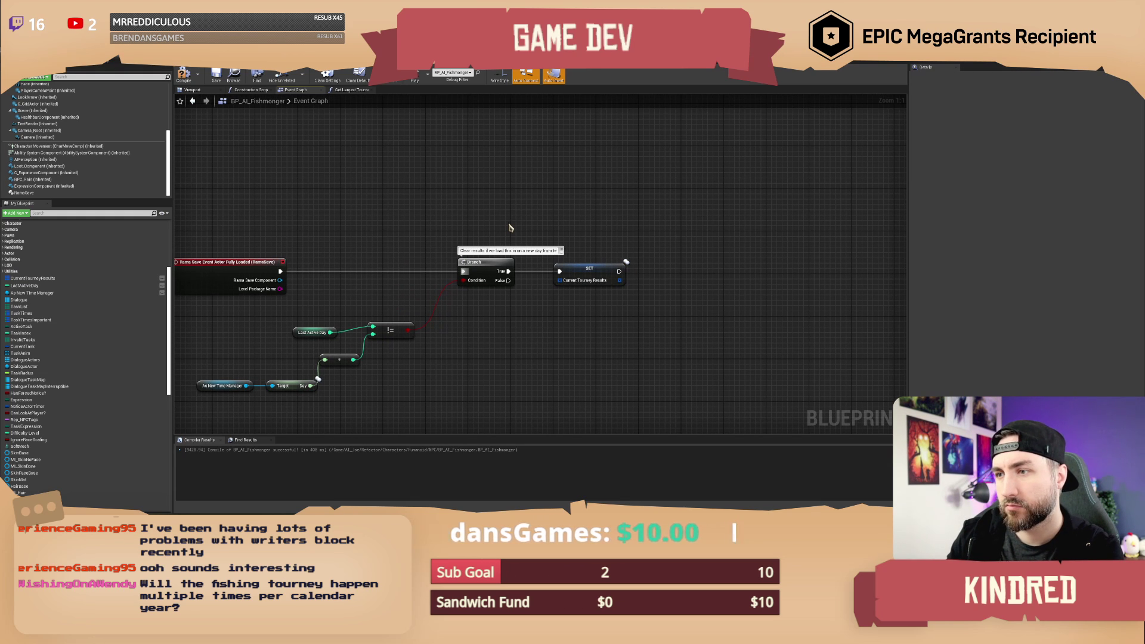
pyautogui.write(' last tourney')
pyautogui.press('Return')
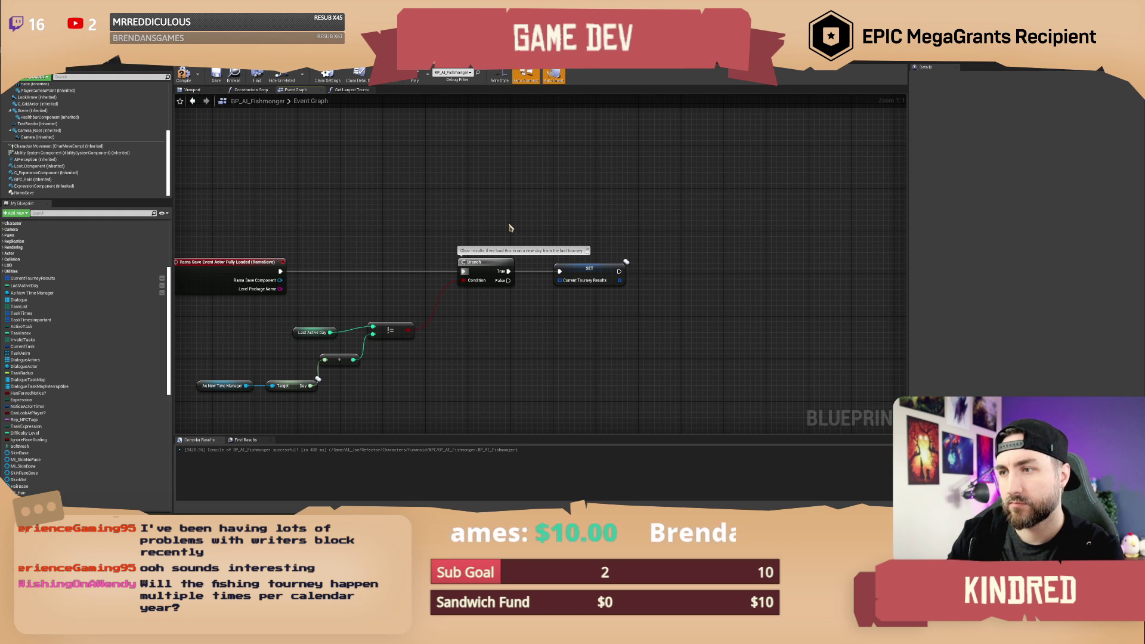
pyautogui.click(183, 74)
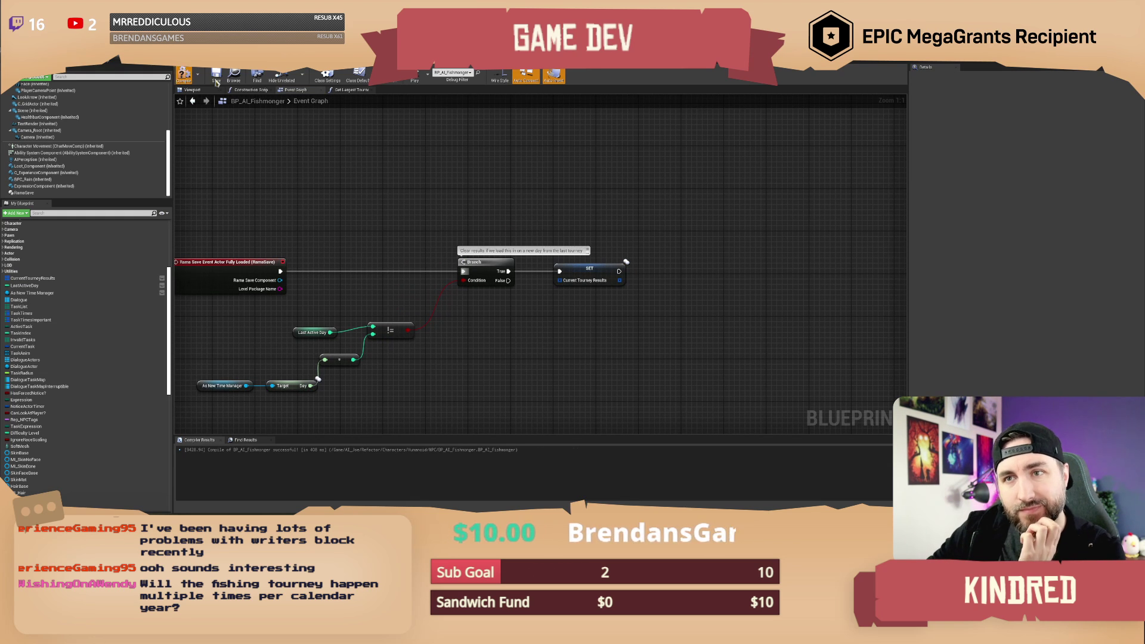
pyautogui.click(217, 76)
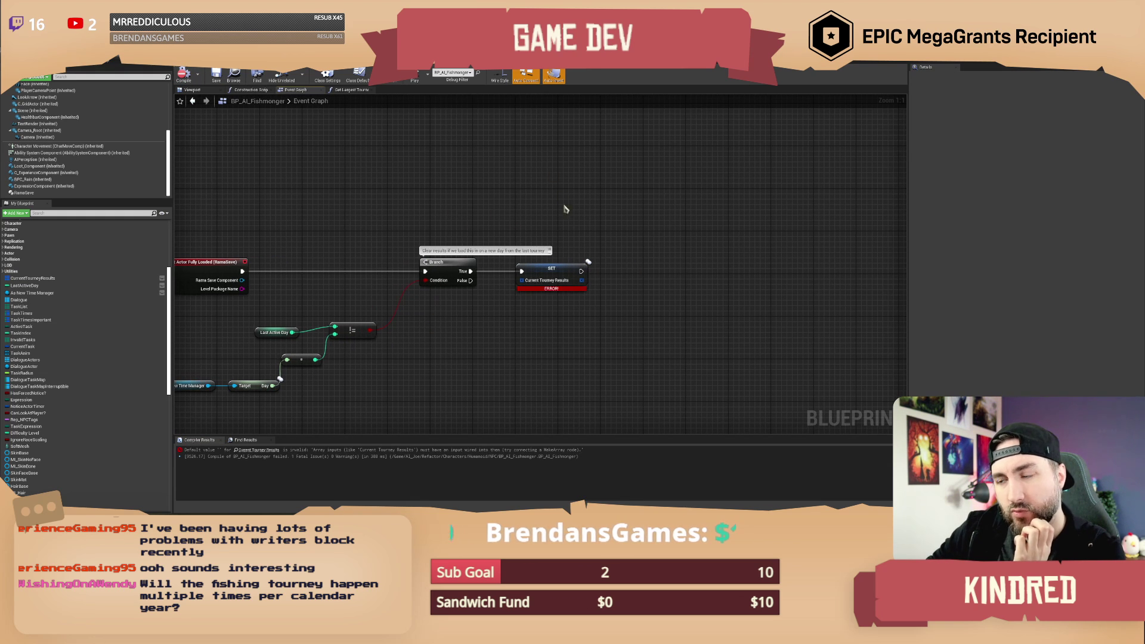
# Replace the erroring SET node with a CLEAR on Current Tourney Results from Branch True.
pyautogui.moveTo(549, 268); pyautogui.dragTo(594, 275)
pyautogui.press('Delete')
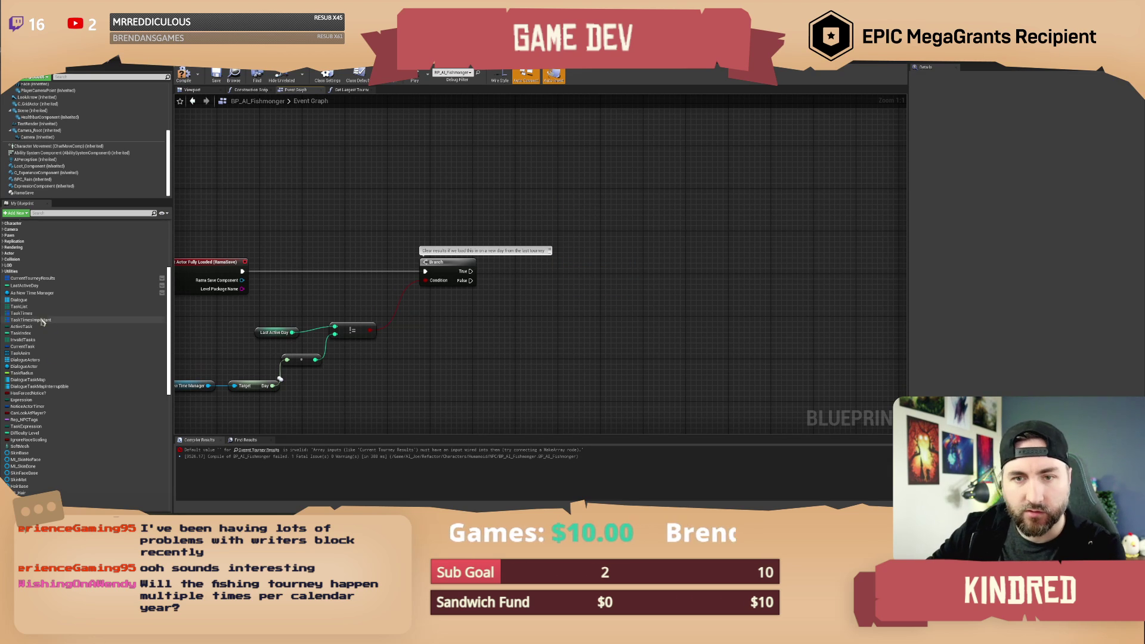
pyautogui.moveTo(33, 278)
pyautogui.mouseDown()
pyautogui.moveTo(425, 330)
pyautogui.moveTo(567, 279)
pyautogui.mouseUp()
pyautogui.write('clear')
pyautogui.press('Return')
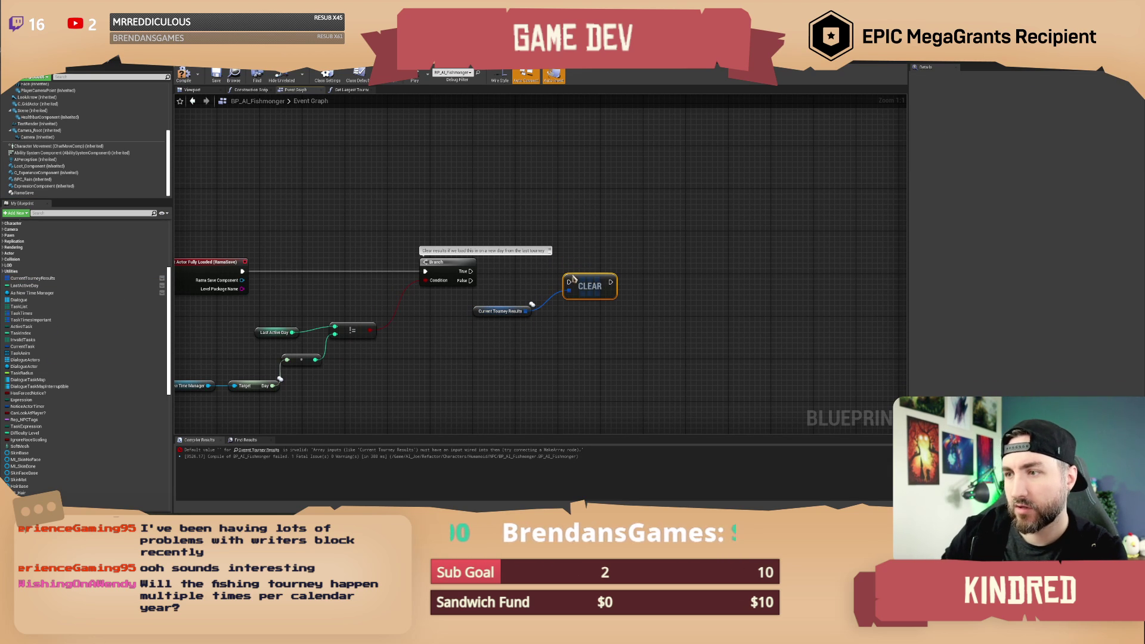
pyautogui.moveTo(471, 272); pyautogui.dragTo(612, 275)
# Insert a Switch Has Authority node after the loaded event and recompile.
pyautogui.moveTo(315, 267); pyautogui.dragTo(362, 261)
pyautogui.write('has auth')
pyautogui.press('Return')
pyautogui.click(184, 77)
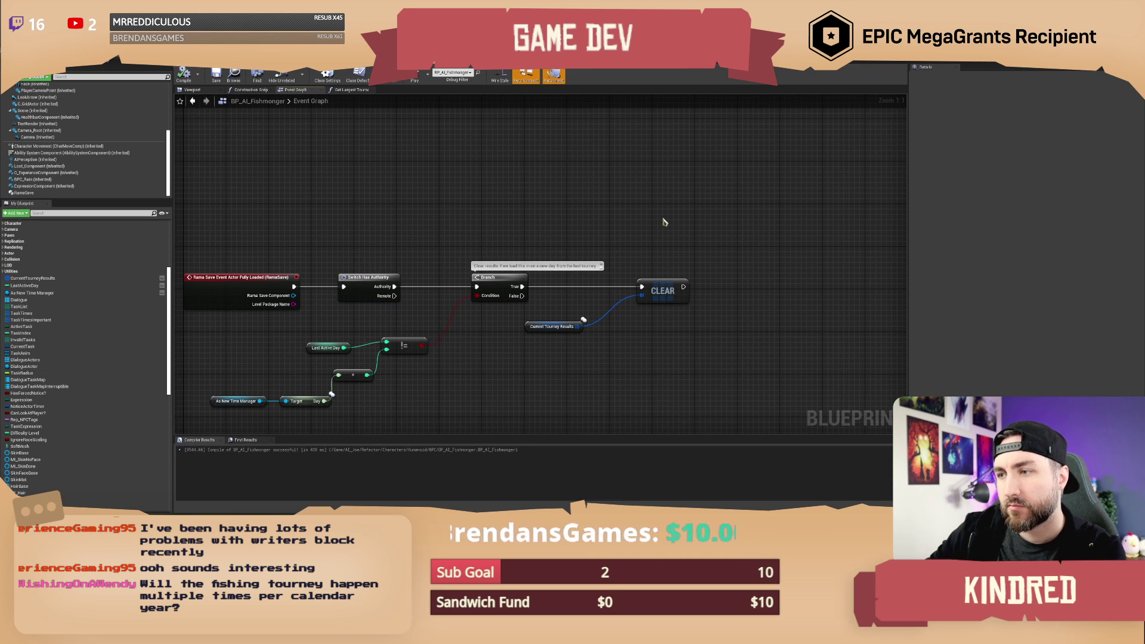
# Nudge the Current Tourney Results getter into place and move the time manager and Day nodes up.
pyautogui.scroll(-1, 663, 221)
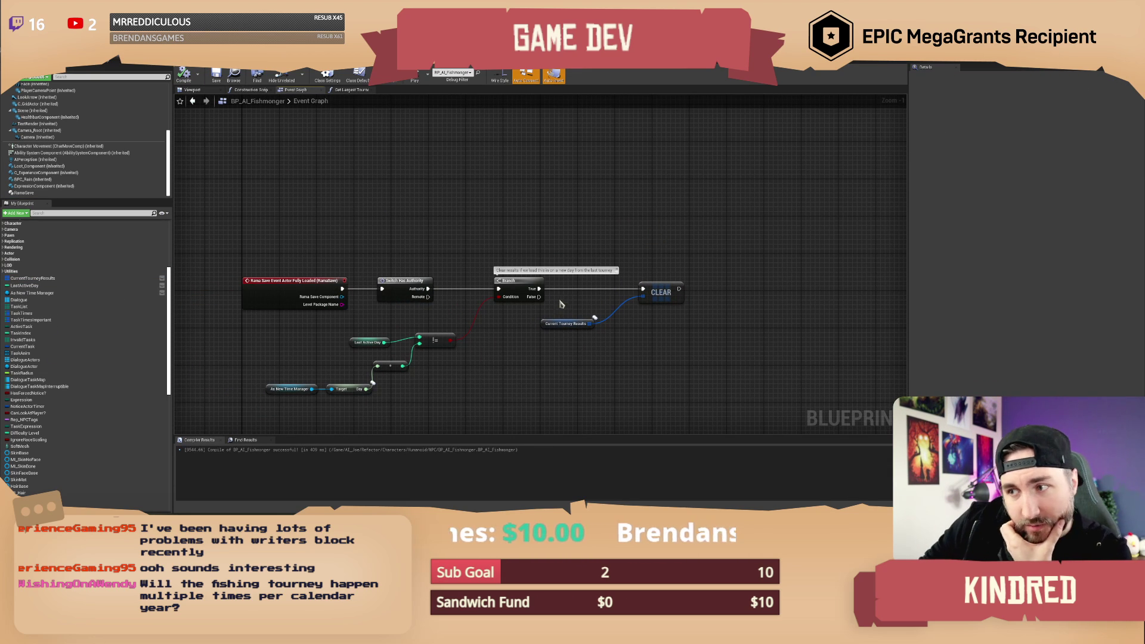
pyautogui.click(557, 324)
pyautogui.moveTo(552, 323); pyautogui.dragTo(573, 338)
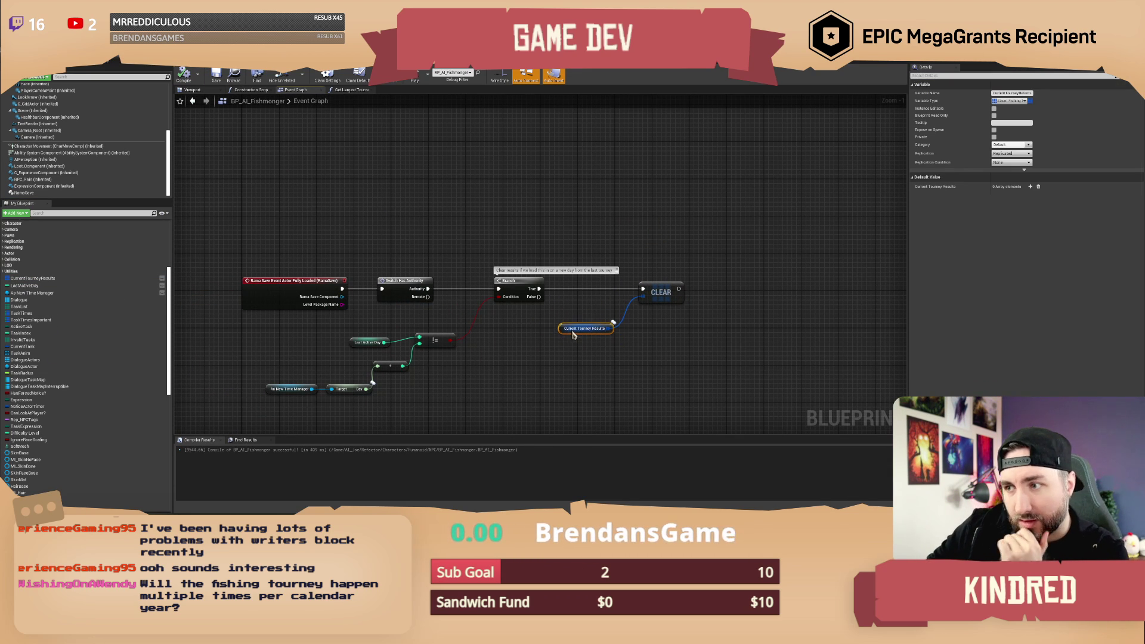
pyautogui.click(581, 214)
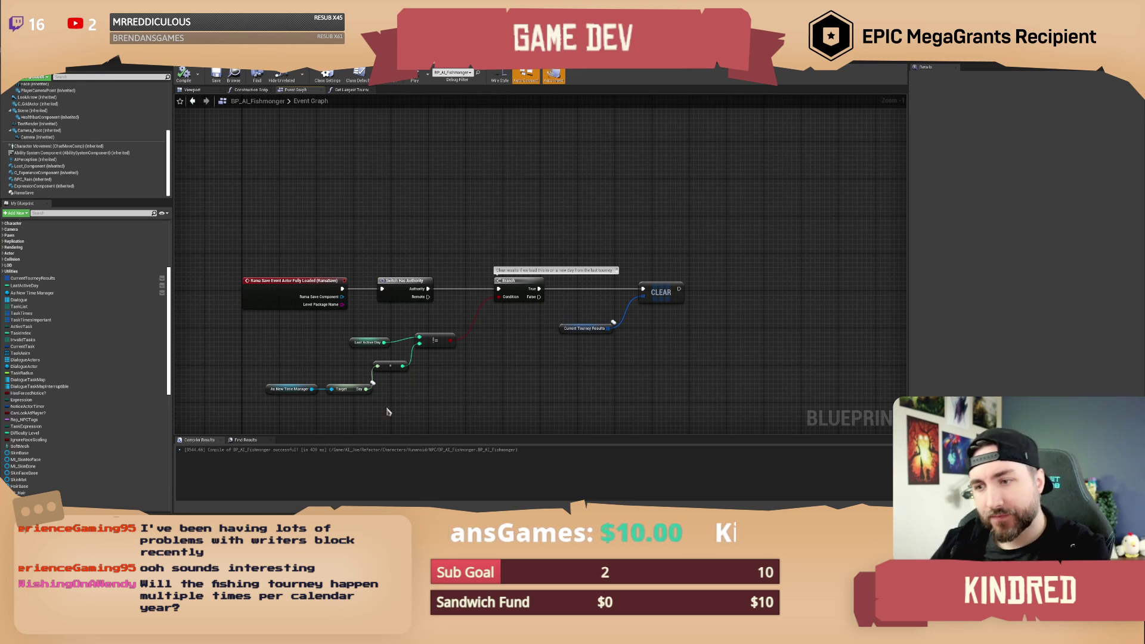
pyautogui.moveTo(368, 412); pyautogui.dragTo(264, 384)
pyautogui.moveTo(352, 389); pyautogui.dragTo(343, 365)
# Straighten the lower day-check node chain with Q and reposition it.
pyautogui.click(390, 380)
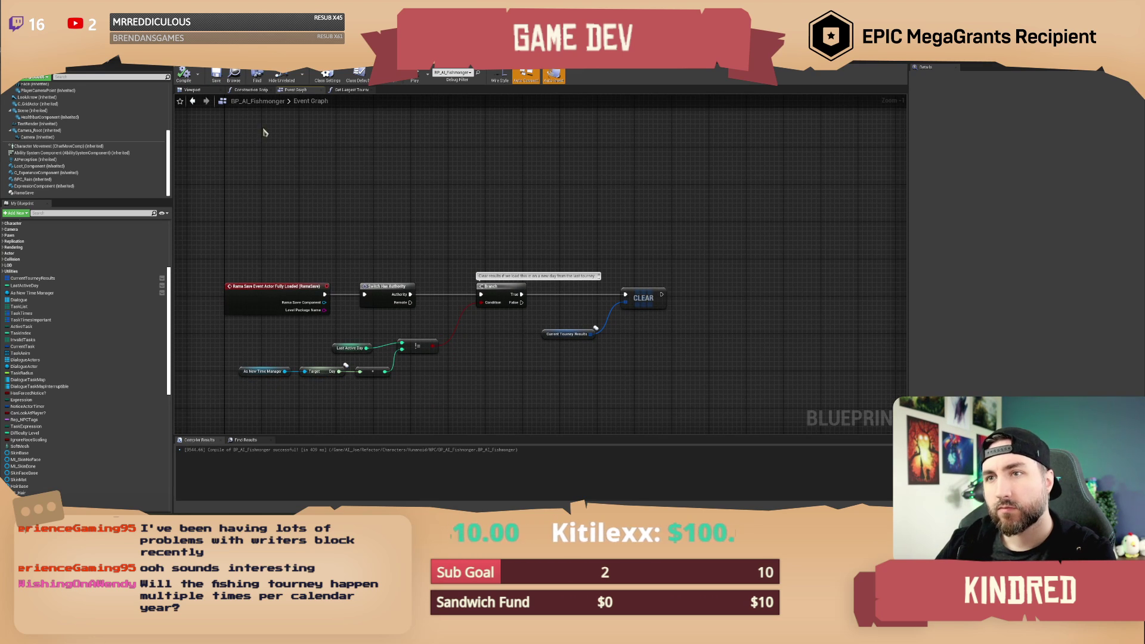
pyautogui.moveTo(241, 327); pyautogui.dragTo(421, 395)
pyautogui.press('q')
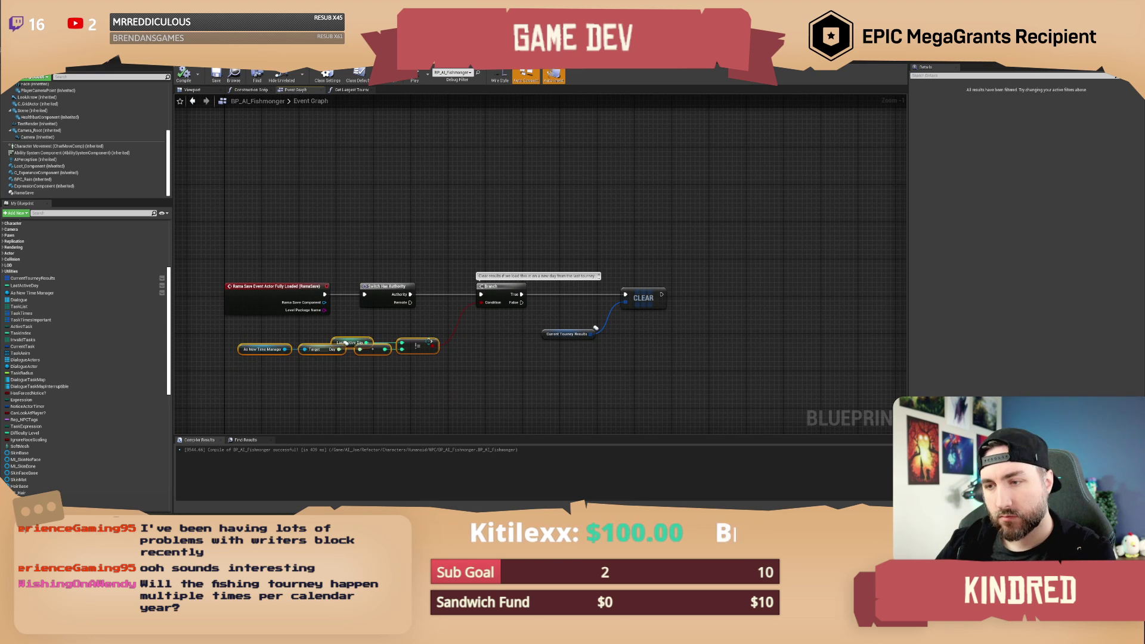
pyautogui.moveTo(422, 353); pyautogui.dragTo(432, 343)
pyautogui.moveTo(408, 381)
pyautogui.mouseDown()
pyautogui.moveTo(286, 357)
pyautogui.moveTo(245, 331)
pyautogui.mouseUp()
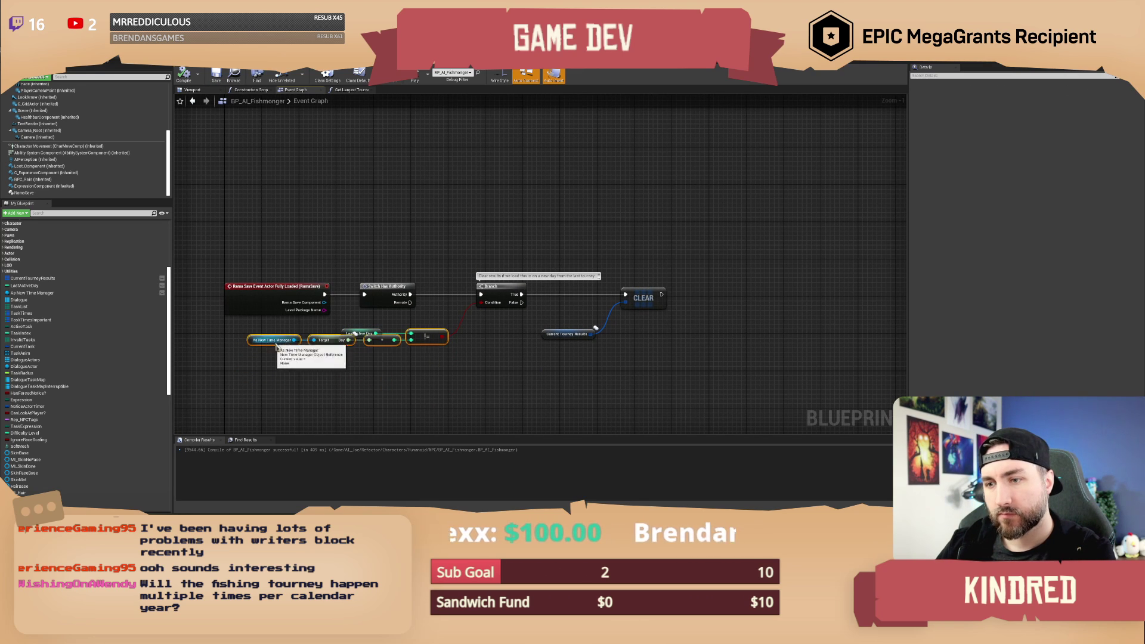
pyautogui.moveTo(387, 374)
pyautogui.mouseDown()
pyautogui.moveTo(280, 342)
pyautogui.moveTo(335, 364)
pyautogui.mouseUp()
pyautogui.click(449, 370)
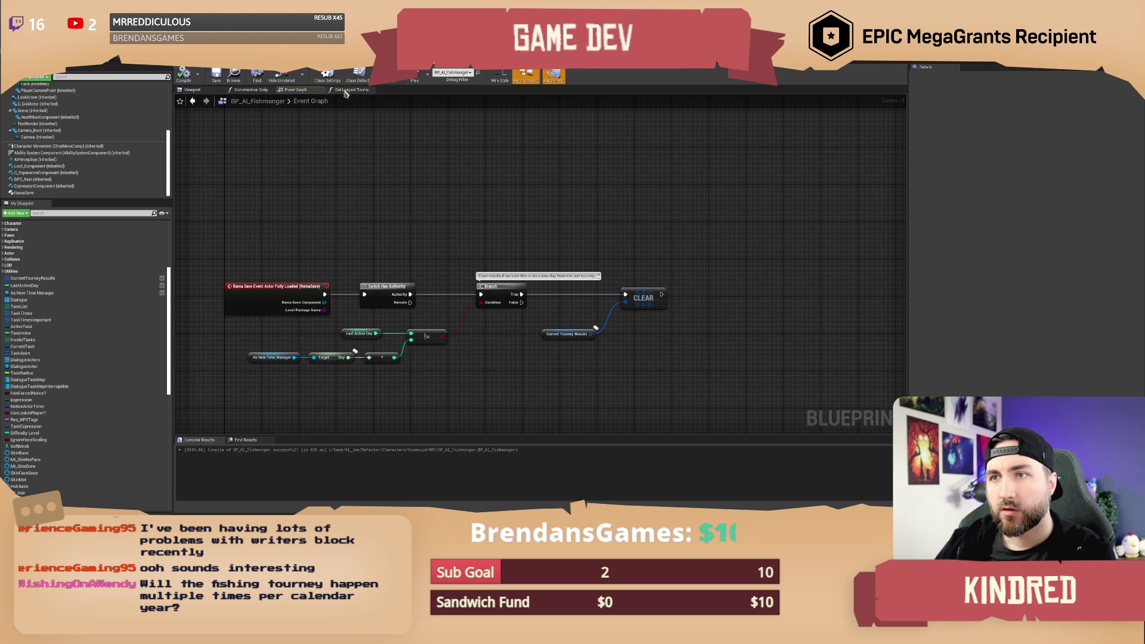
# Glance at Get Largest Tourney Fish, then return to the Event Graph's loop and authority nodes.
pyautogui.click(352, 90)
pyautogui.click(296, 90)
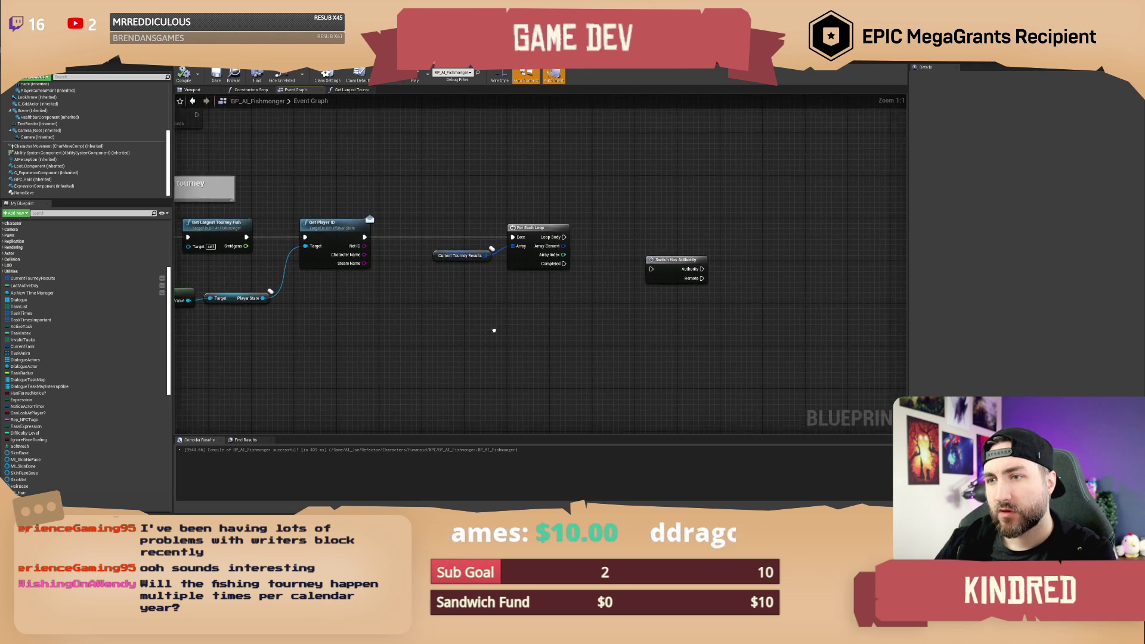
pyautogui.moveTo(415, 258); pyautogui.dragTo(634, 316)
pyautogui.click(539, 257)
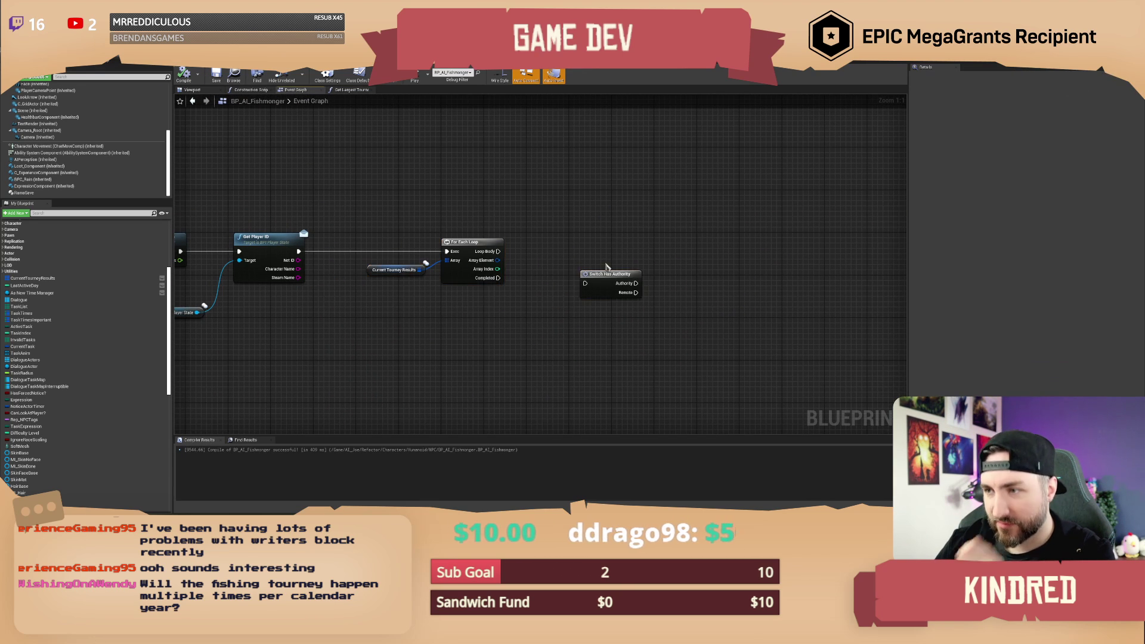
# Move Switch Has Authority down and add a Break Struct with a string == check of Player ID against Steam Name.
pyautogui.moveTo(608, 274); pyautogui.dragTo(576, 370)
pyautogui.moveTo(497, 260); pyautogui.dragTo(564, 276)
pyautogui.click(608, 284)
pyautogui.moveTo(668, 283); pyautogui.dragTo(685, 290)
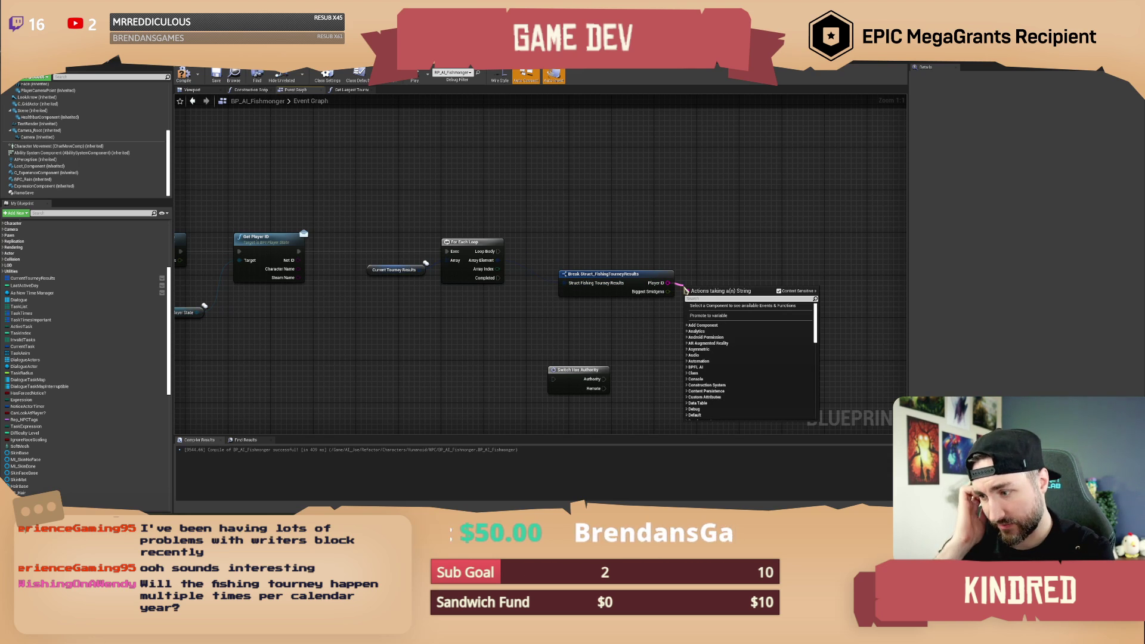
pyautogui.write('=')
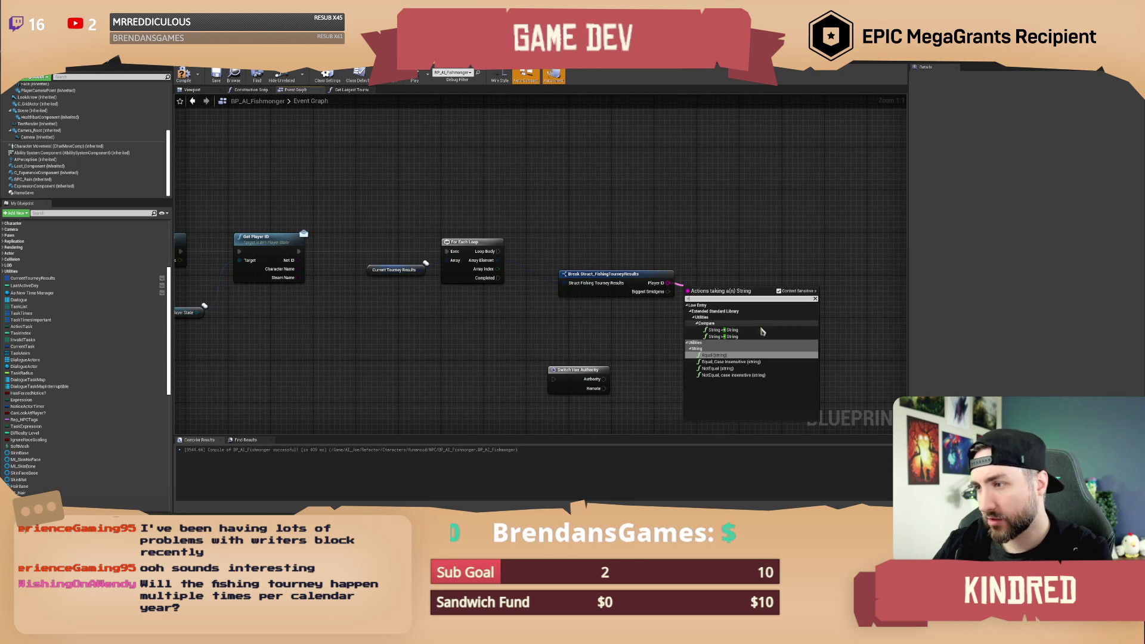
pyautogui.click(721, 356)
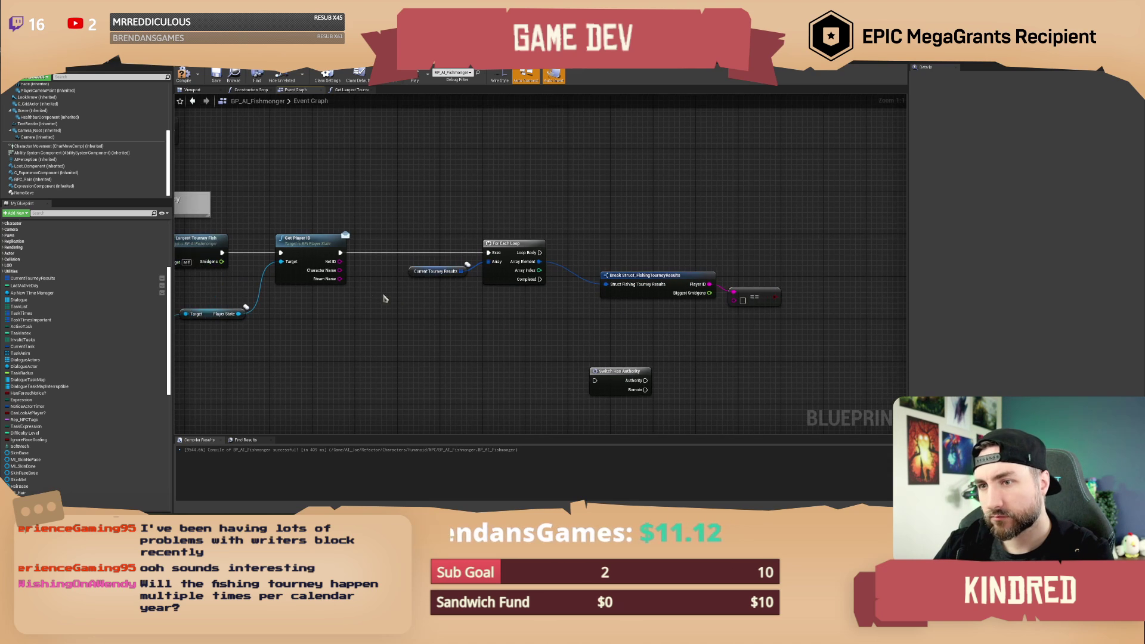
pyautogui.moveTo(339, 279)
pyautogui.mouseDown()
pyautogui.moveTo(471, 301)
pyautogui.moveTo(735, 300)
pyautogui.mouseUp()
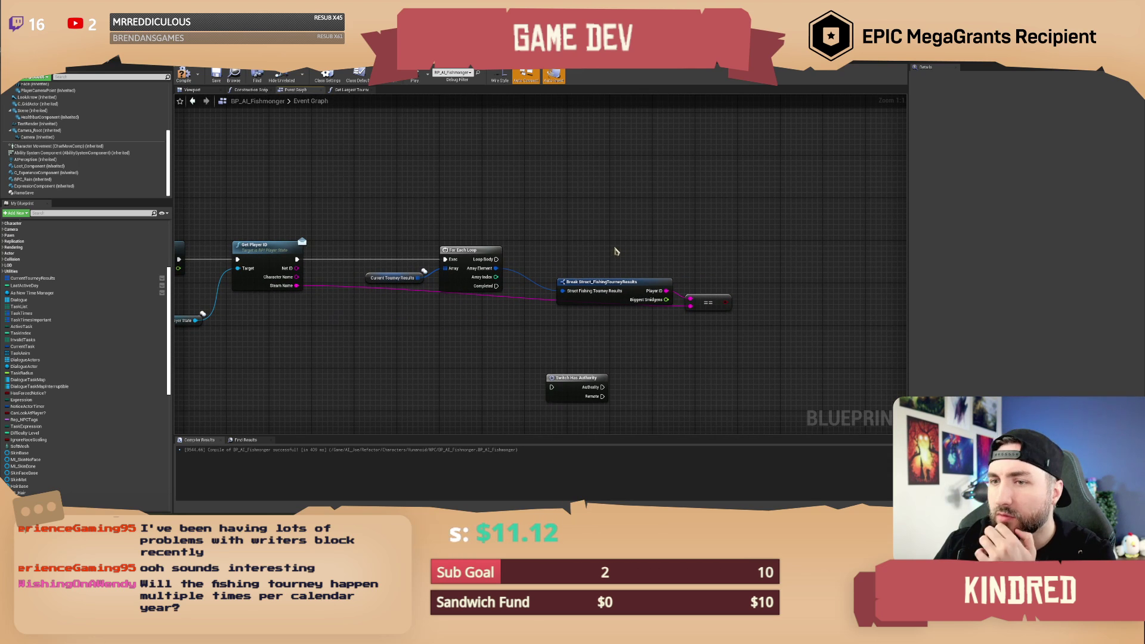
# Delete the For Each Loop, Break Struct and equality nodes.
pyautogui.moveTo(581, 237); pyautogui.dragTo(666, 326)
pyautogui.click(486, 262)
pyautogui.press('Delete')
pyautogui.click(603, 281)
pyautogui.press('Delete')
pyautogui.click(707, 302)
pyautogui.press('Delete')
pyautogui.click(417, 294)
pyautogui.click(419, 272)
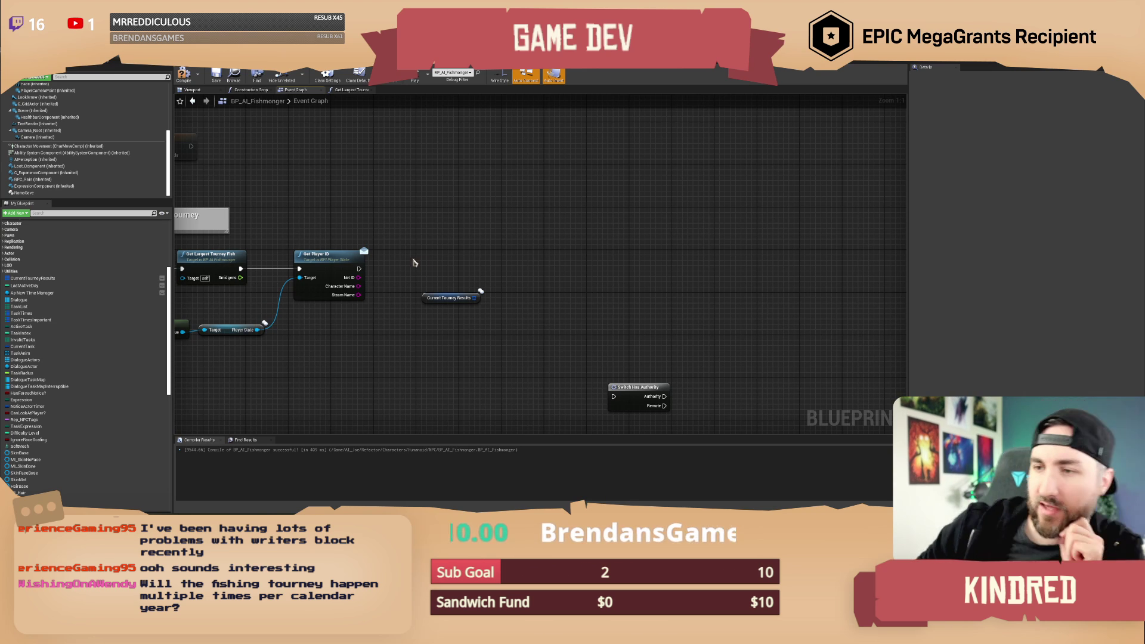
# Compile the Fishmonger blueprint and bring the ProcessTourneyFish nodes and Current Tourney Results into view.
pyautogui.moveTo(433, 268); pyautogui.dragTo(385, 269)
pyautogui.click(184, 84)
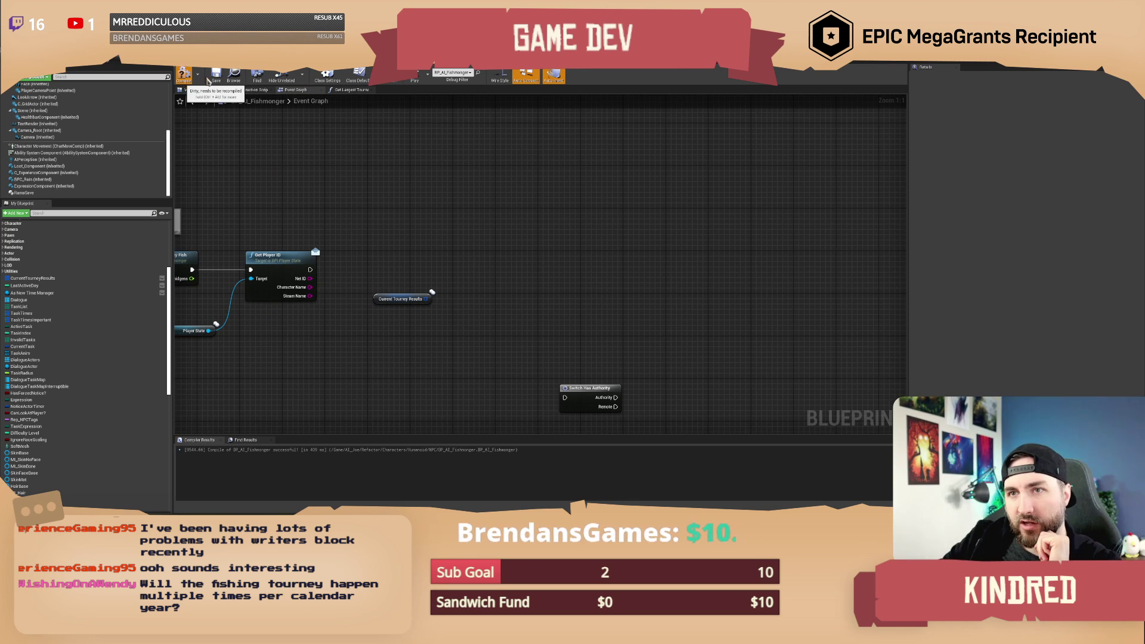
pyautogui.moveTo(411, 233); pyautogui.dragTo(573, 232)
pyautogui.moveTo(554, 291); pyautogui.dragTo(549, 297)
pyautogui.click(551, 278)
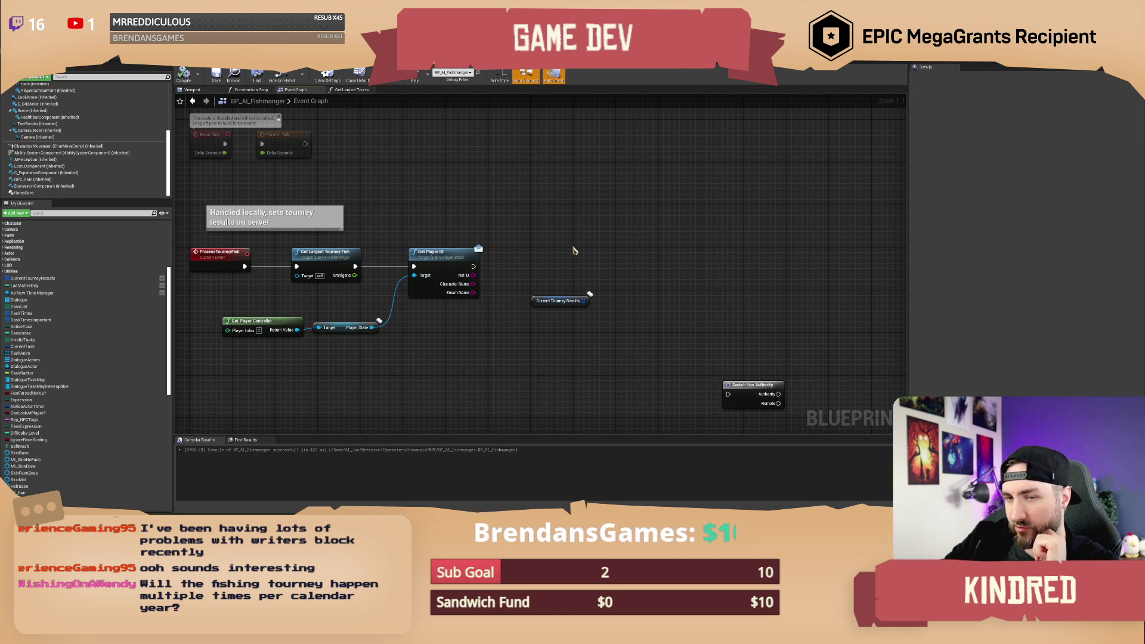
pyautogui.moveTo(574, 250); pyautogui.dragTo(512, 246)
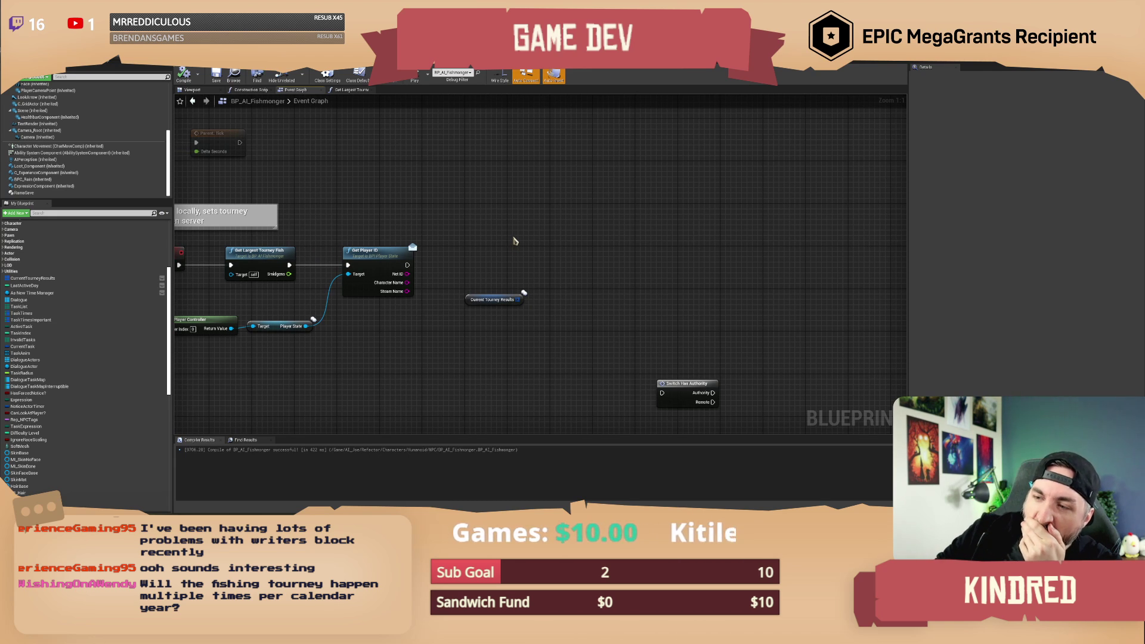
pyautogui.moveTo(514, 241)
pyautogui.mouseDown()
pyautogui.moveTo(475, 237)
pyautogui.moveTo(473, 262)
pyautogui.mouseUp()
# Add an array ADD node on Current Tourney Results that runs after Get Player ID.
pyautogui.moveTo(456, 300)
pyautogui.mouseDown()
pyautogui.moveTo(537, 286)
pyautogui.moveTo(493, 284)
pyautogui.mouseUp()
pyautogui.write('ad')
pyautogui.press('Return')
pyautogui.moveTo(344, 265)
pyautogui.mouseDown()
pyautogui.moveTo(499, 287)
pyautogui.moveTo(634, 288)
pyautogui.moveTo(647, 274)
pyautogui.moveTo(589, 318)
pyautogui.moveTo(452, 326)
pyautogui.mouseUp()
# Feed ADD's item from a Make Struct_FishingTourneyResults built from Steam Name and Smidgens.
pyautogui.press('Return')
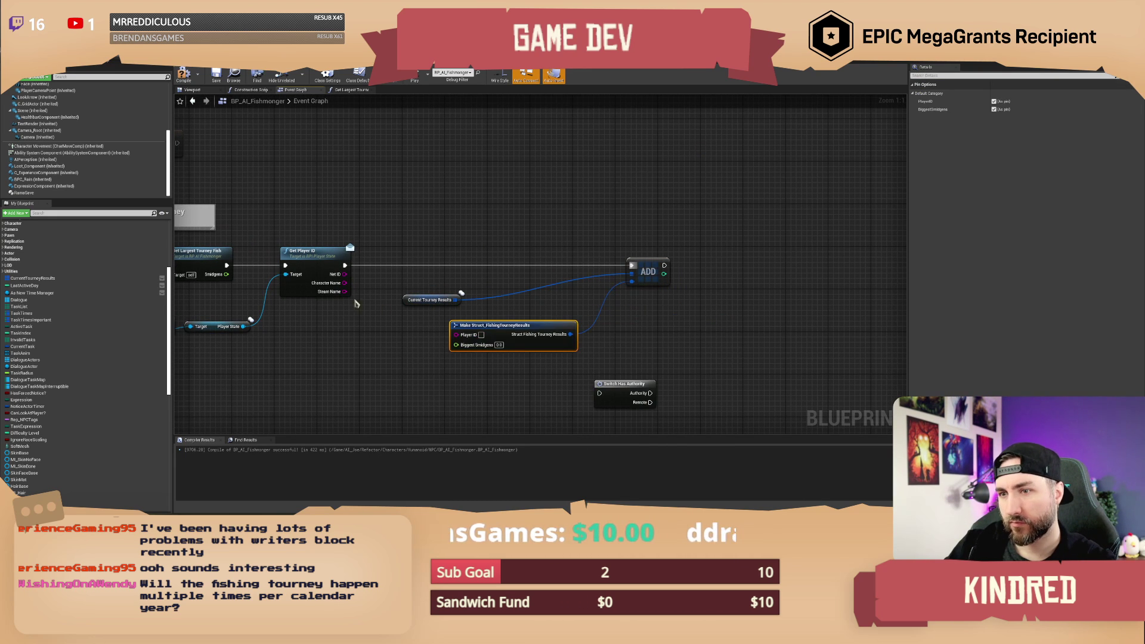
pyautogui.moveTo(344, 296); pyautogui.dragTo(456, 334)
pyautogui.moveTo(365, 358); pyautogui.dragTo(457, 356)
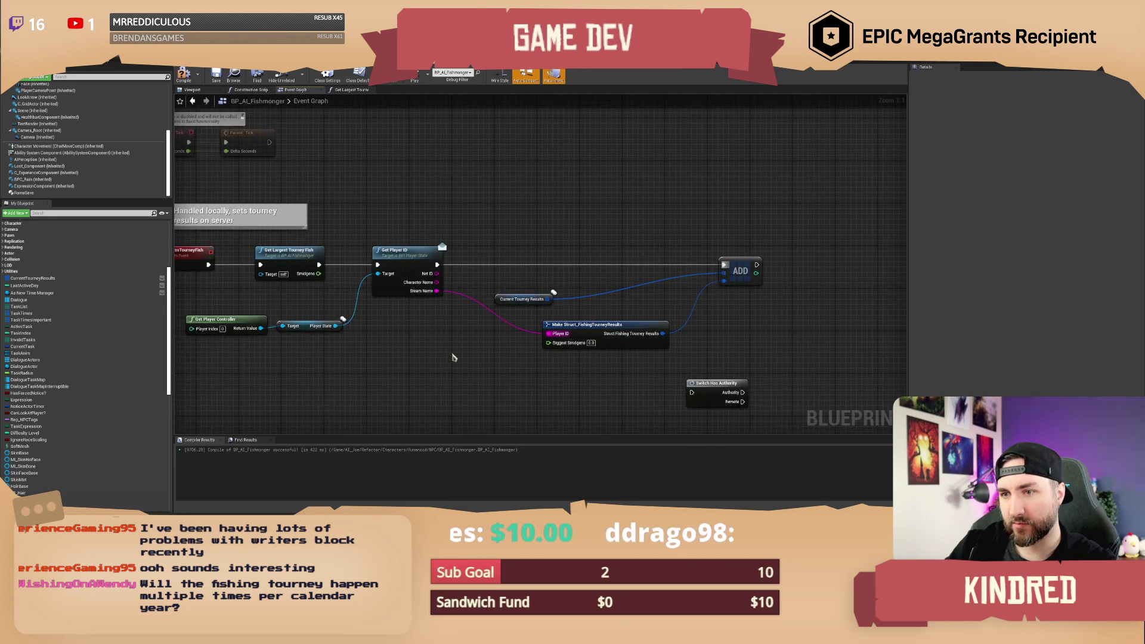
pyautogui.moveTo(522, 299); pyautogui.dragTo(632, 294)
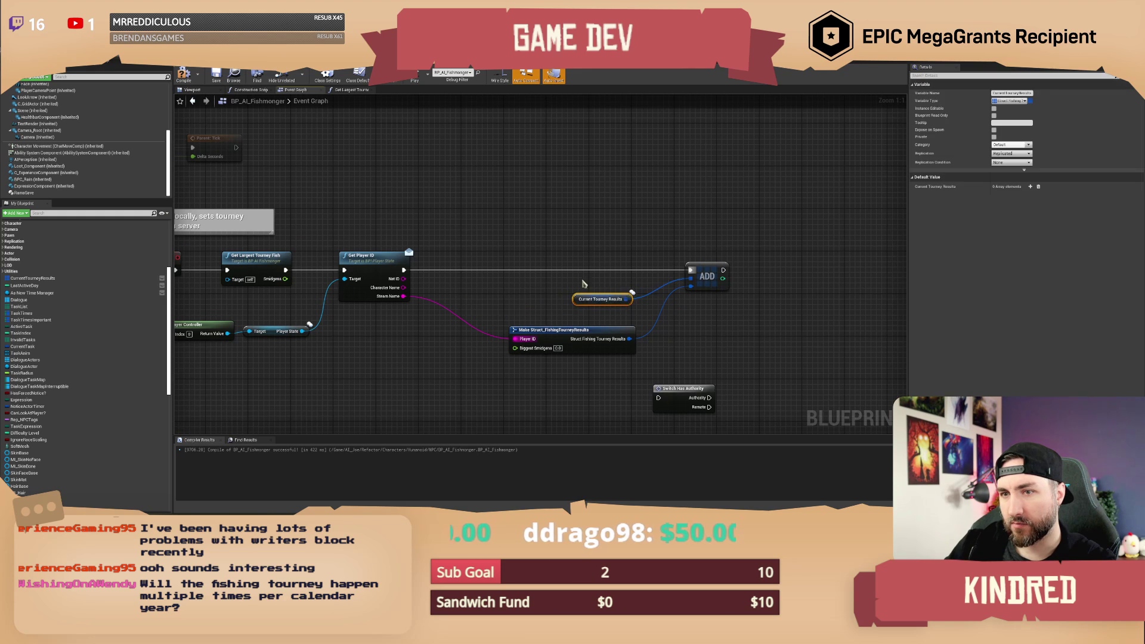
pyautogui.moveTo(339, 275)
pyautogui.mouseDown()
pyautogui.moveTo(421, 325)
pyautogui.moveTo(590, 355)
pyautogui.moveTo(569, 344)
pyautogui.moveTo(463, 400)
pyautogui.moveTo(686, 274)
pyautogui.moveTo(610, 292)
pyautogui.mouseUp()
# Rearrange the ADD, Make Struct and Current Tourney Results nodes into a tidy layout.
pyautogui.click(606, 255)
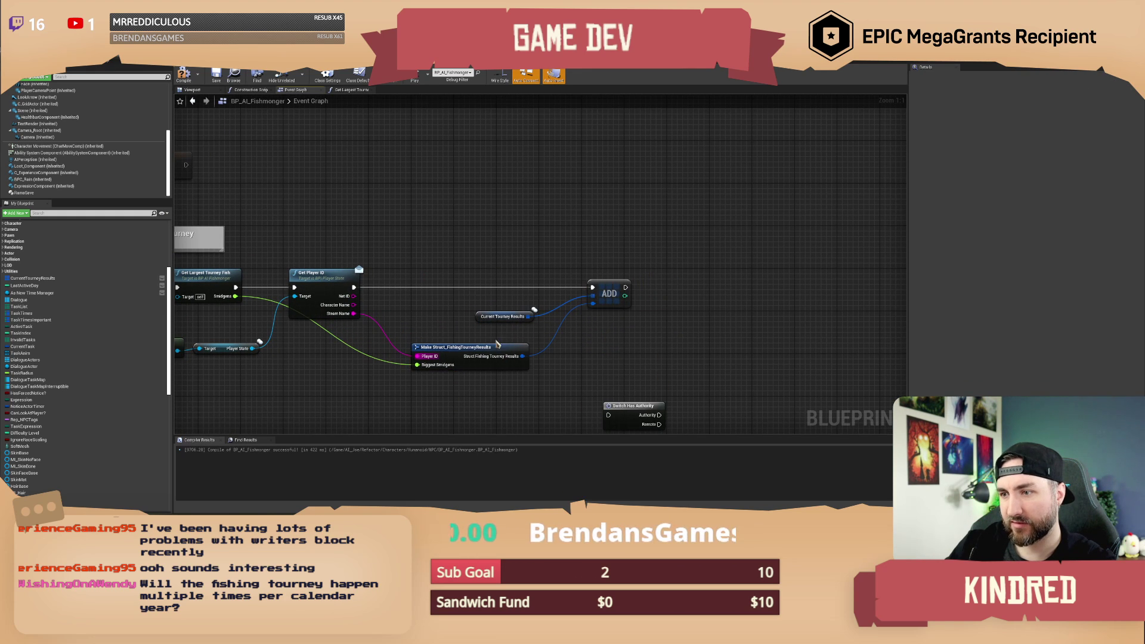
pyautogui.moveTo(497, 349); pyautogui.dragTo(502, 339)
pyautogui.moveTo(625, 333); pyautogui.dragTo(558, 316)
pyautogui.moveTo(462, 239)
pyautogui.mouseDown()
pyautogui.moveTo(468, 282)
pyautogui.moveTo(500, 311)
pyautogui.mouseUp()
pyautogui.moveTo(476, 259); pyautogui.dragTo(484, 298)
pyautogui.moveTo(465, 244)
pyautogui.mouseDown()
pyautogui.moveTo(476, 279)
pyautogui.moveTo(512, 313)
pyautogui.moveTo(522, 247)
pyautogui.moveTo(534, 242)
pyautogui.moveTo(525, 243)
pyautogui.moveTo(646, 273)
pyautogui.mouseUp()
pyautogui.moveTo(666, 365)
pyautogui.mouseDown()
pyautogui.moveTo(280, 298)
pyautogui.moveTo(232, 257)
pyautogui.mouseUp()
pyautogui.click(634, 240)
pyautogui.moveTo(634, 240); pyautogui.dragTo(595, 247)
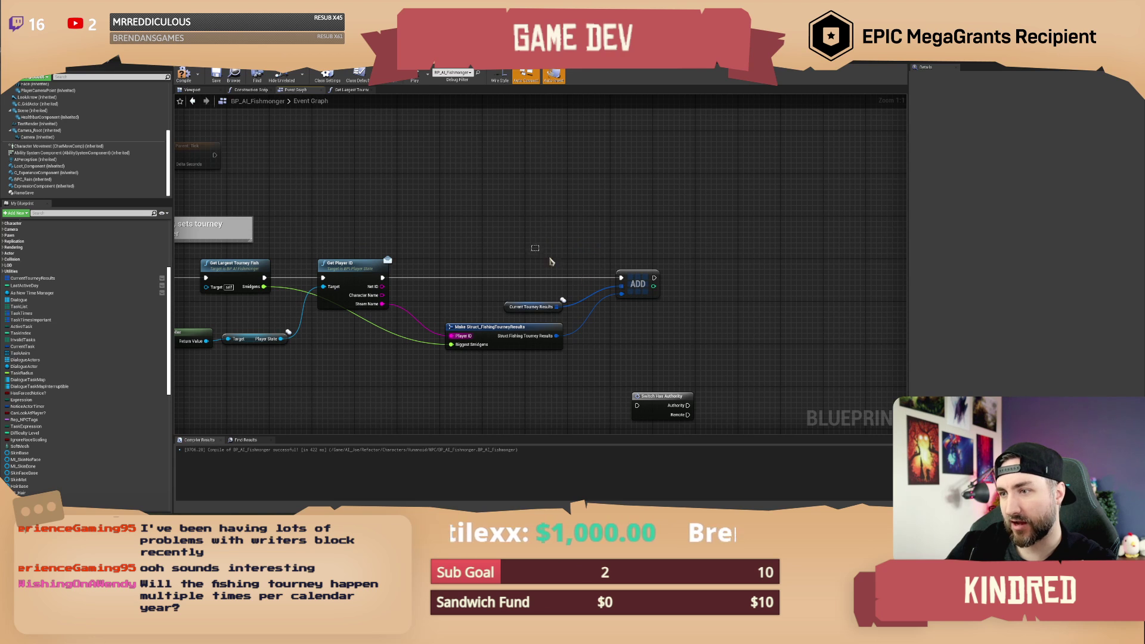
pyautogui.moveTo(596, 251); pyautogui.dragTo(551, 246)
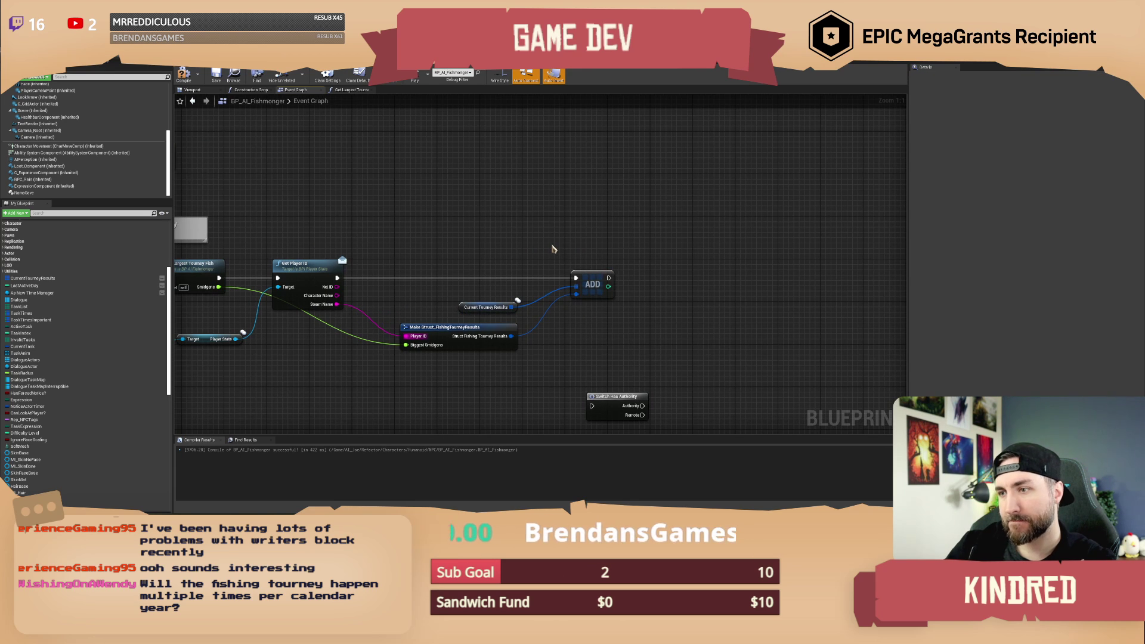
pyautogui.scroll(-1, 532, 248)
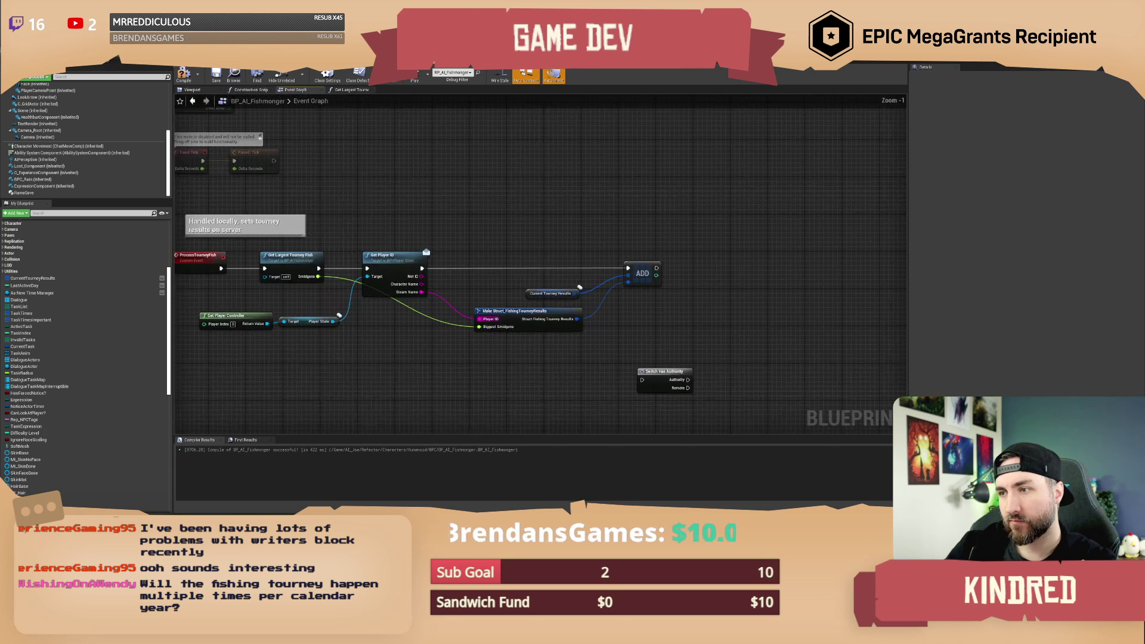
# Delete the Current Tourney Results getter feeding ADD, discarding a pasted replacement too.
pyautogui.click(651, 285)
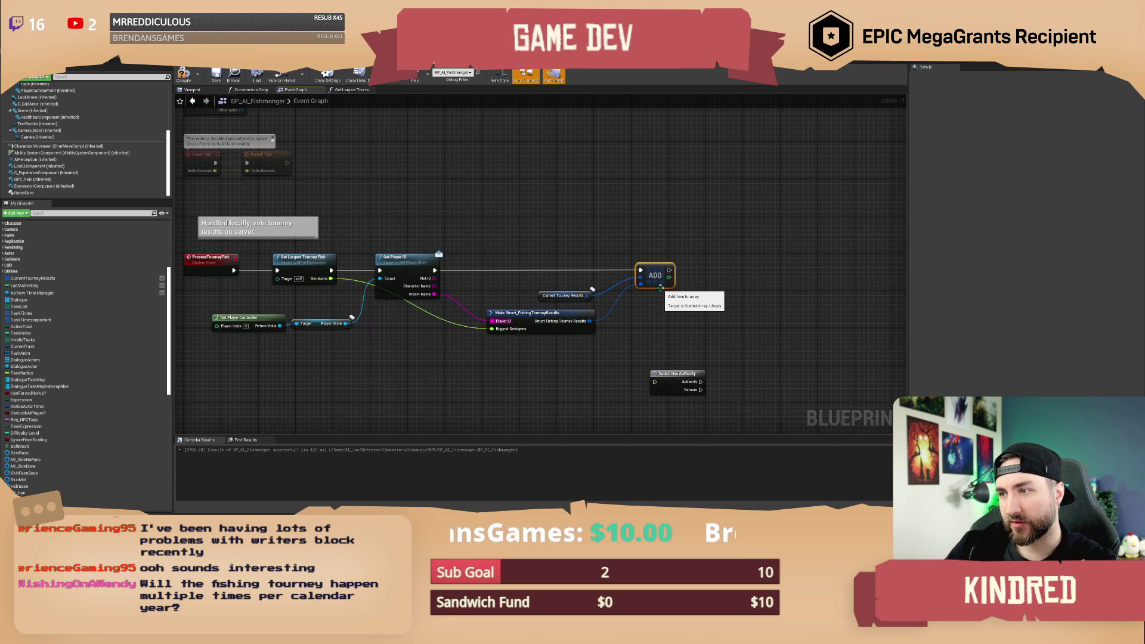
pyautogui.click(564, 294)
pyautogui.press('Delete')
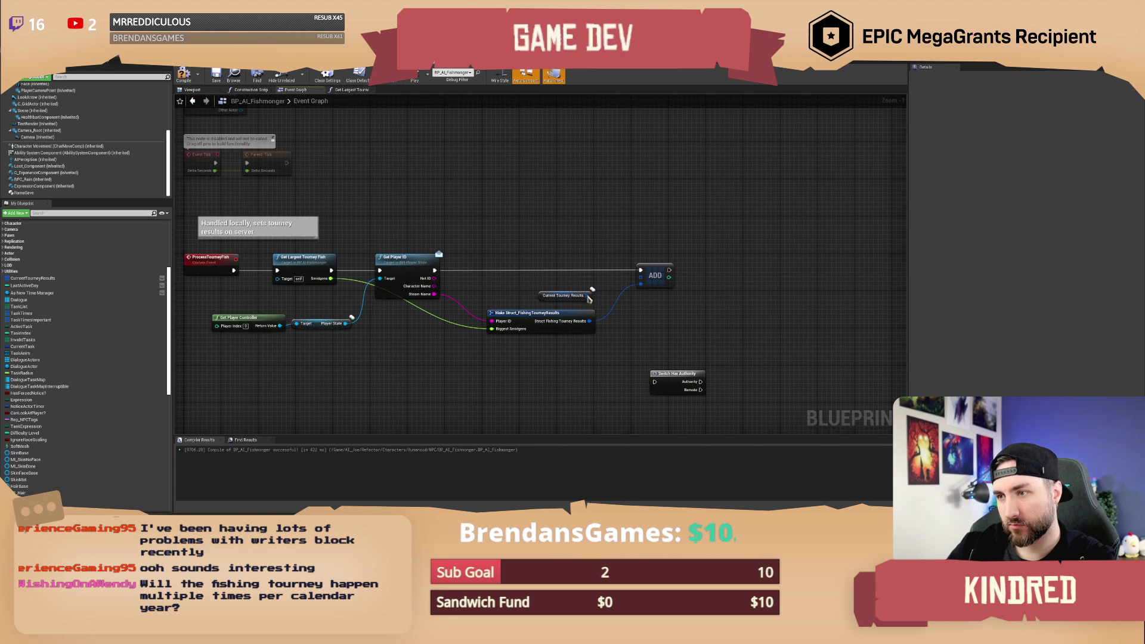
pyautogui.hotkey('ctrl', 'v')
pyautogui.moveTo(721, 295)
pyautogui.mouseDown()
pyautogui.moveTo(650, 304)
pyautogui.moveTo(677, 299)
pyautogui.mouseUp()
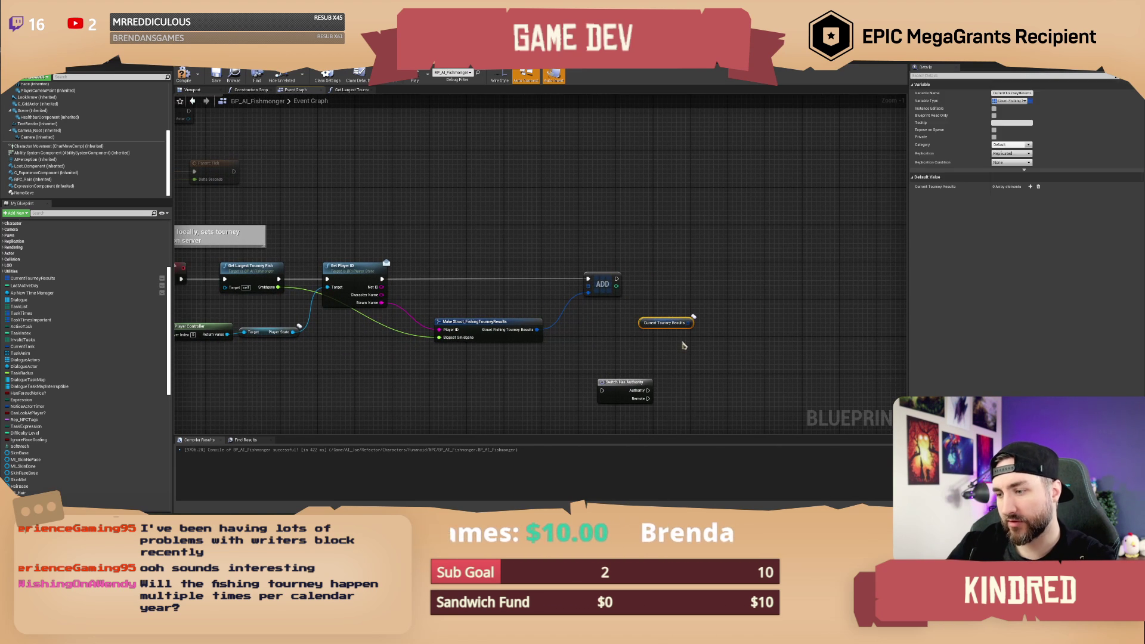
pyautogui.press('Delete')
pyautogui.moveTo(703, 250); pyautogui.dragTo(795, 309)
pyautogui.moveTo(715, 310); pyautogui.dragTo(791, 314)
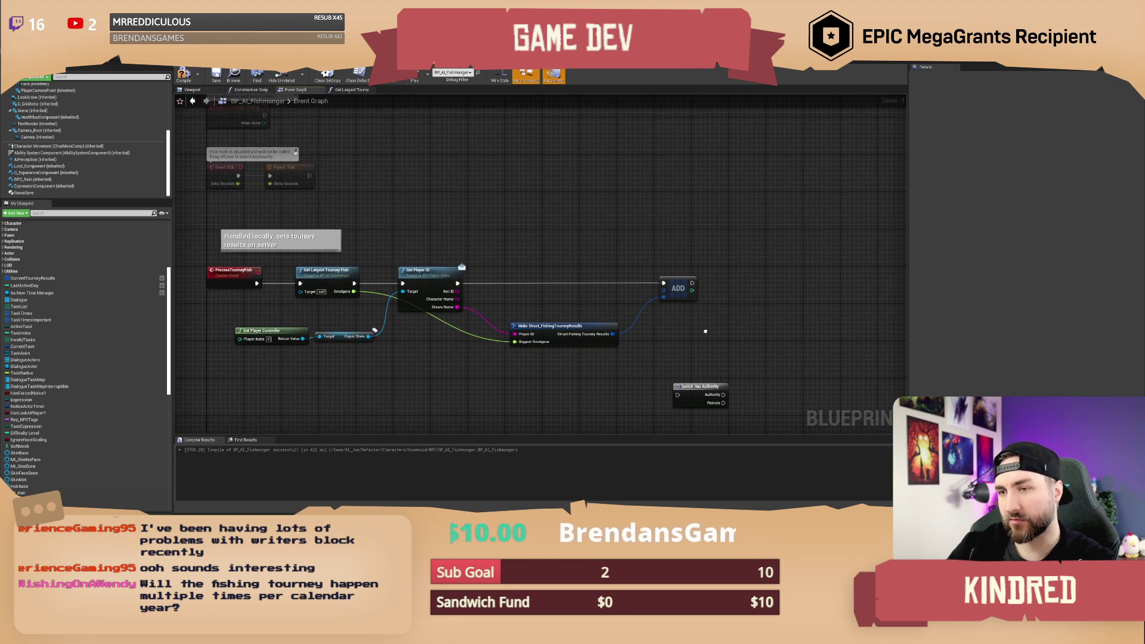
pyautogui.moveTo(556, 260); pyautogui.dragTo(564, 256)
# Compile and save the blueprint, then select the six tourney-fish nodes.
pyautogui.click(183, 74)
pyautogui.click(215, 74)
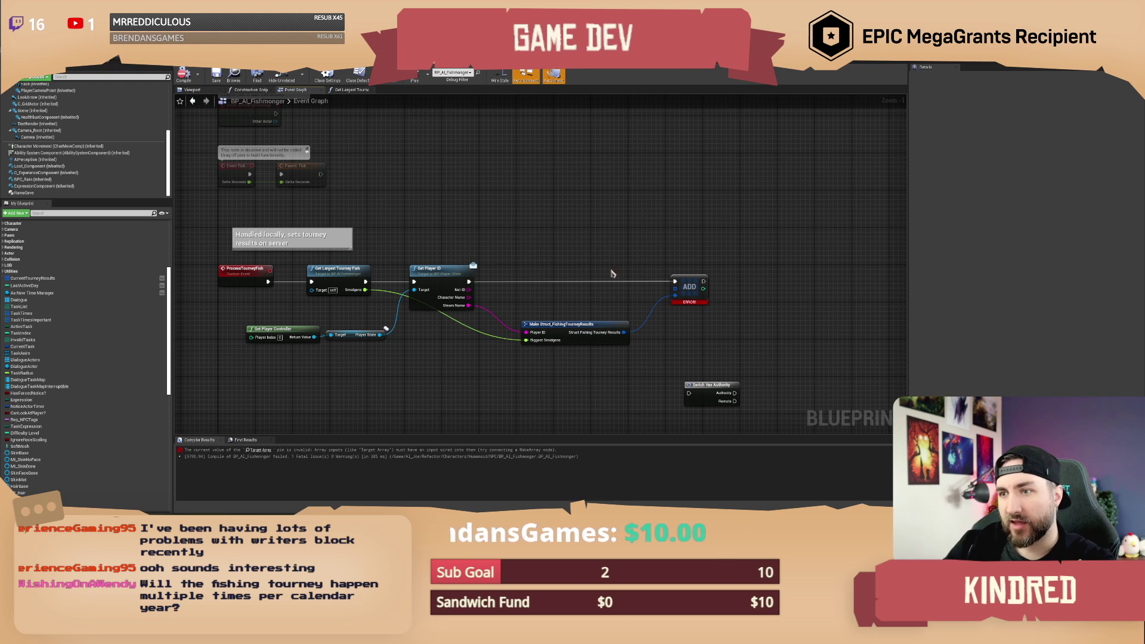
pyautogui.scroll(2, 516, 239)
pyautogui.moveTo(258, 262)
pyautogui.mouseDown()
pyautogui.moveTo(477, 328)
pyautogui.moveTo(724, 373)
pyautogui.mouseUp()
pyautogui.rightClick(430, 276)
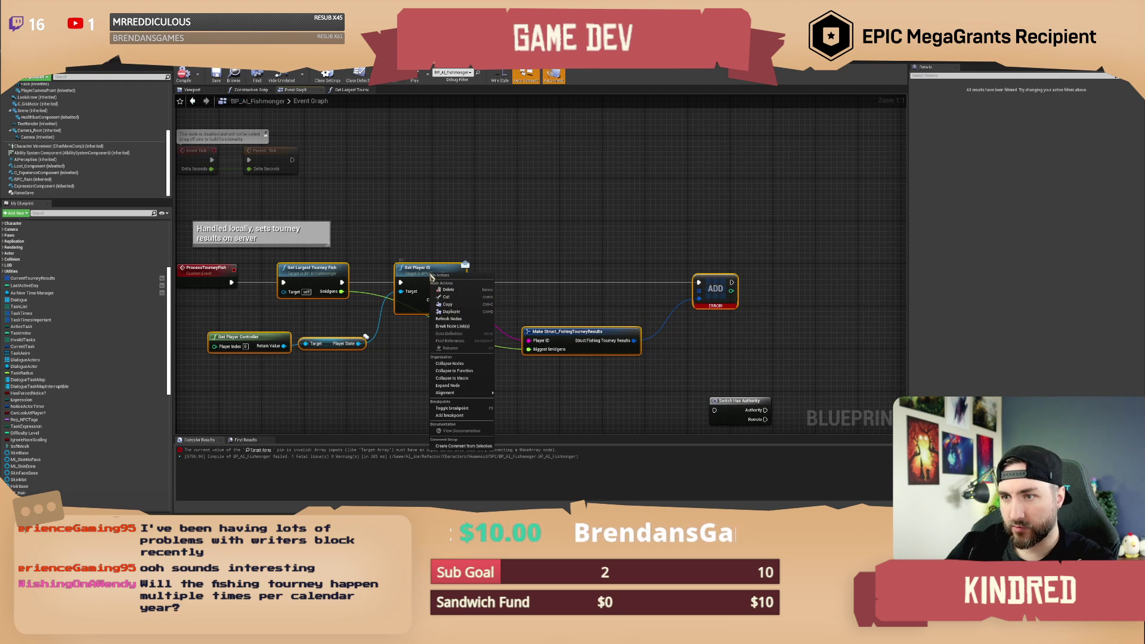
# Collapse the selected tourney nodes into a function named ProcessFish and open its graph.
pyautogui.moveTo(463, 396)
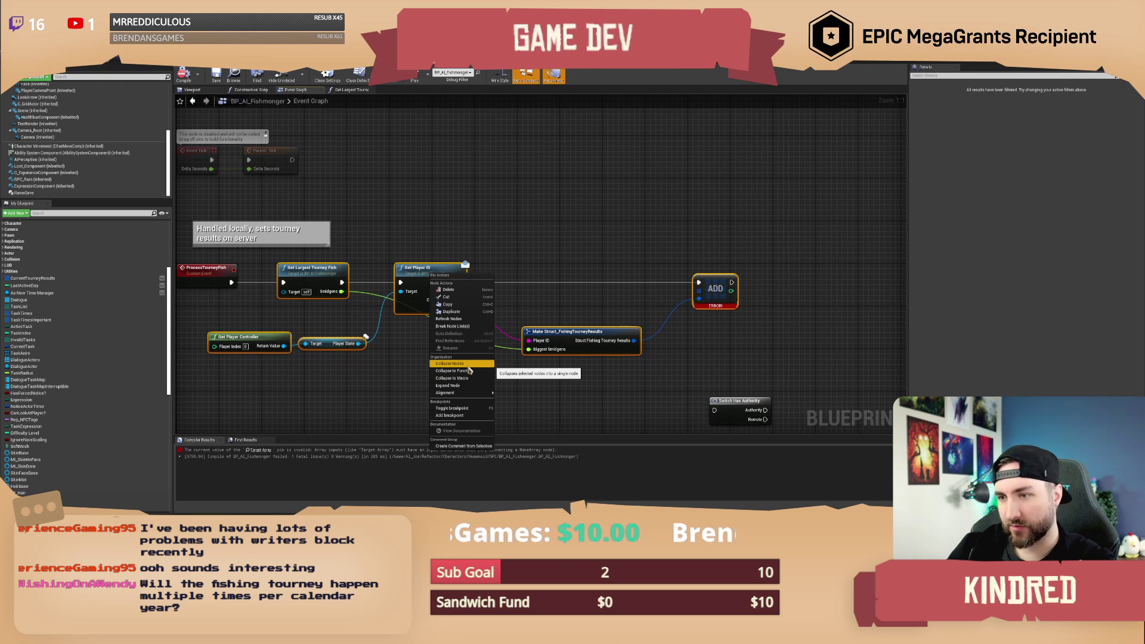
pyautogui.click(470, 370)
pyautogui.write('ProcessT')
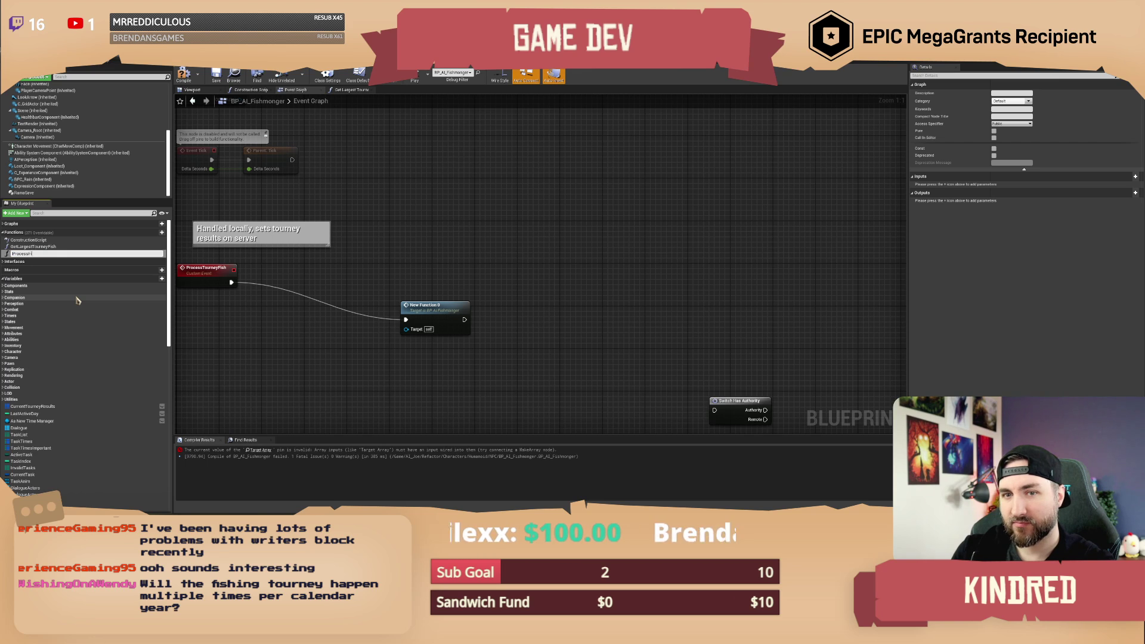
pyautogui.write('ish')
pyautogui.press('Return')
pyautogui.moveTo(431, 306)
pyautogui.mouseDown()
pyautogui.moveTo(594, 332)
pyautogui.moveTo(448, 299)
pyautogui.moveTo(477, 304)
pyautogui.mouseUp()
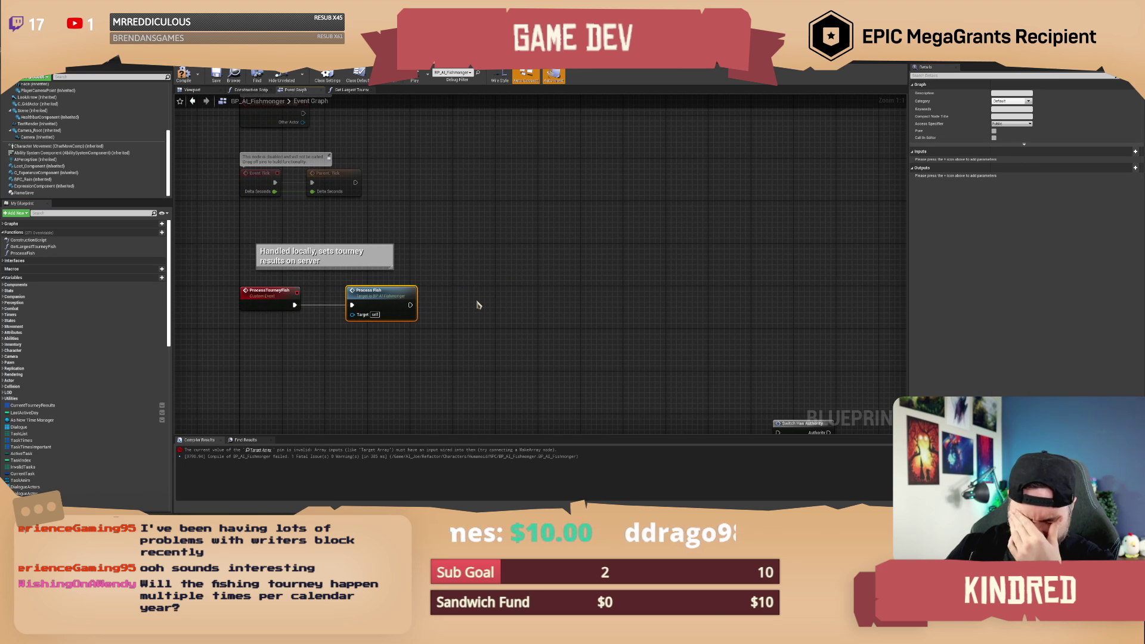
pyautogui.moveTo(462, 304); pyautogui.dragTo(460, 314)
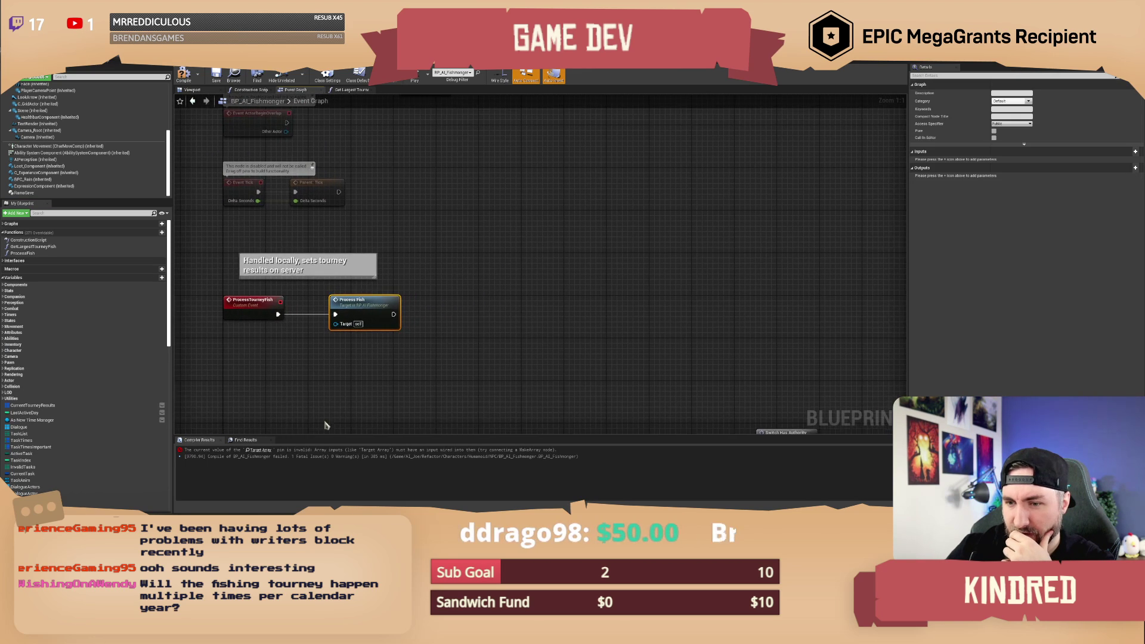
pyautogui.click(258, 450)
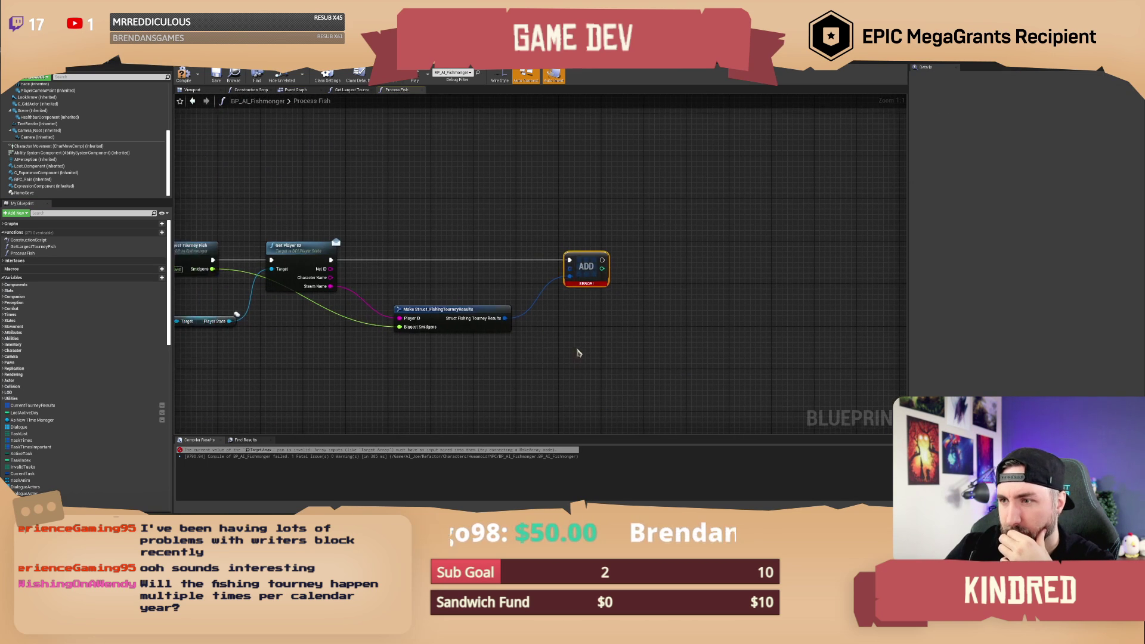
# Promote ADD's array input to a local variable named Cached, then delete the Cached and ADD nodes.
pyautogui.rightClick(570, 268)
pyautogui.click(594, 285)
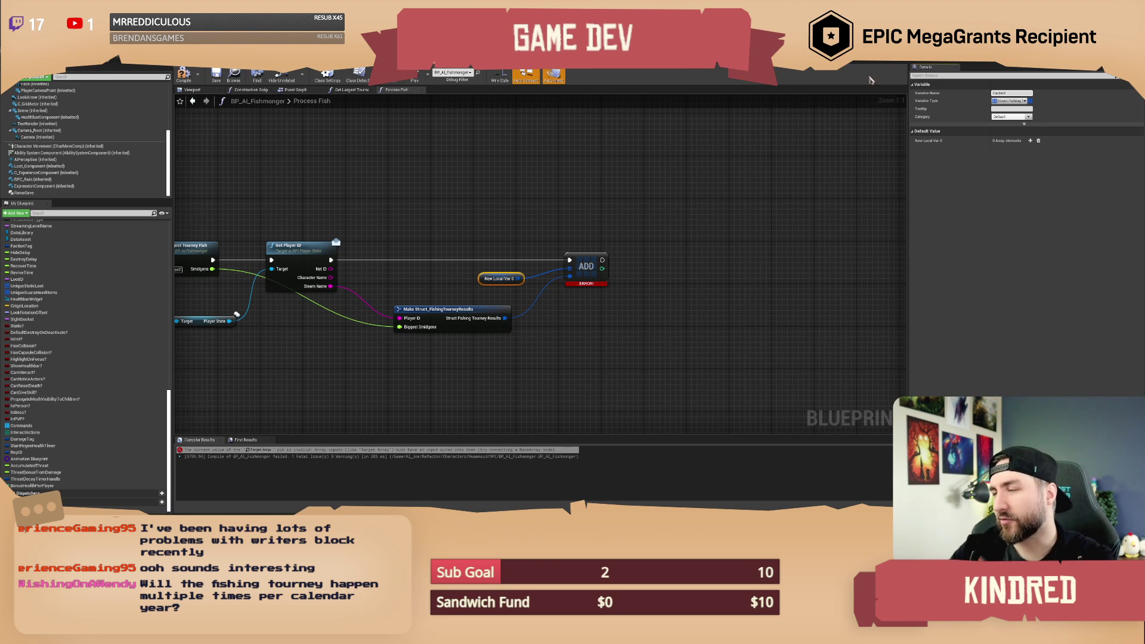
pyautogui.click(523, 245)
pyautogui.moveTo(534, 243)
pyautogui.mouseDown()
pyautogui.moveTo(490, 238)
pyautogui.moveTo(601, 293)
pyautogui.mouseUp()
pyautogui.press('Delete')
pyautogui.moveTo(431, 267); pyautogui.dragTo(599, 263)
# Undo those changes and the ProcessFish collapse, back in the Event Graph.
pyautogui.hotkey('ctrl', 'z')
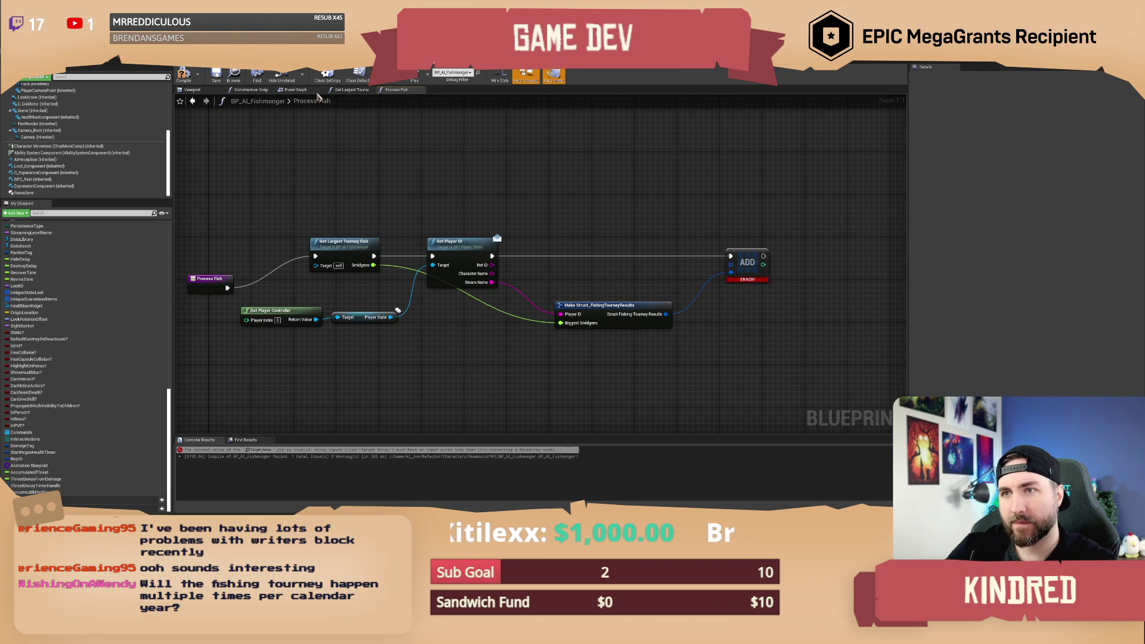
pyautogui.click(295, 90)
pyautogui.hotkey('ctrl', 'z')
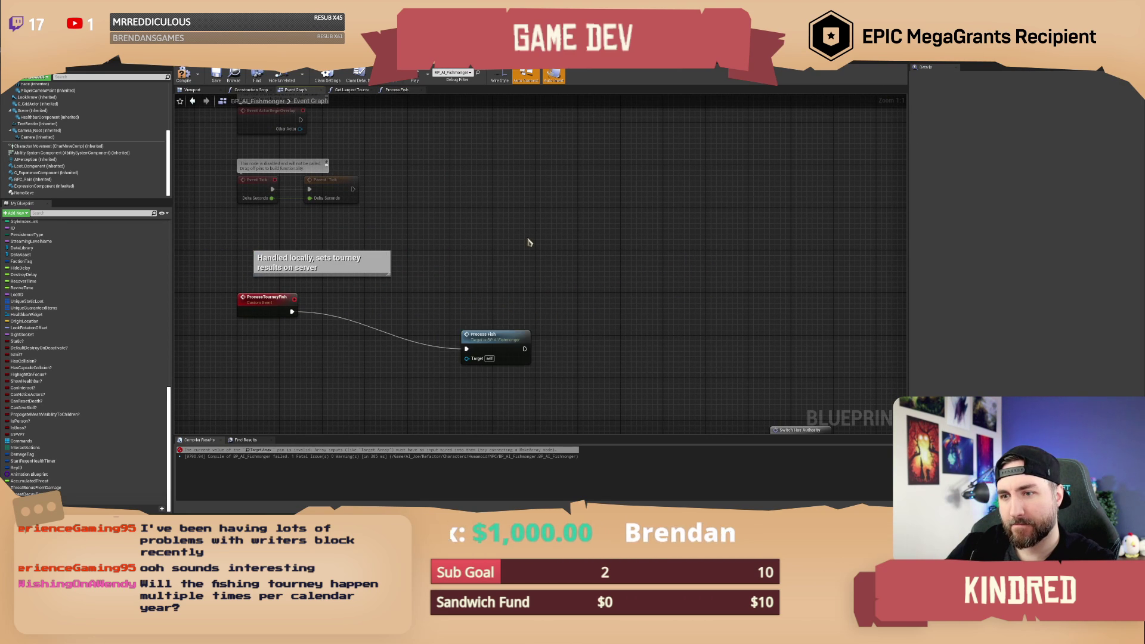
pyautogui.hotkey('ctrl', 'z')
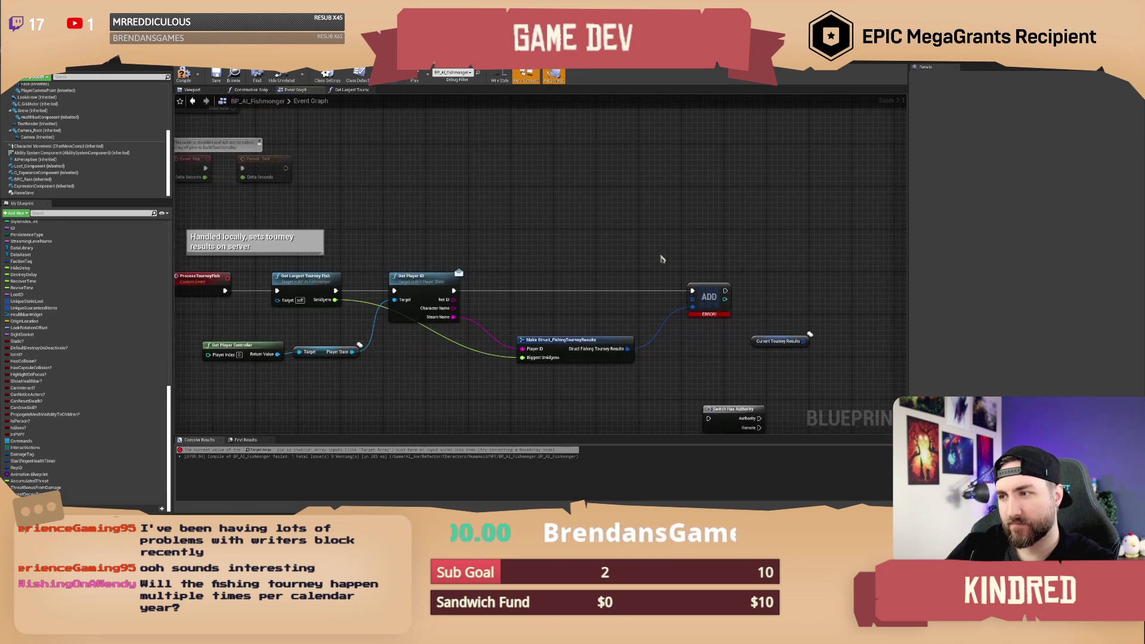
# Delete the erroring ADD node and its Current Tourney Results getter, then recompile.
pyautogui.moveTo(580, 238); pyautogui.dragTo(619, 298)
pyautogui.press('Delete')
pyautogui.click(660, 332)
pyautogui.press('Delete')
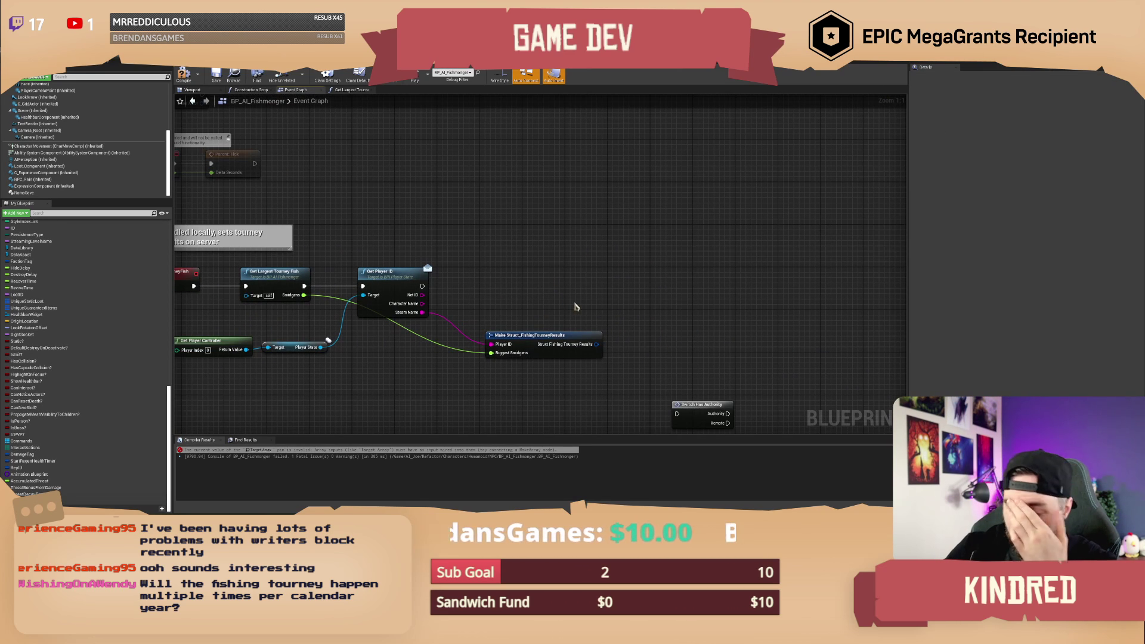
pyautogui.moveTo(576, 307)
pyautogui.mouseDown()
pyautogui.moveTo(660, 296)
pyautogui.moveTo(611, 300)
pyautogui.mouseUp()
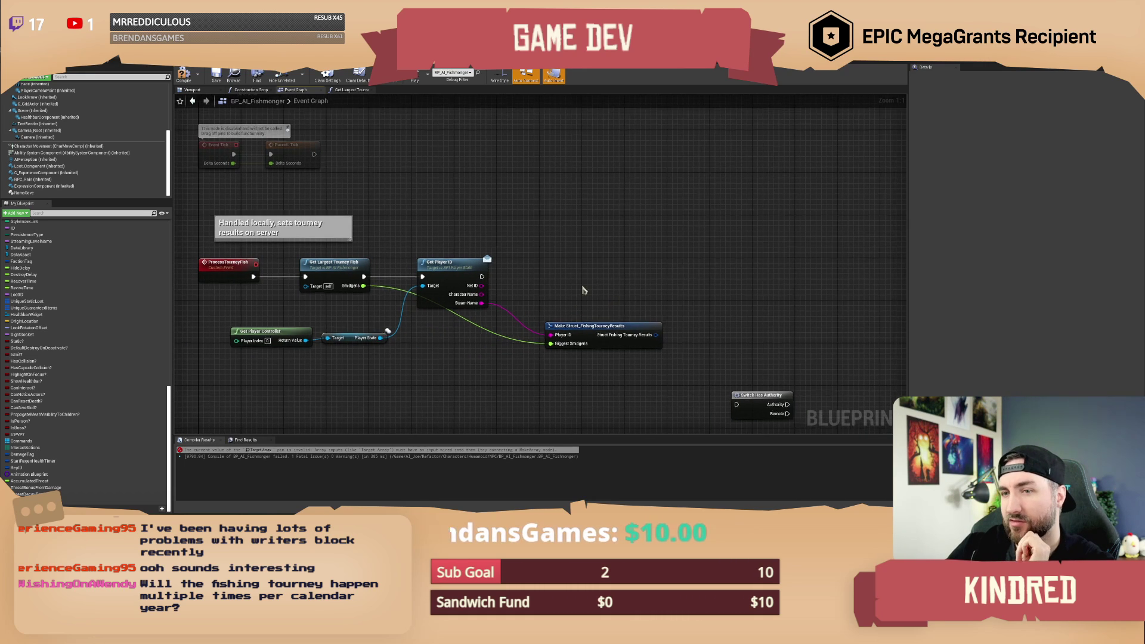
pyautogui.scroll(-1, 585, 284)
pyautogui.scroll(1, 585, 280)
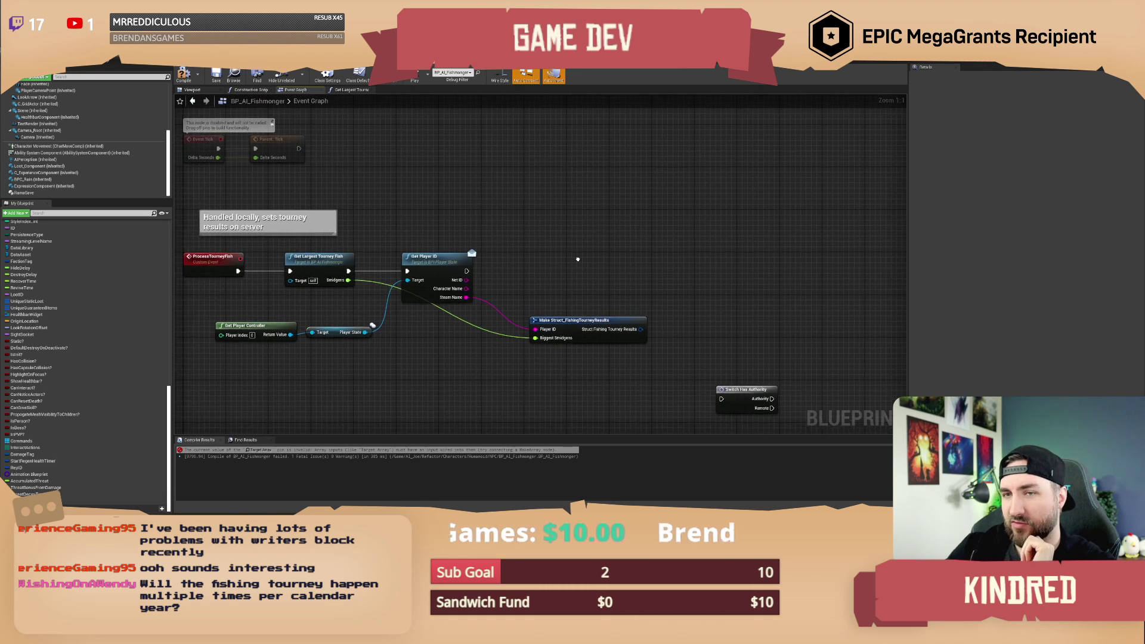
pyautogui.click(215, 76)
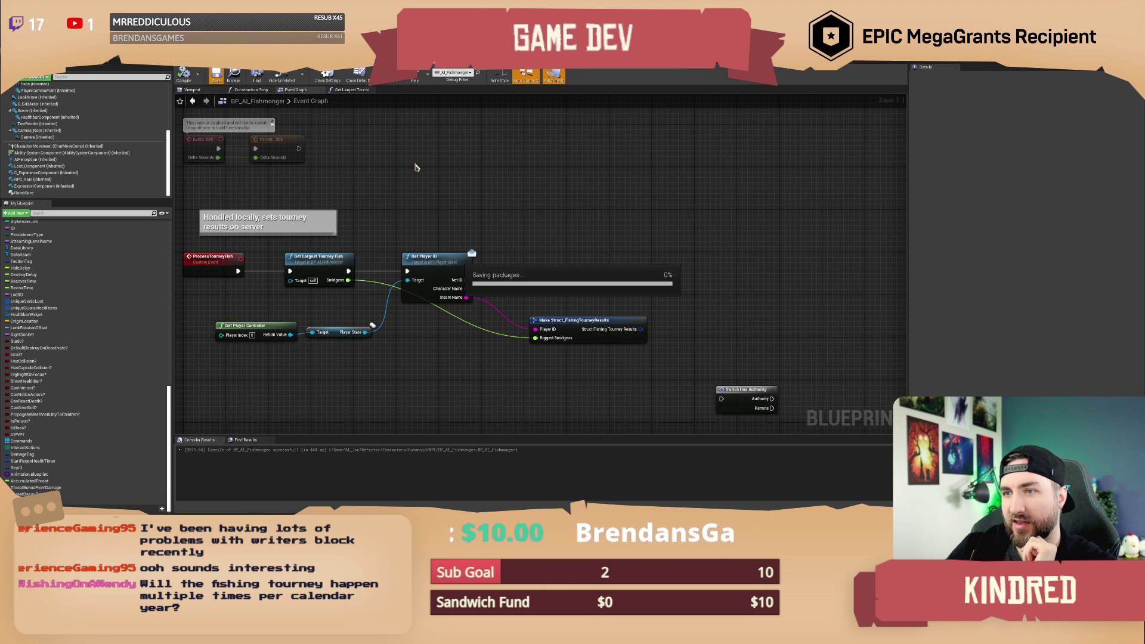
# Move Switch Has Authority into the chain so it runs after Get Player ID.
pyautogui.moveTo(641, 329); pyautogui.dragTo(675, 278)
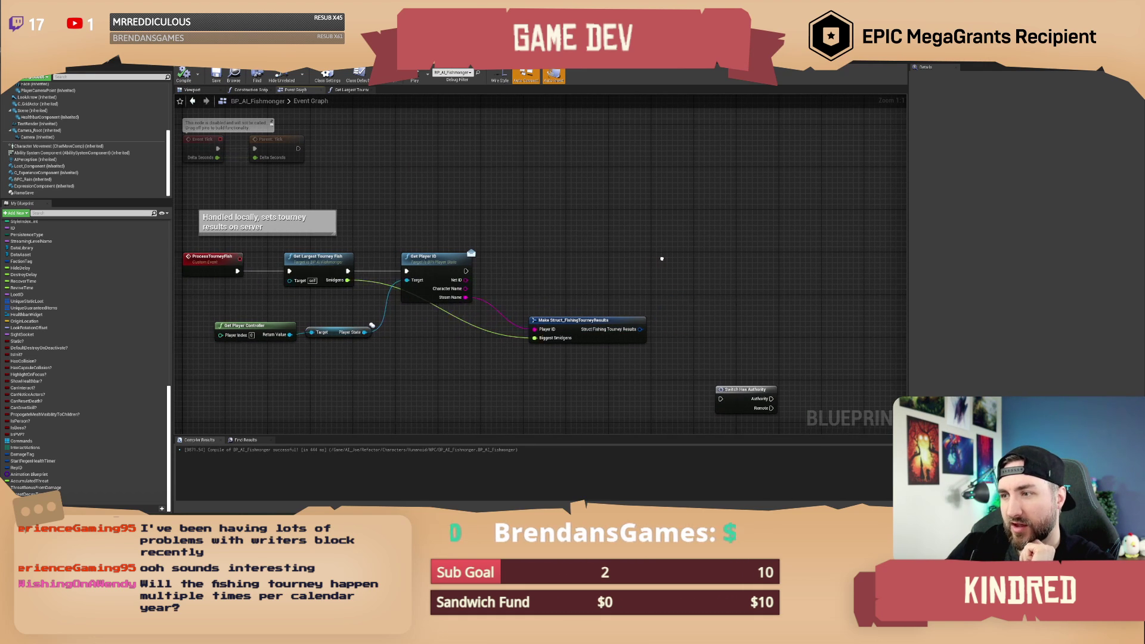
pyautogui.moveTo(745, 390)
pyautogui.mouseDown()
pyautogui.moveTo(758, 319)
pyautogui.moveTo(736, 308)
pyautogui.mouseUp()
pyautogui.moveTo(464, 270)
pyautogui.mouseDown()
pyautogui.moveTo(713, 318)
pyautogui.moveTo(733, 305)
pyautogui.moveTo(711, 264)
pyautogui.moveTo(567, 300)
pyautogui.mouseUp()
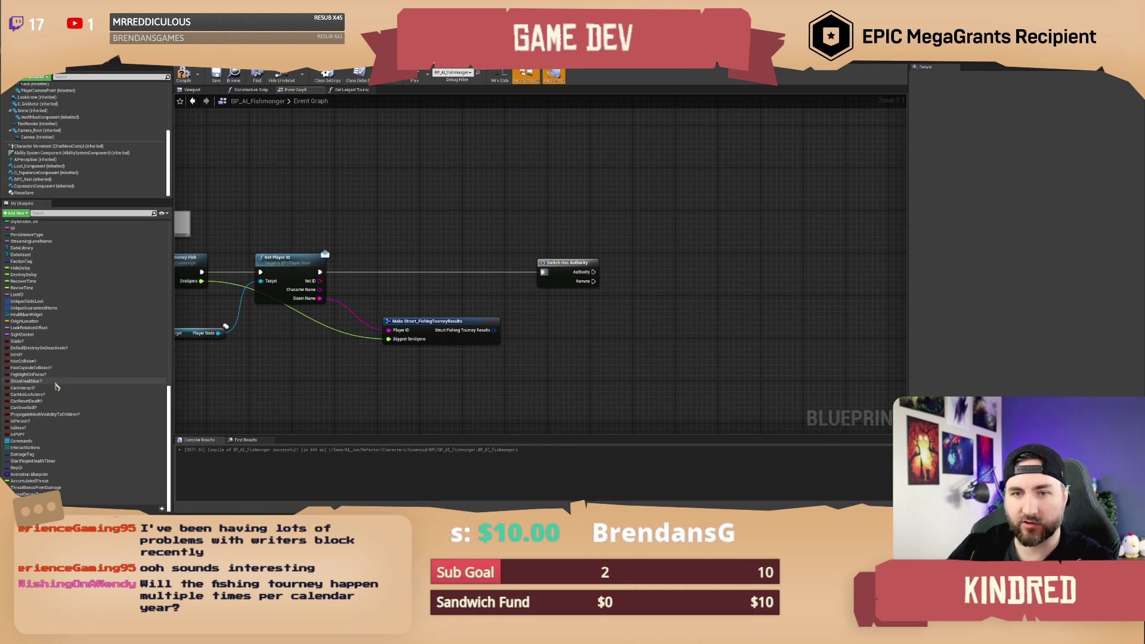
pyautogui.scroll(5, 56, 358)
pyautogui.scroll(5, 55, 306)
# On the Authority branch, add the Make Struct result to a CurrentTourneyResults getter via an ADD node.
pyautogui.moveTo(32, 278)
pyautogui.mouseDown()
pyautogui.moveTo(669, 248)
pyautogui.moveTo(664, 231)
pyautogui.moveTo(756, 251)
pyautogui.mouseUp()
pyautogui.click(688, 237)
pyautogui.write('add')
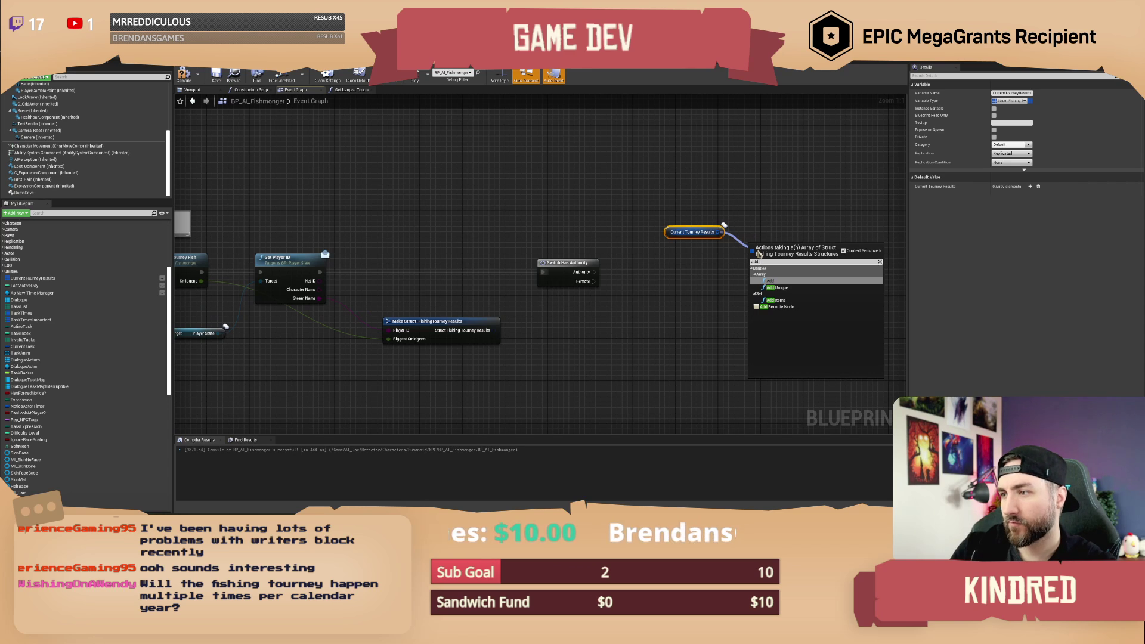
pyautogui.press('Return')
pyautogui.moveTo(755, 250); pyautogui.dragTo(593, 271)
pyautogui.moveTo(756, 268); pyautogui.dragTo(494, 331)
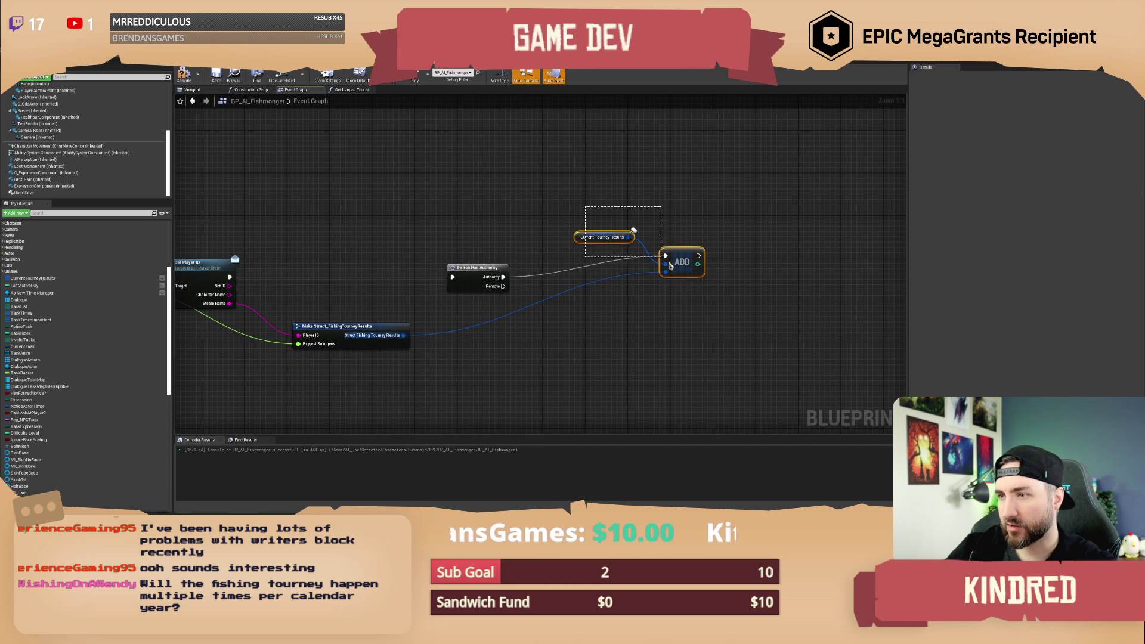
pyautogui.moveTo(628, 239)
pyautogui.mouseDown()
pyautogui.moveTo(618, 217)
pyautogui.moveTo(549, 233)
pyautogui.mouseUp()
pyautogui.doubleClick(584, 247)
# Align Current Tourney Results, compile the Fishmonger blueprint with F7, and return to the level editor.
pyautogui.moveTo(565, 302)
pyautogui.mouseDown()
pyautogui.moveTo(537, 288)
pyautogui.moveTo(511, 227)
pyautogui.moveTo(537, 291)
pyautogui.moveTo(512, 227)
pyautogui.moveTo(505, 242)
pyautogui.moveTo(517, 236)
pyautogui.mouseUp()
pyautogui.moveTo(517, 180); pyautogui.dragTo(544, 211)
pyautogui.press('F7')
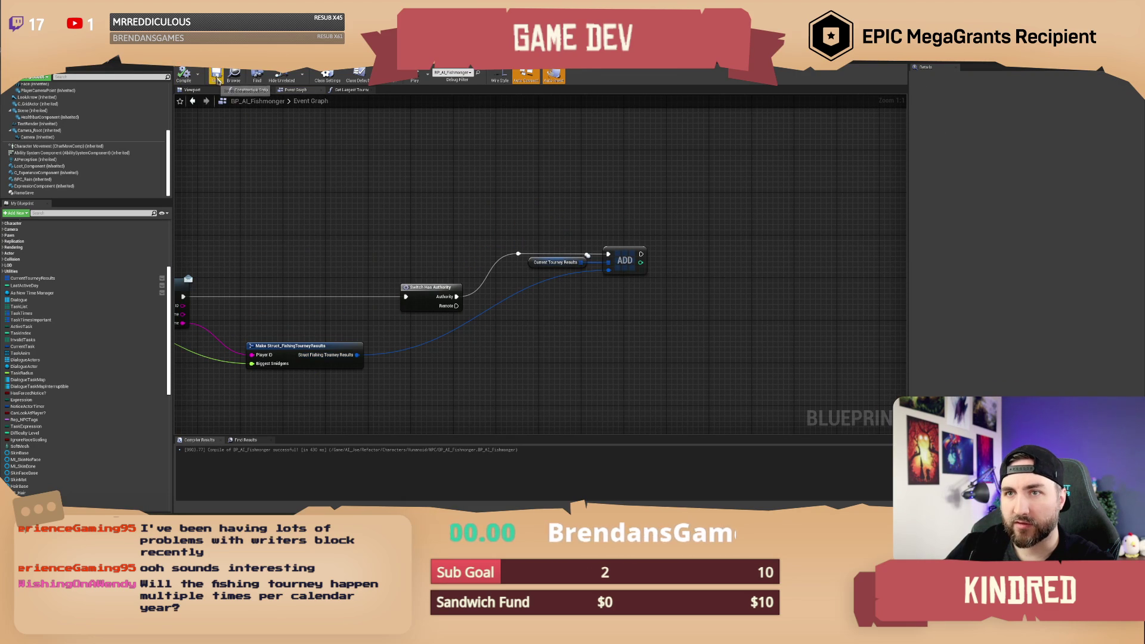
pyautogui.hotkey('alt', 'Tab')
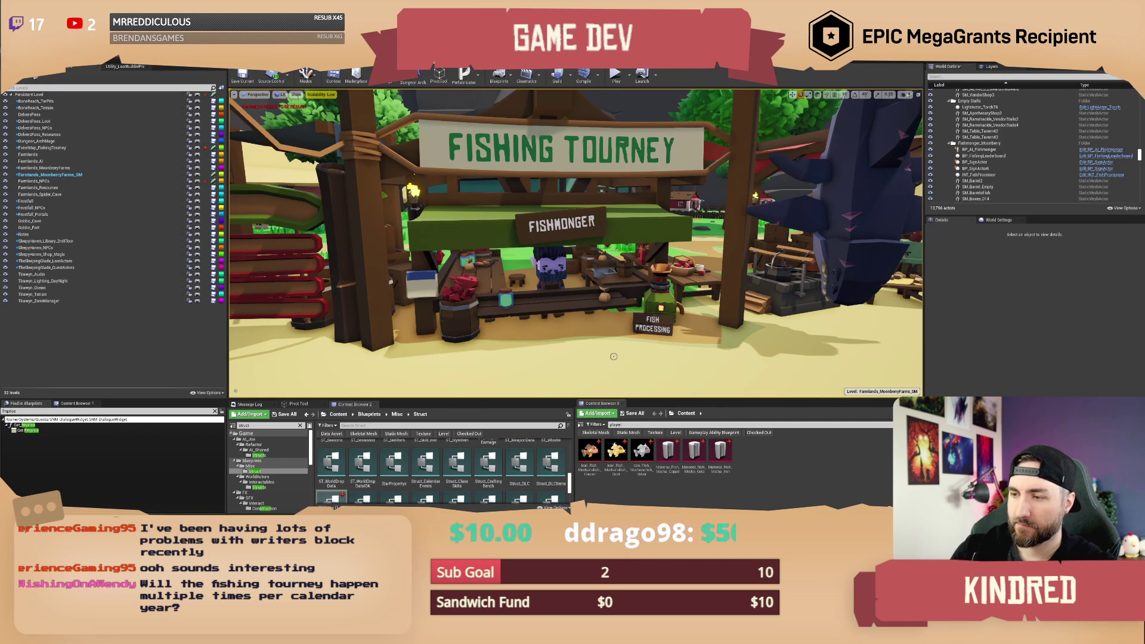
# Find BP_PlayerController in the Content Browser, open it, and open its RPC graph.
pyautogui.write('controller')
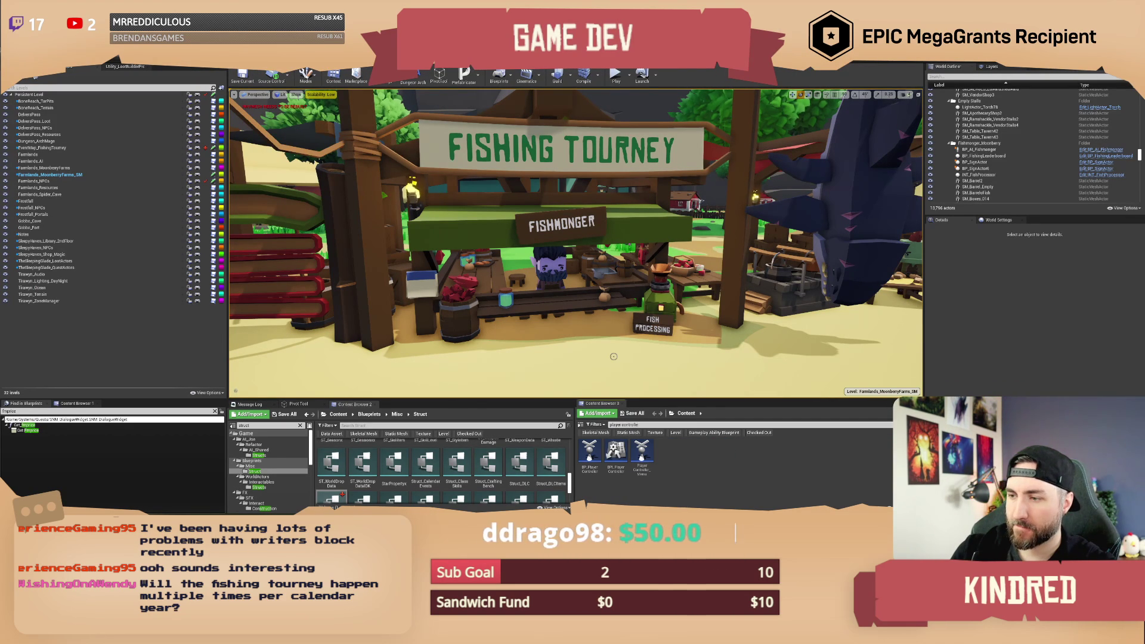
pyautogui.doubleClick(589, 453)
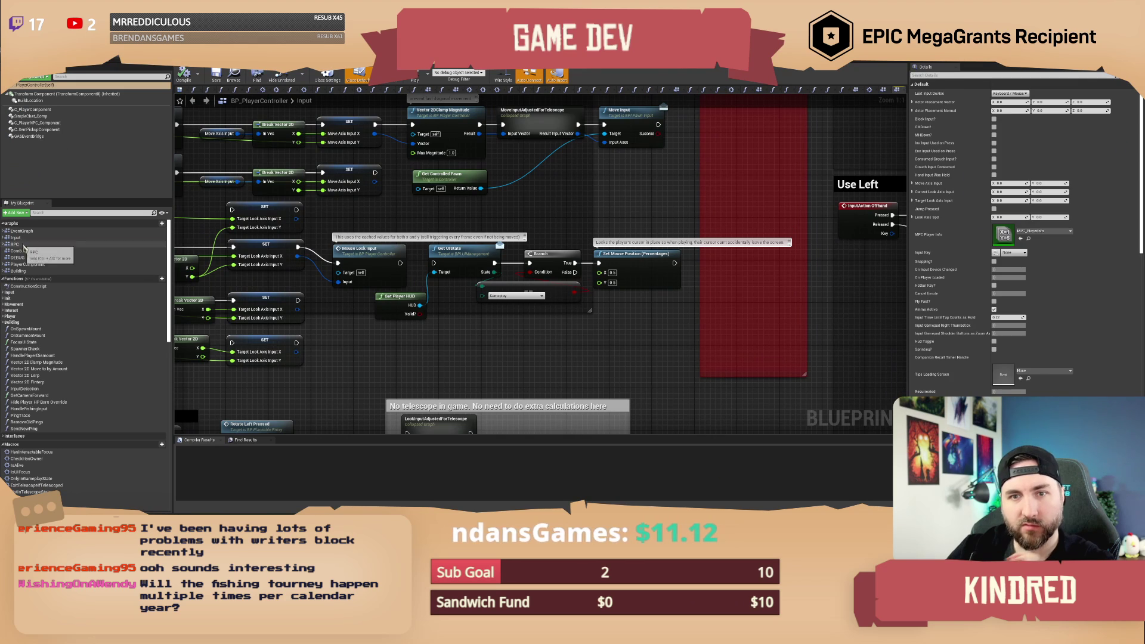
pyautogui.doubleClick(15, 244)
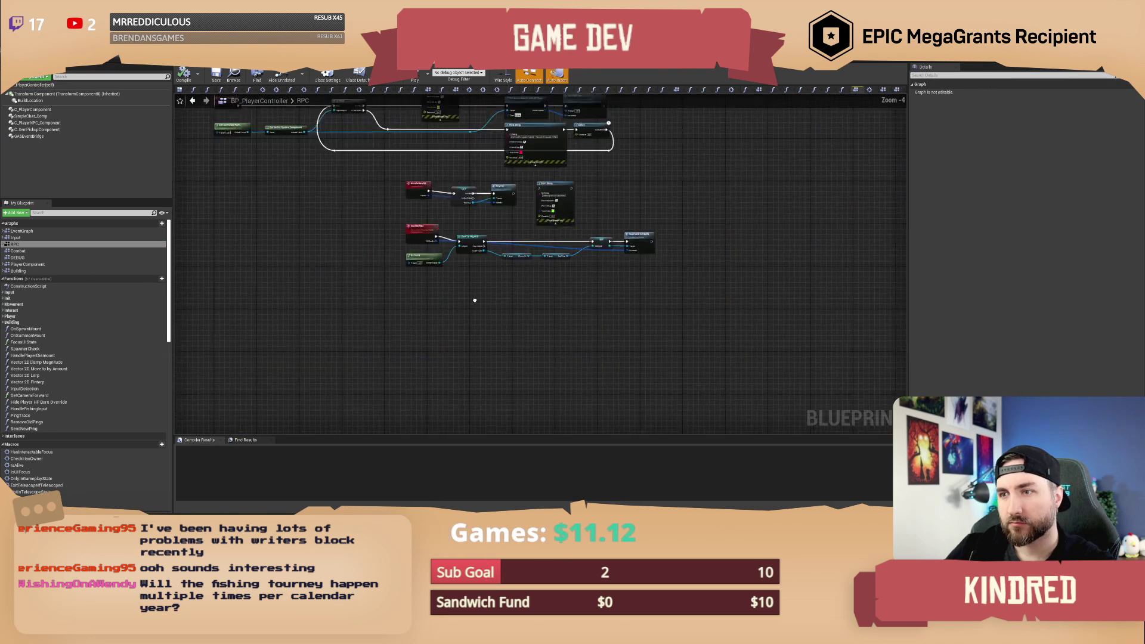
# Add a custom event named UpdateFishingTourneyResults to the RPC graph.
pyautogui.rightClick(417, 314)
pyautogui.write('custom')
pyautogui.press('Return')
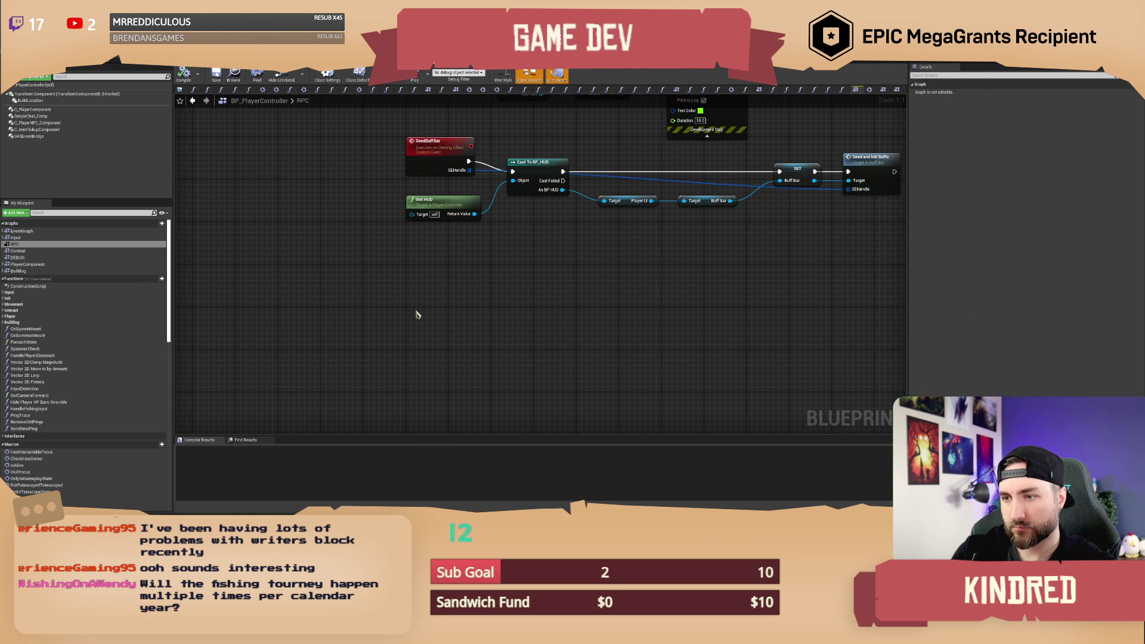
pyautogui.write('UpdateFishingTourneyResults')
pyautogui.press('Return')
pyautogui.moveTo(447, 316); pyautogui.dragTo(433, 316)
# Rename the custom event to Client_UpdateFishingTourneyResults.
pyautogui.doubleClick(433, 311)
pyautogui.press('Home')
pyautogui.write('Client_')
pyautogui.press('Return')
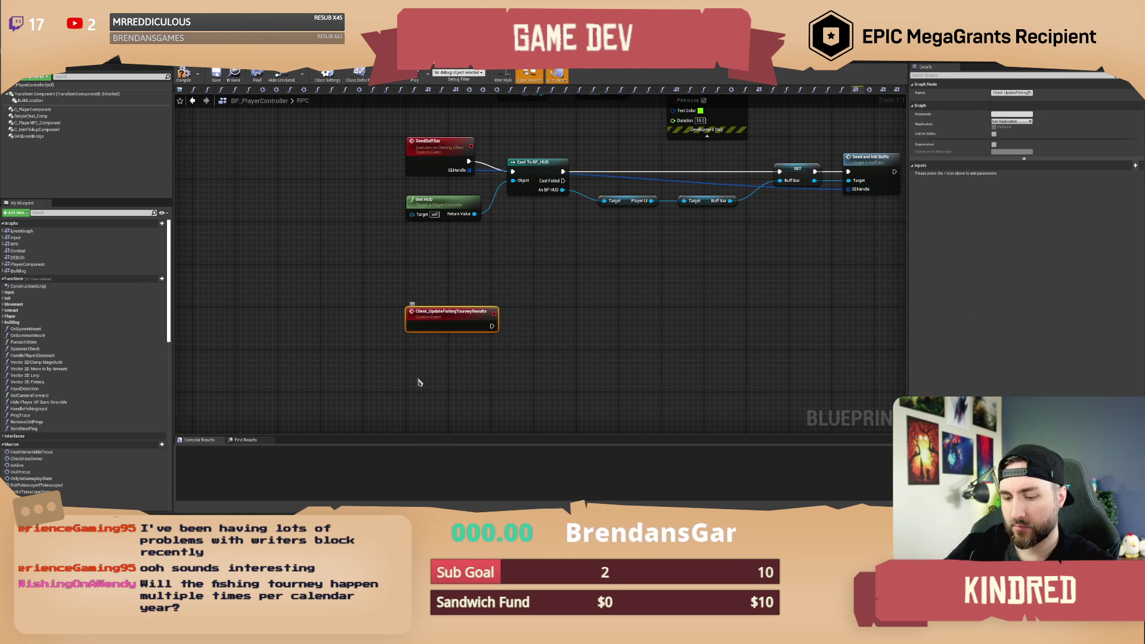
# Add a Server_UpdateFishingTourneyResults custom event set to Run on Server.
pyautogui.click(421, 391)
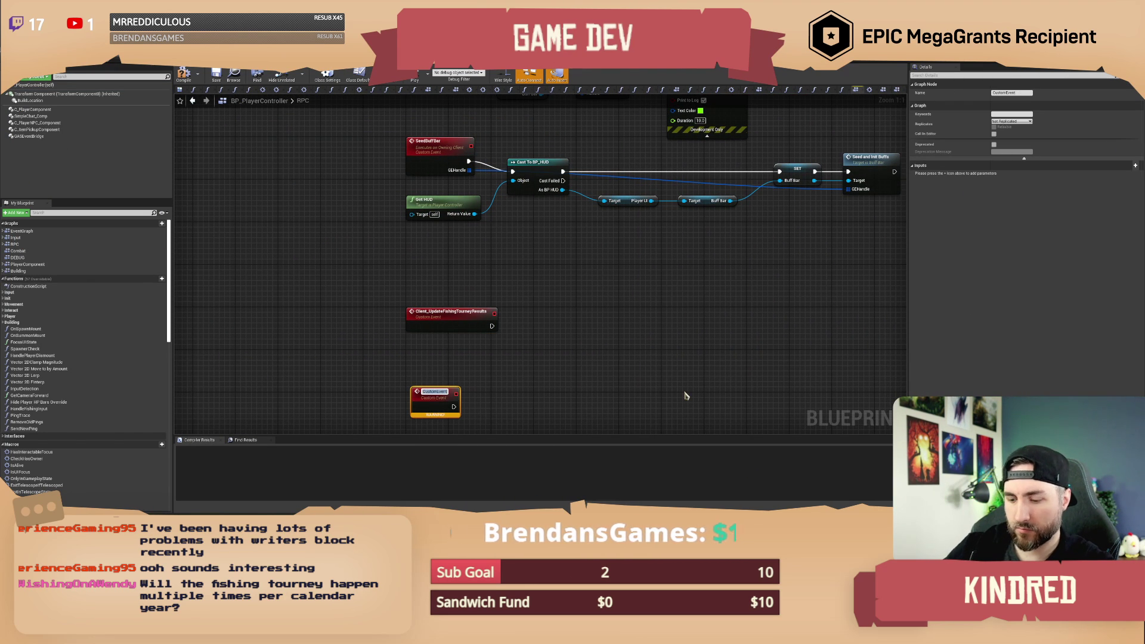
pyautogui.write('Ser')
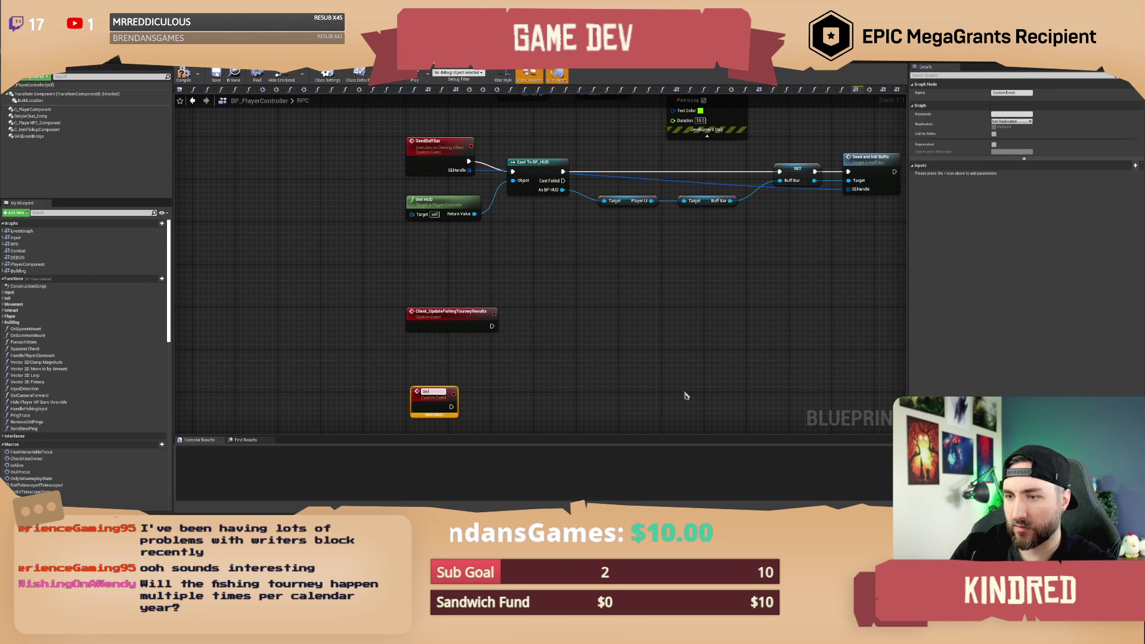
pyautogui.write('ver_UpdateFishingTourn')
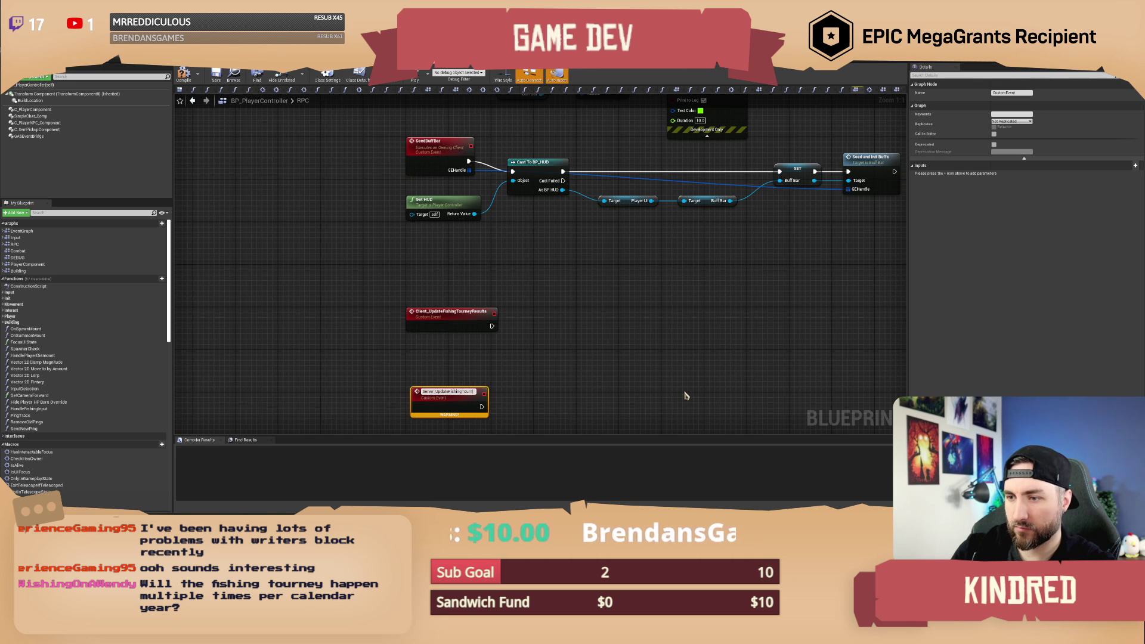
pyautogui.write('eyResults')
pyautogui.press('Return')
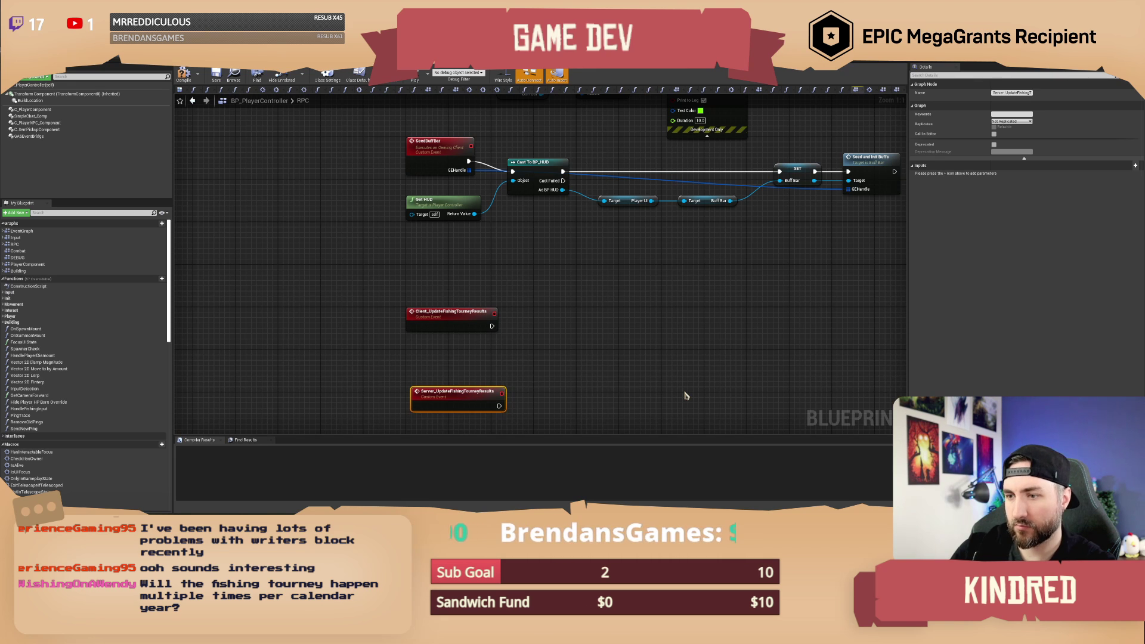
pyautogui.moveTo(516, 363); pyautogui.dragTo(377, 332)
pyautogui.click(367, 346)
pyautogui.click(1012, 121)
pyautogui.click(1010, 142)
pyautogui.moveTo(556, 289); pyautogui.dragTo(359, 278)
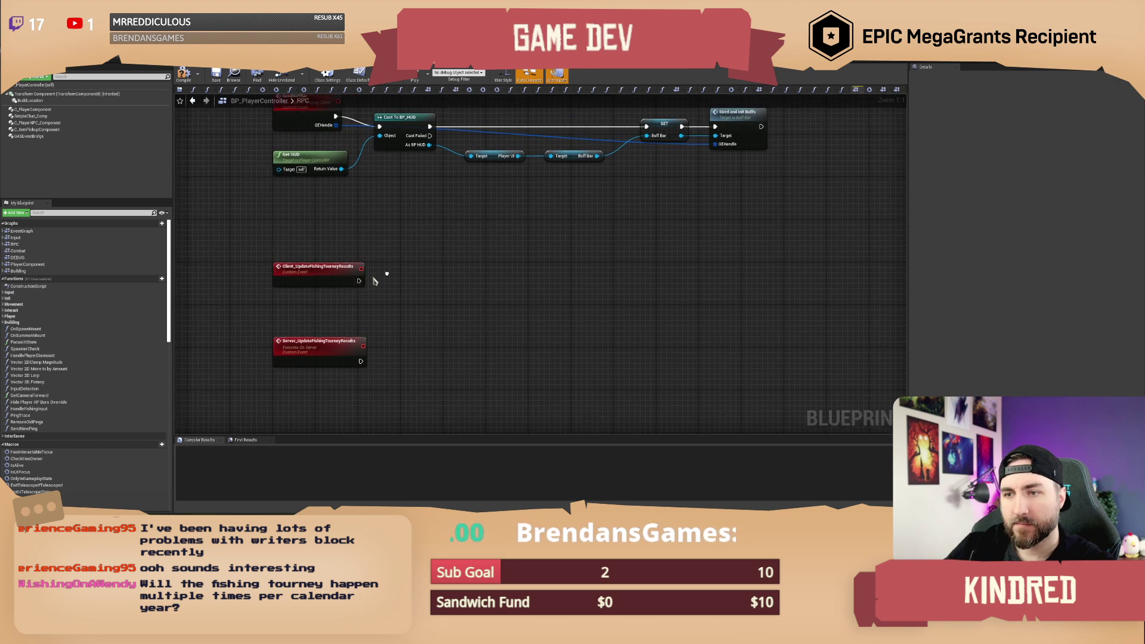
pyautogui.click(358, 278)
# Give the client event a New Participant input of Fishing Tourney Results struct type, then compile.
pyautogui.click(1135, 166)
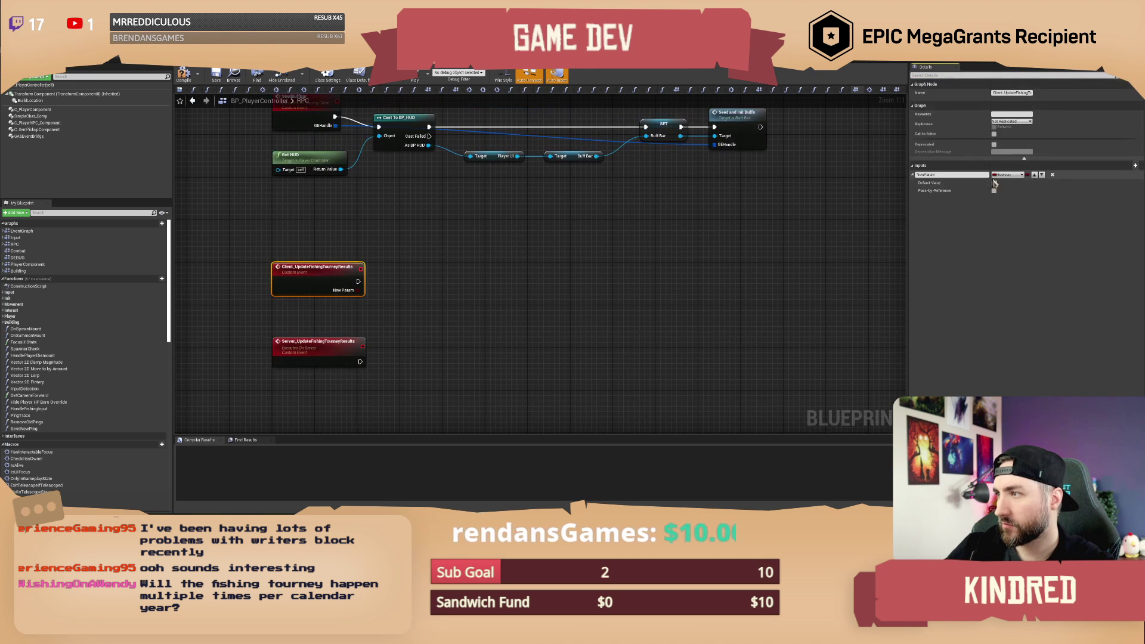
pyautogui.click(1006, 174)
pyautogui.write('struct')
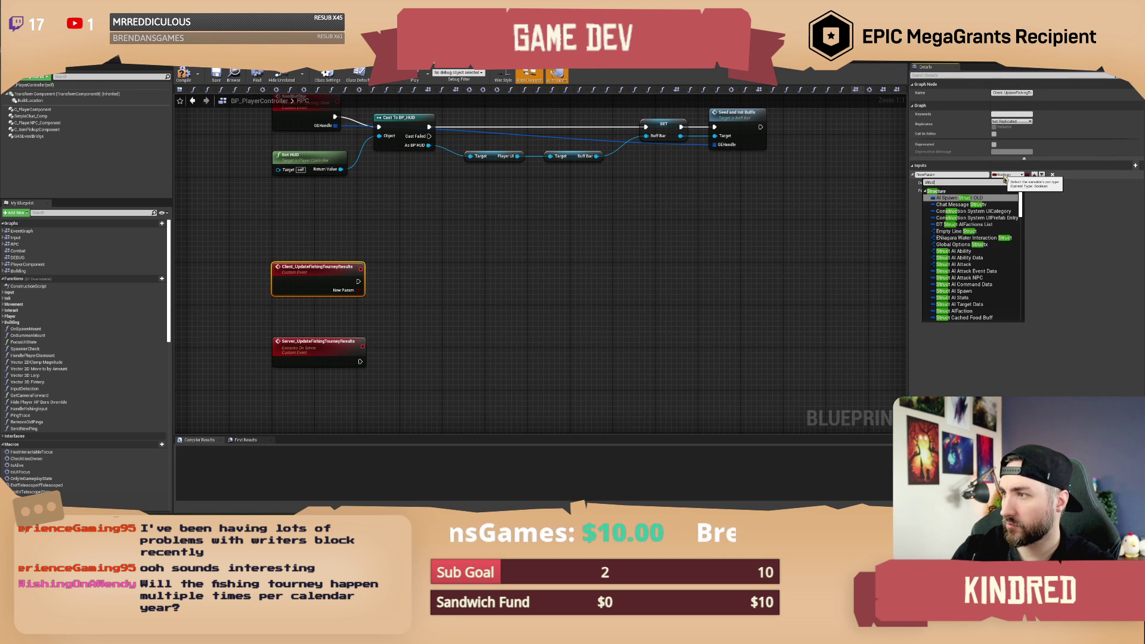
pyautogui.write(' tourney')
pyautogui.press('Return')
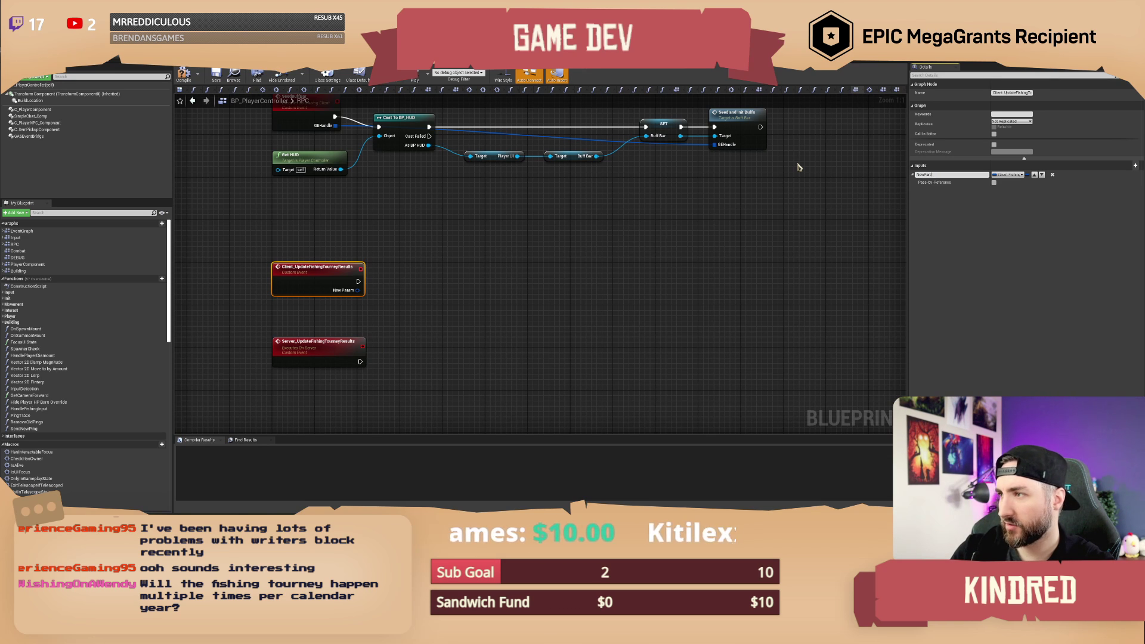
pyautogui.press('Return')
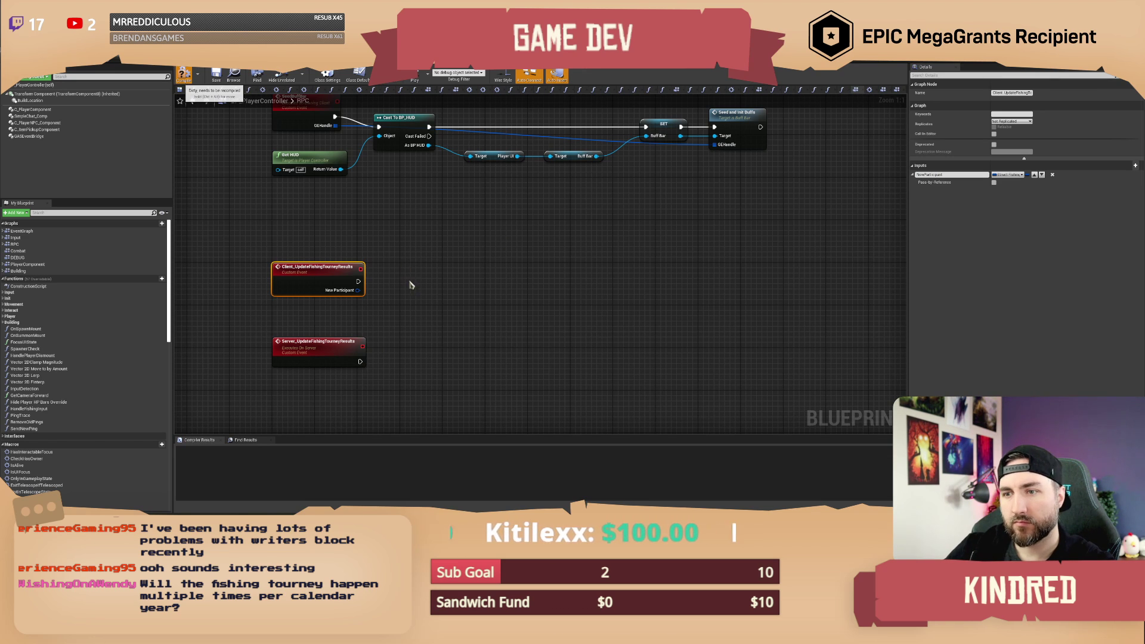
pyautogui.press('F7')
# Add a New Participant input to the Server_UpdateFishingTourneyResults event.
pyautogui.click(341, 350)
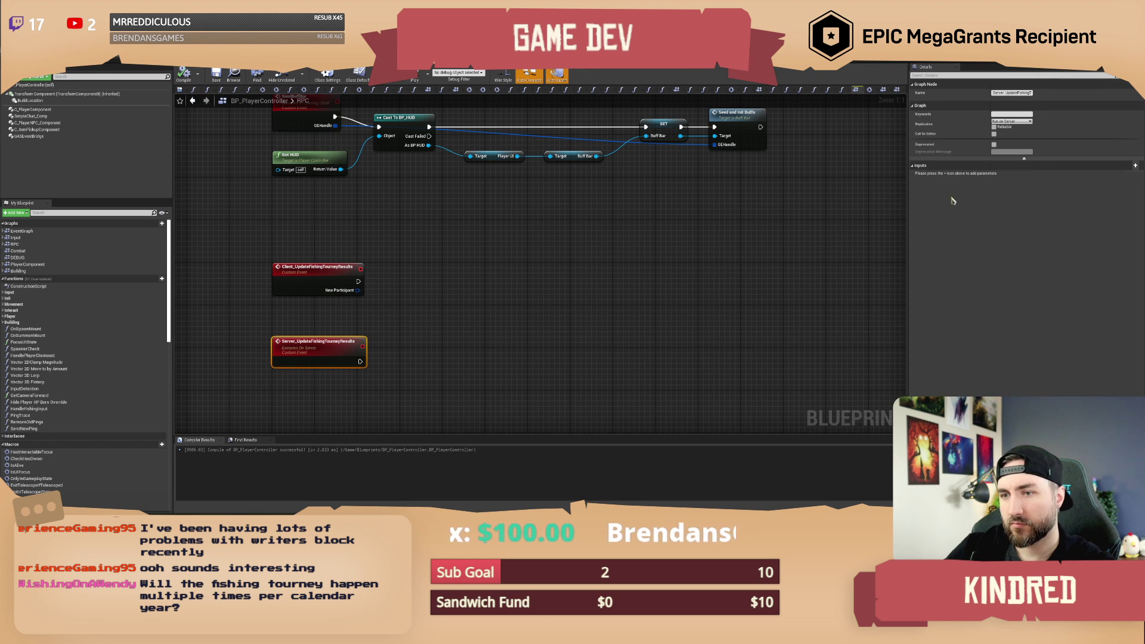
pyautogui.click(1135, 167)
pyautogui.write('New')
pyautogui.press('Return')
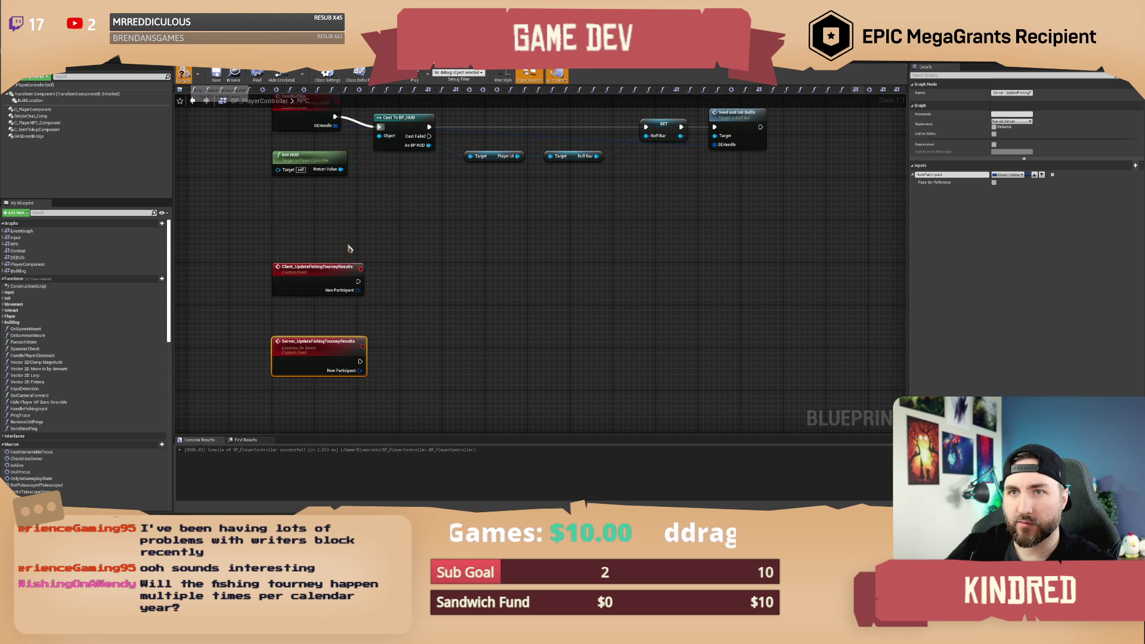
# Add a Fishmonger input of type BP AI Fishmonger to the client event.
pyautogui.click(337, 278)
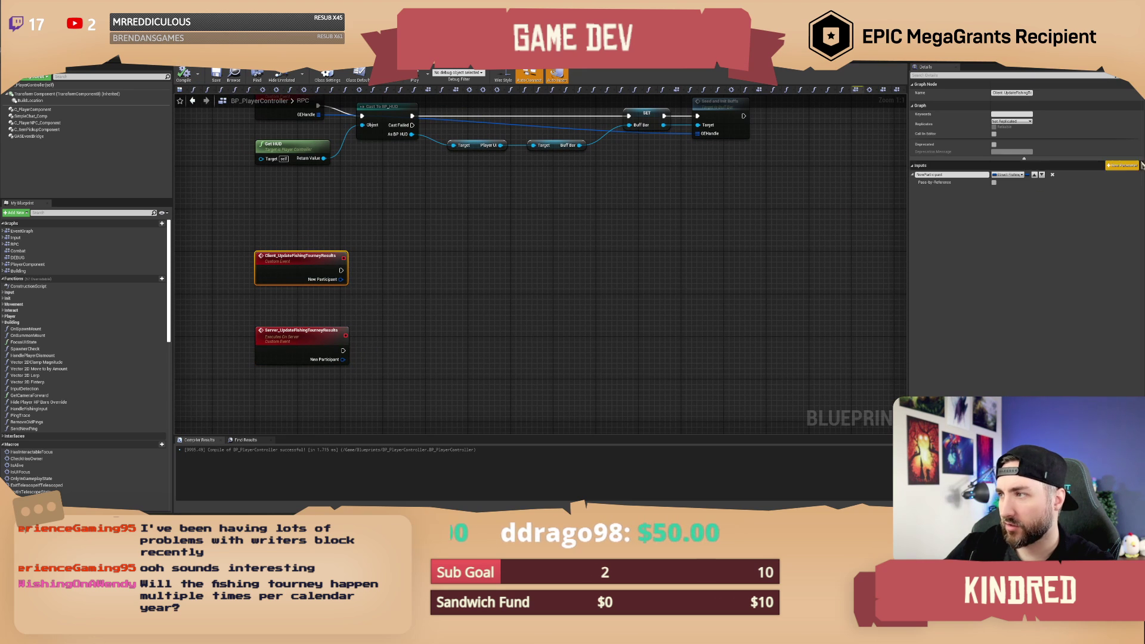
pyautogui.click(1134, 166)
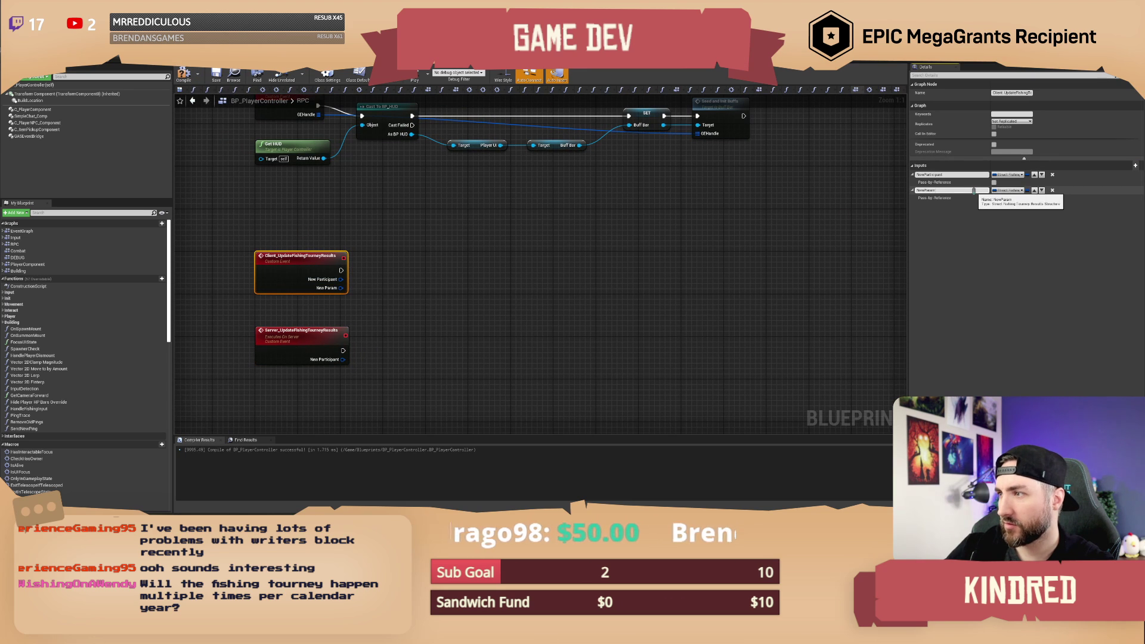
pyautogui.click(973, 191)
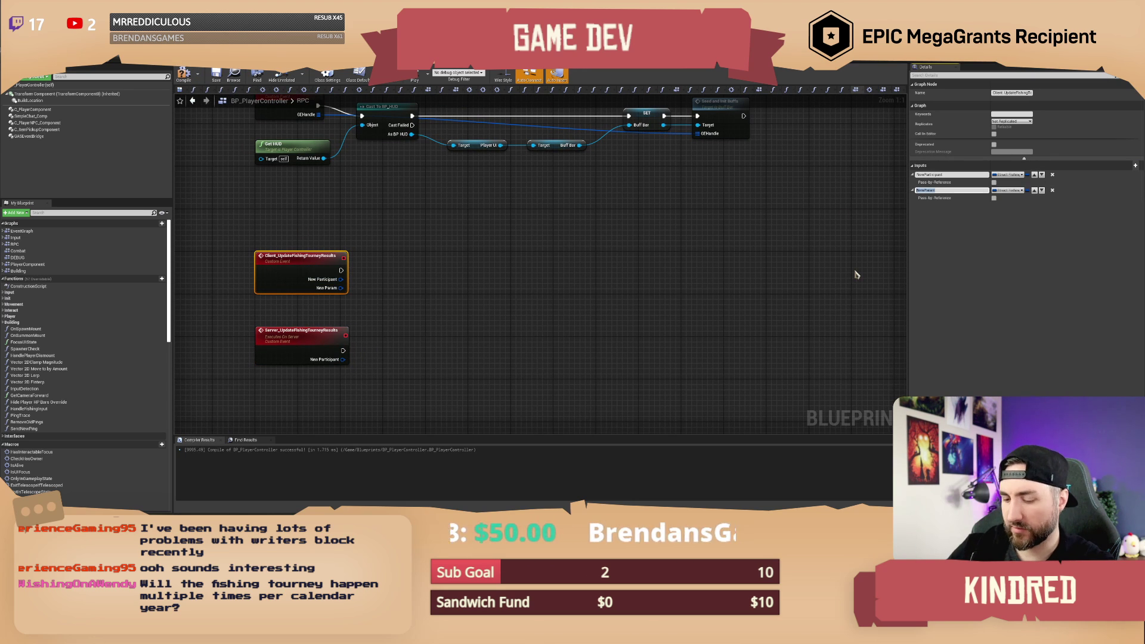
pyautogui.write('PlacementIn')
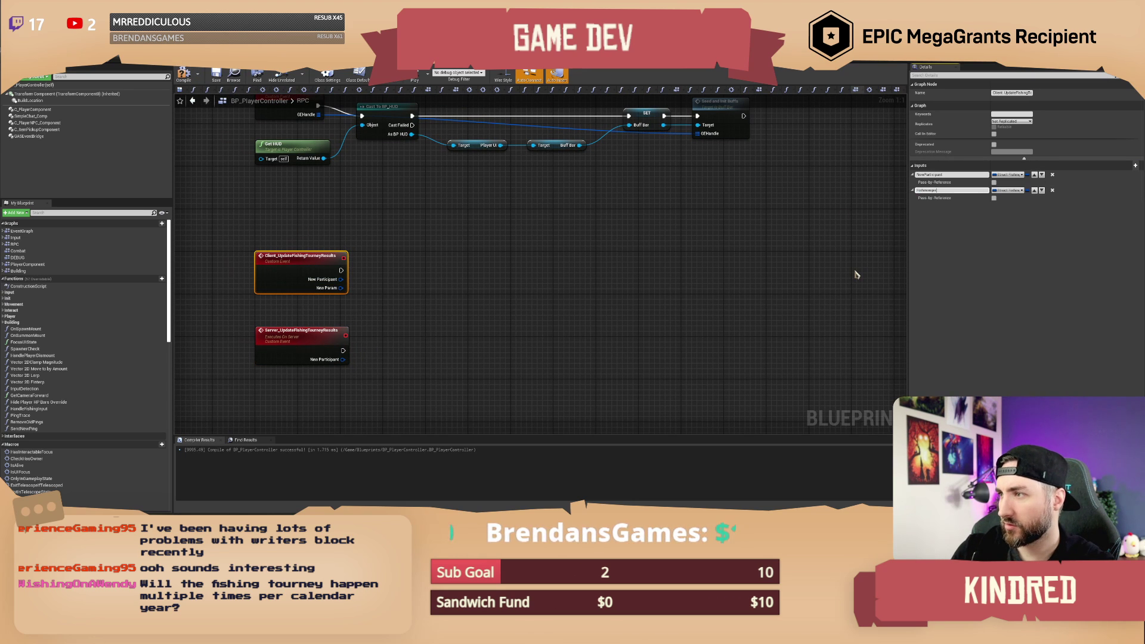
pyautogui.press('Return')
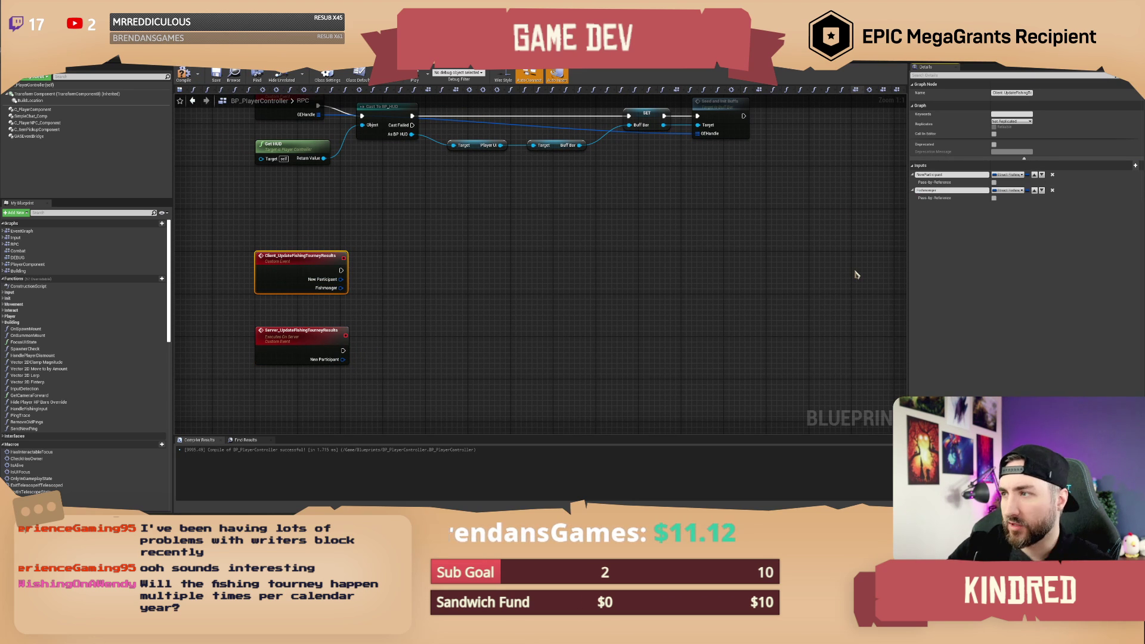
pyautogui.click(1006, 191)
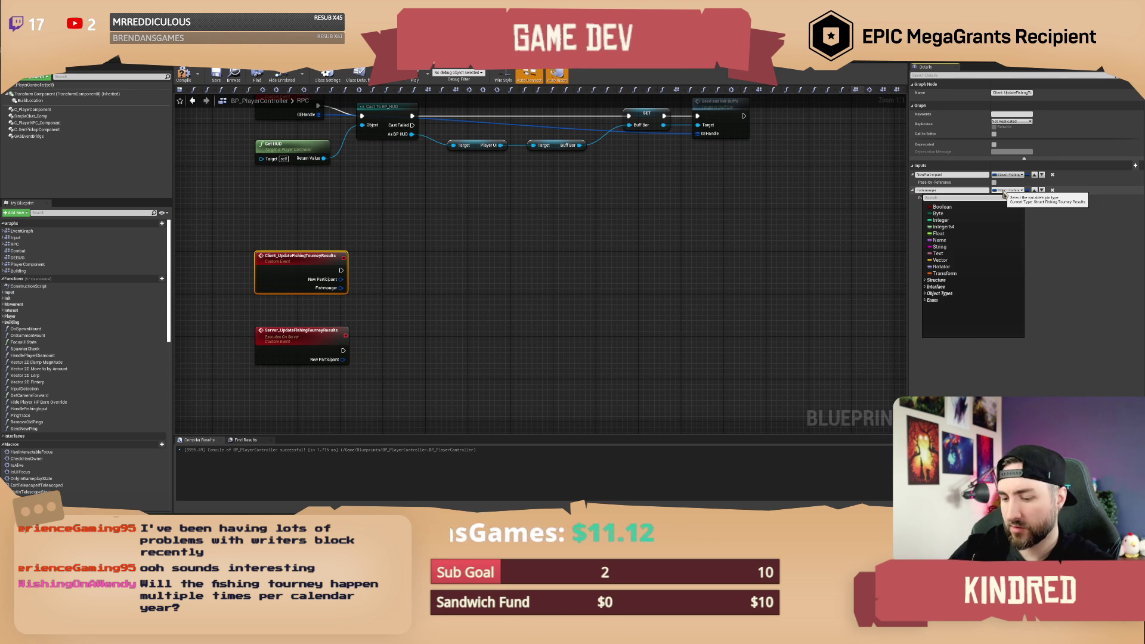
pyautogui.write('bp ai fish')
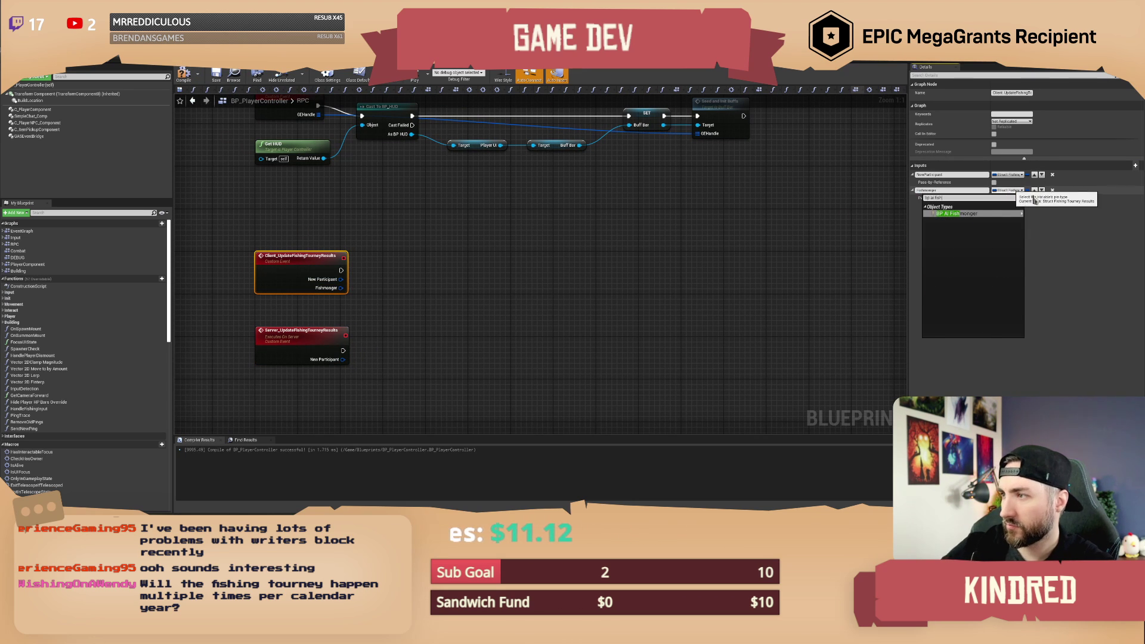
pyautogui.click(975, 215)
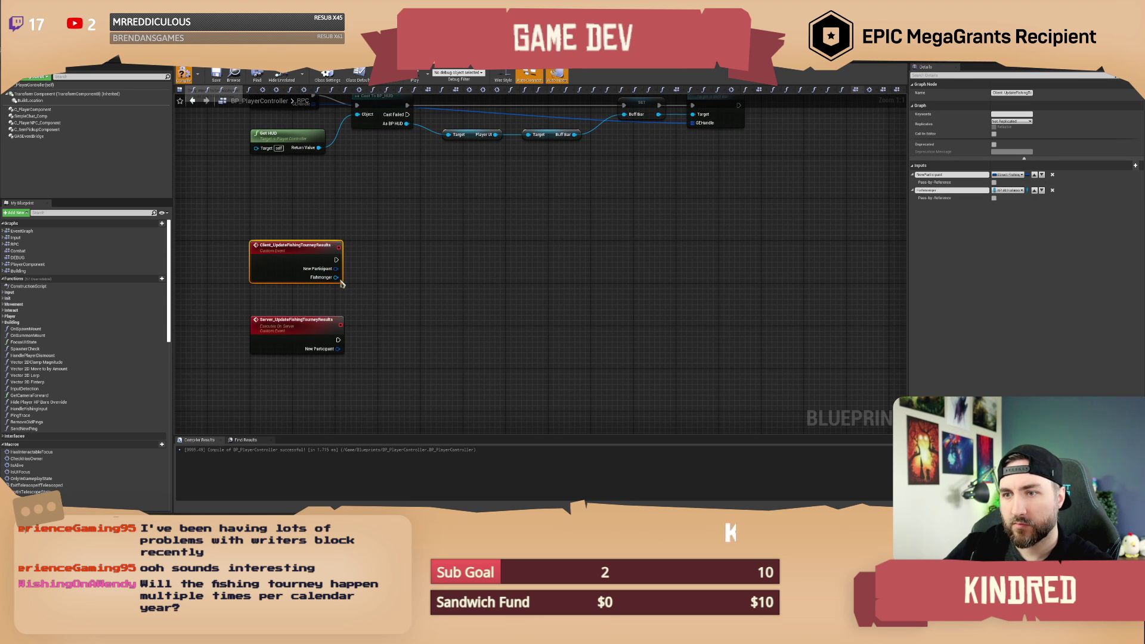
pyautogui.moveTo(336, 277); pyautogui.dragTo(416, 284)
# Get the Fishmonger's Current Tourney Results and add New Participant to it with an ADD node.
pyautogui.write('set')
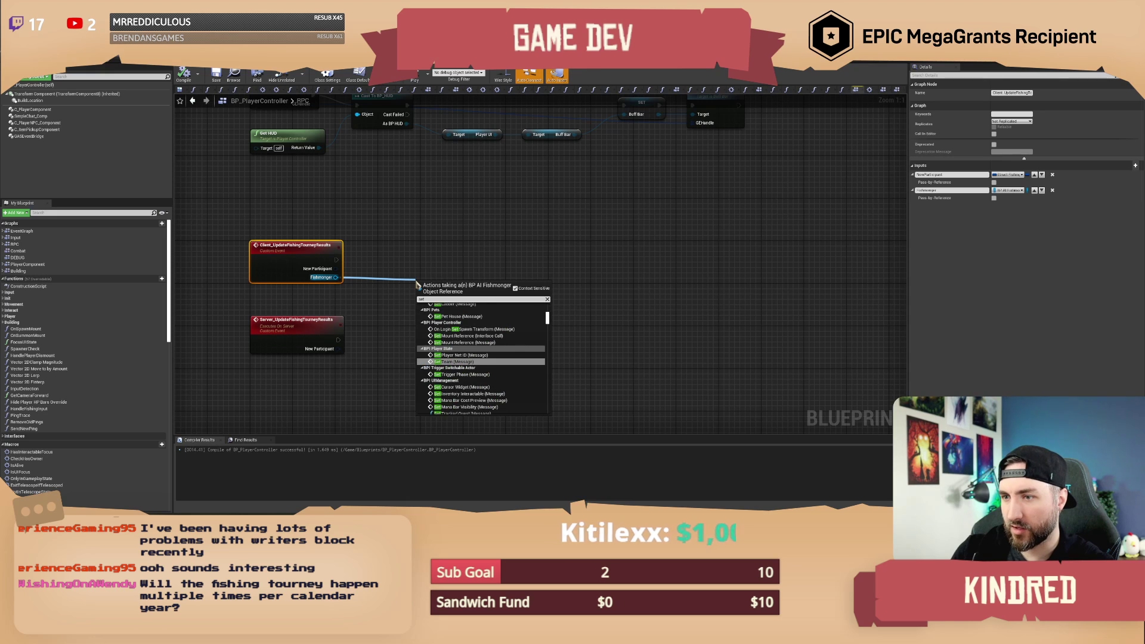
pyautogui.press('BackSpace')
pyautogui.press('BackSpace')
pyautogui.press('BackSpace')
pyautogui.write('get')
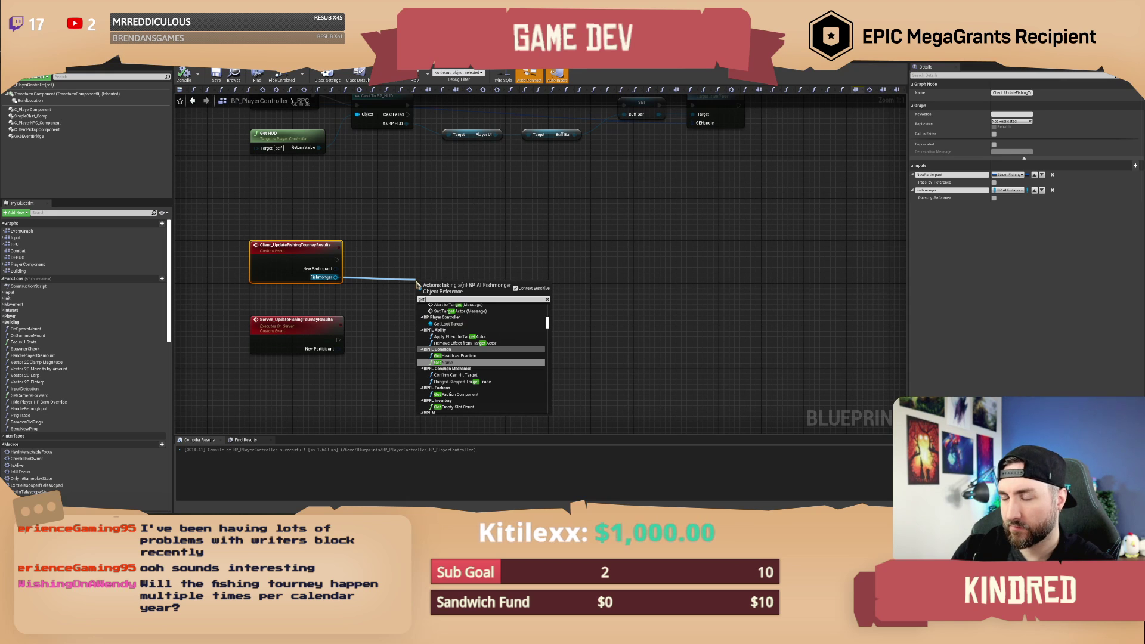
pyautogui.write(' tourn')
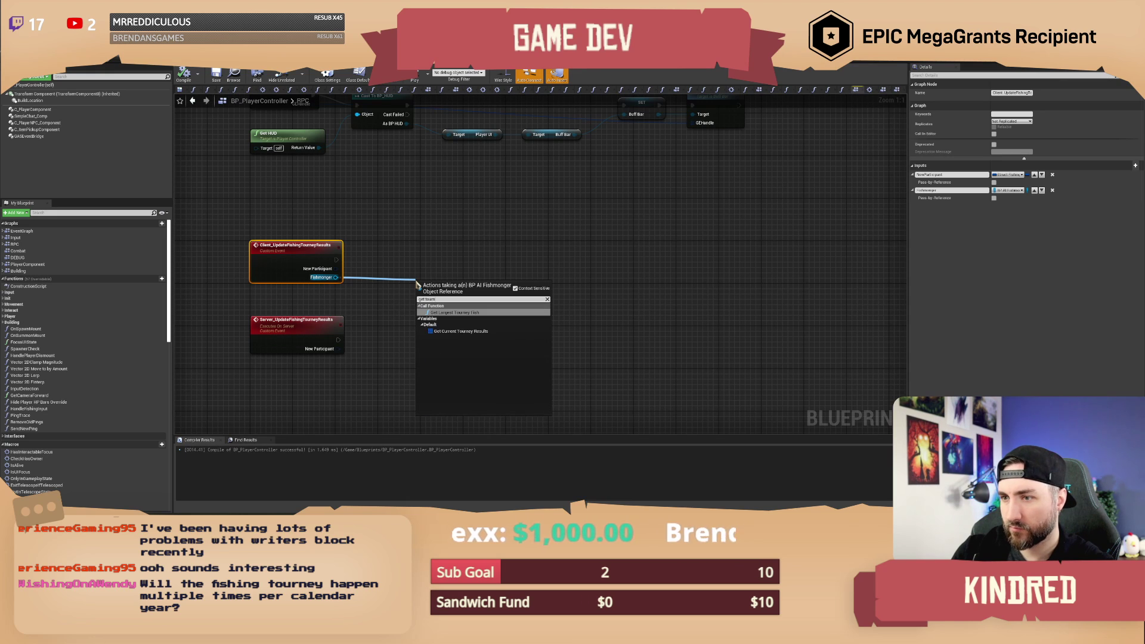
pyautogui.click(460, 331)
pyautogui.moveTo(496, 284)
pyautogui.mouseDown()
pyautogui.moveTo(572, 270)
pyautogui.moveTo(333, 371)
pyautogui.moveTo(338, 349)
pyautogui.mouseUp()
pyautogui.click(584, 324)
# Give the server event a Fishmonger input that executes ADD, then start calling it from the client event.
pyautogui.moveTo(432, 286); pyautogui.dragTo(322, 334)
pyautogui.click(278, 357)
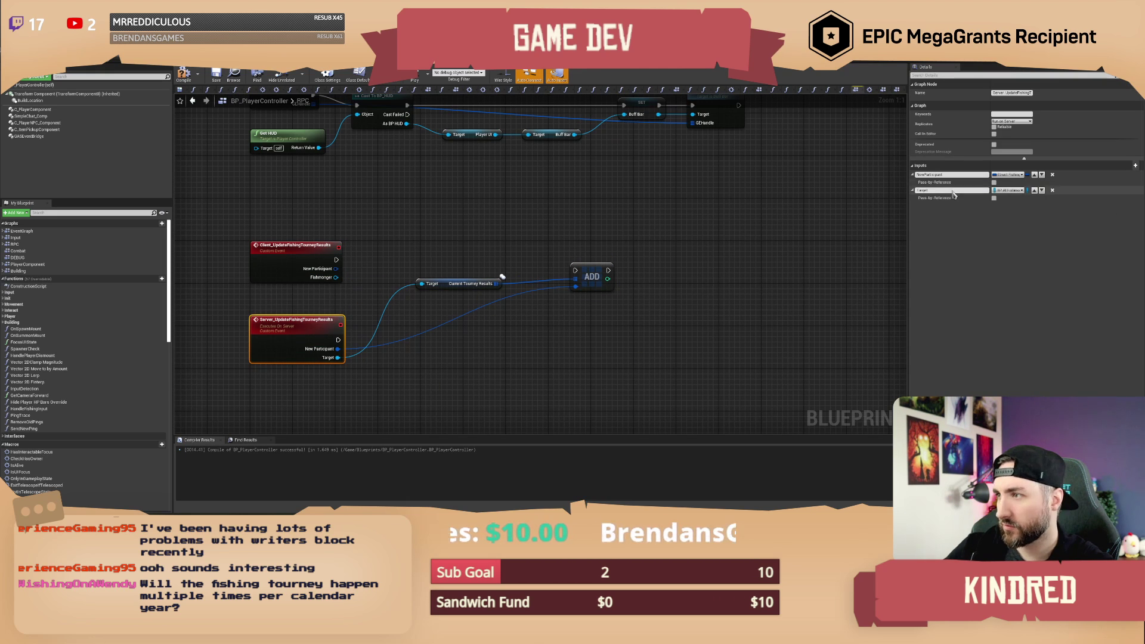
pyautogui.write('Fishmonger')
pyautogui.press('Return')
pyautogui.moveTo(574, 270); pyautogui.dragTo(338, 340)
pyautogui.moveTo(459, 283); pyautogui.dragTo(432, 380)
pyautogui.moveTo(590, 277)
pyautogui.mouseDown()
pyautogui.moveTo(579, 332)
pyautogui.moveTo(548, 345)
pyautogui.mouseUp()
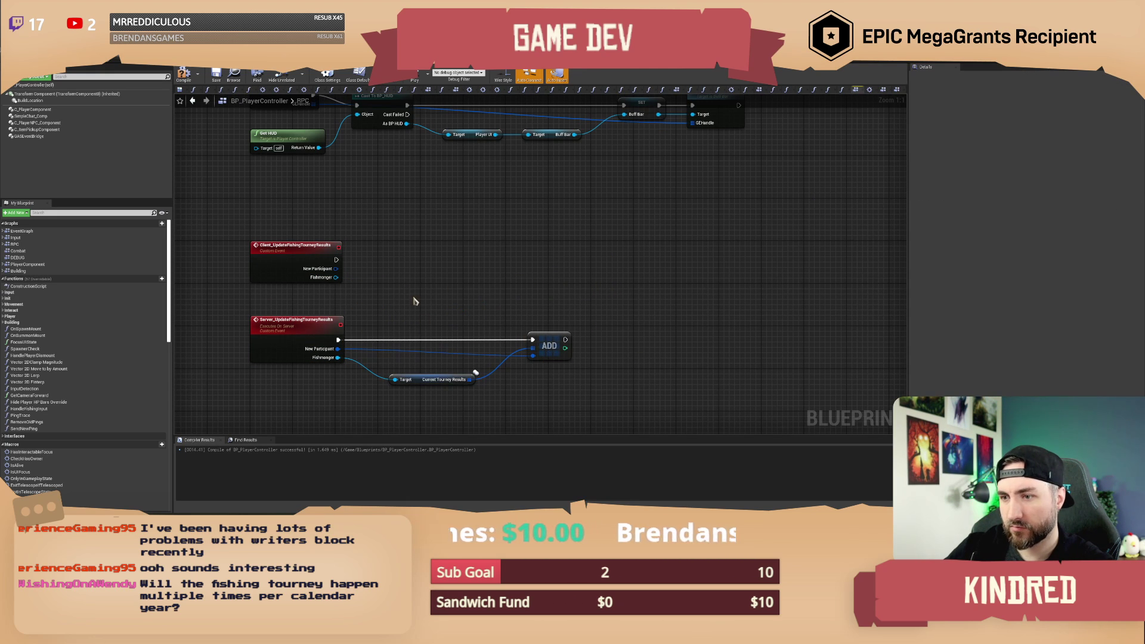
pyautogui.moveTo(372, 273)
pyautogui.mouseDown()
pyautogui.moveTo(369, 287)
pyautogui.moveTo(423, 267)
pyautogui.mouseUp()
pyautogui.write('server update fishi')
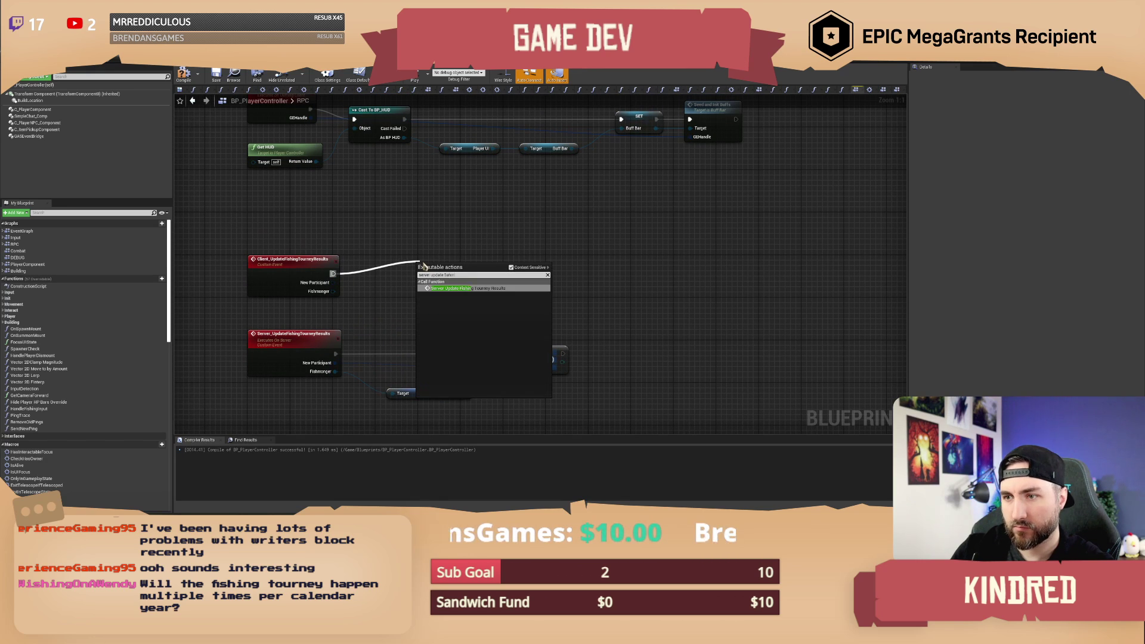
# Place a Server Update Fishing Tourney Results call, then delete it and recompile.
pyautogui.press('Return')
pyautogui.moveTo(424, 263); pyautogui.dragTo(376, 256)
pyautogui.click(199, 113)
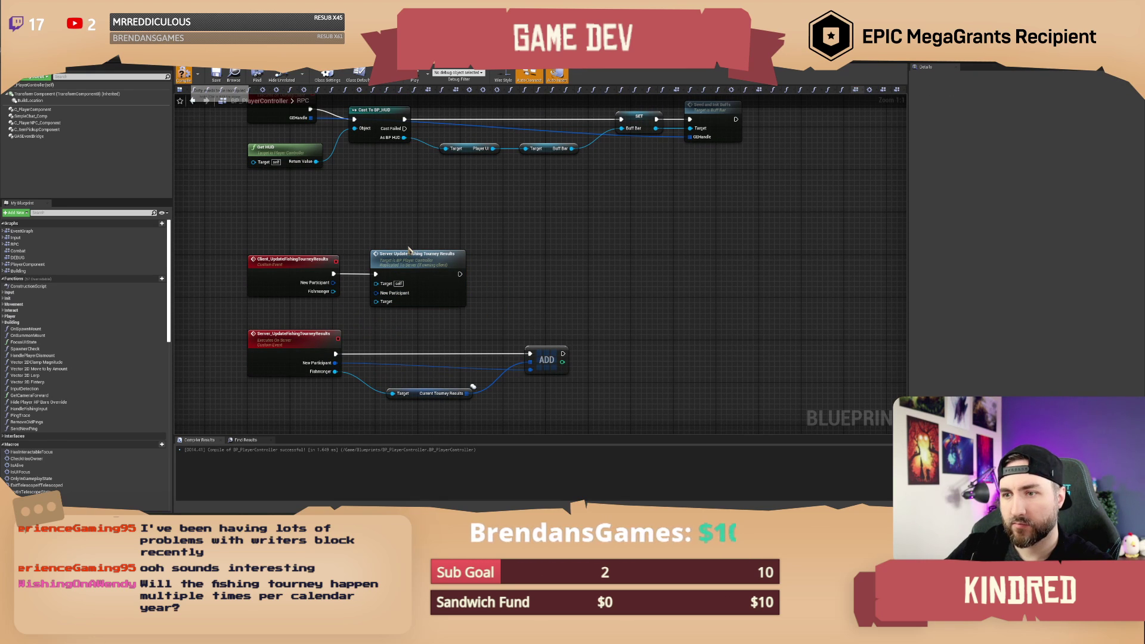
pyautogui.click(409, 253)
pyautogui.press('F7')
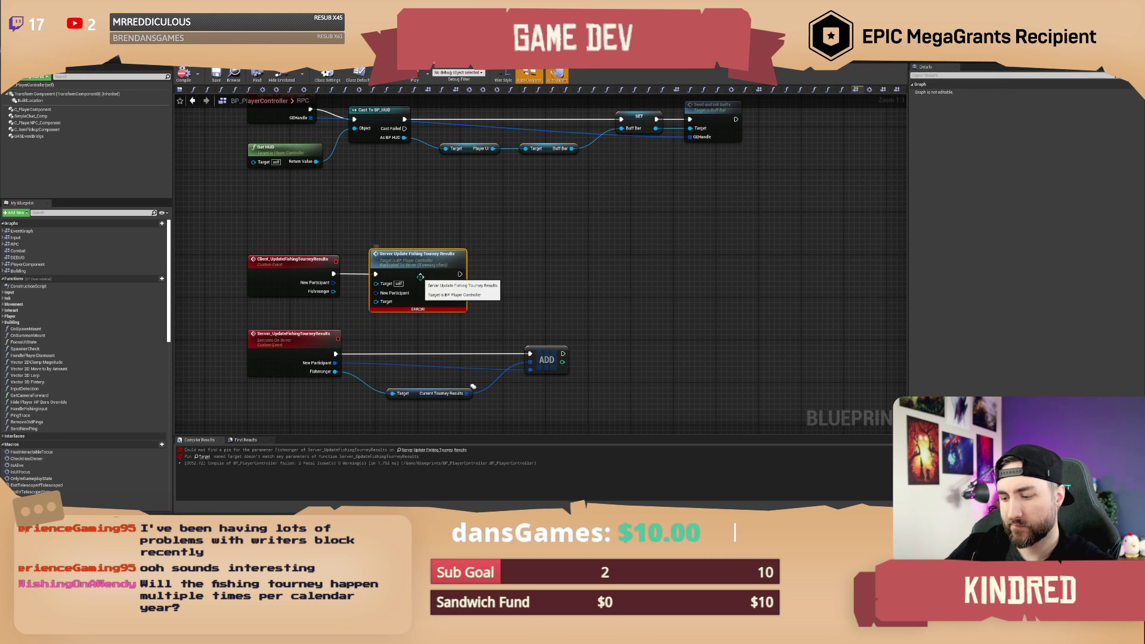
pyautogui.press('Delete')
pyautogui.moveTo(333, 275); pyautogui.dragTo(386, 265)
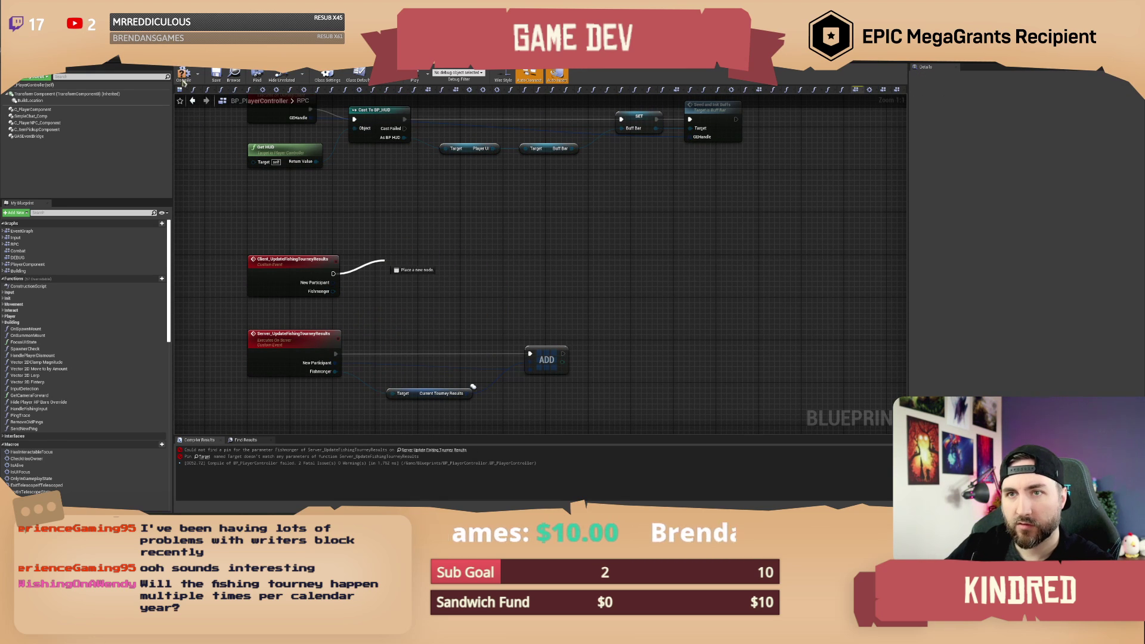
pyautogui.hotkey('ctrl', 'z')
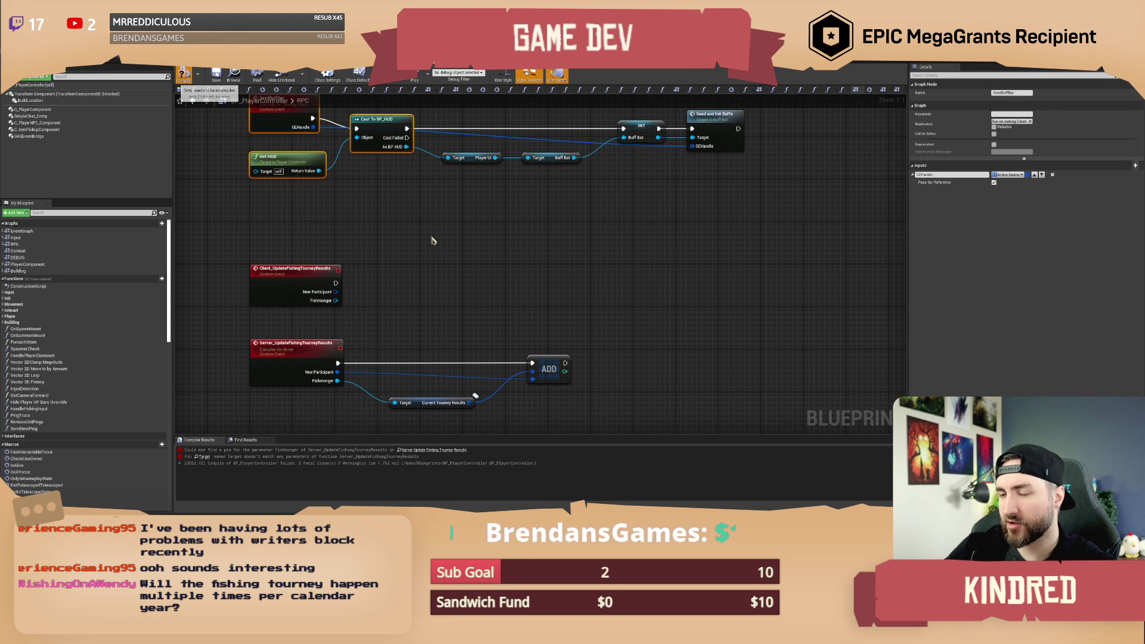
pyautogui.press('F7')
# Call Server Update Fishing Tourney Results from the Client event with Fishmonger wired in, then compile and save.
pyautogui.moveTo(336, 283); pyautogui.dragTo(385, 275)
pyautogui.write('update fishing')
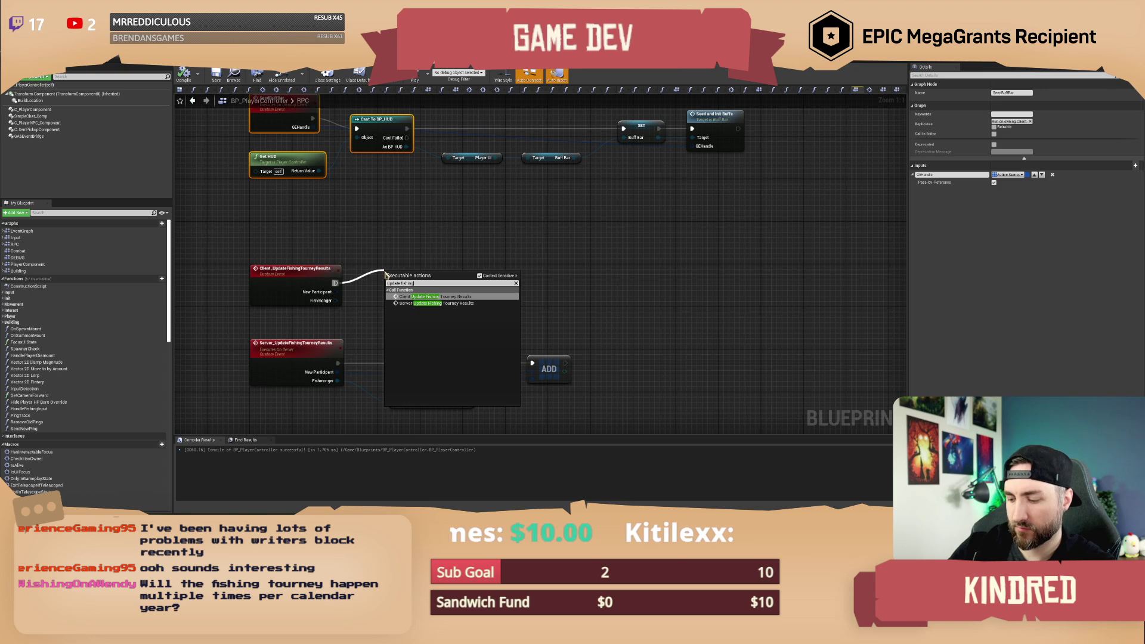
pyautogui.click(388, 303)
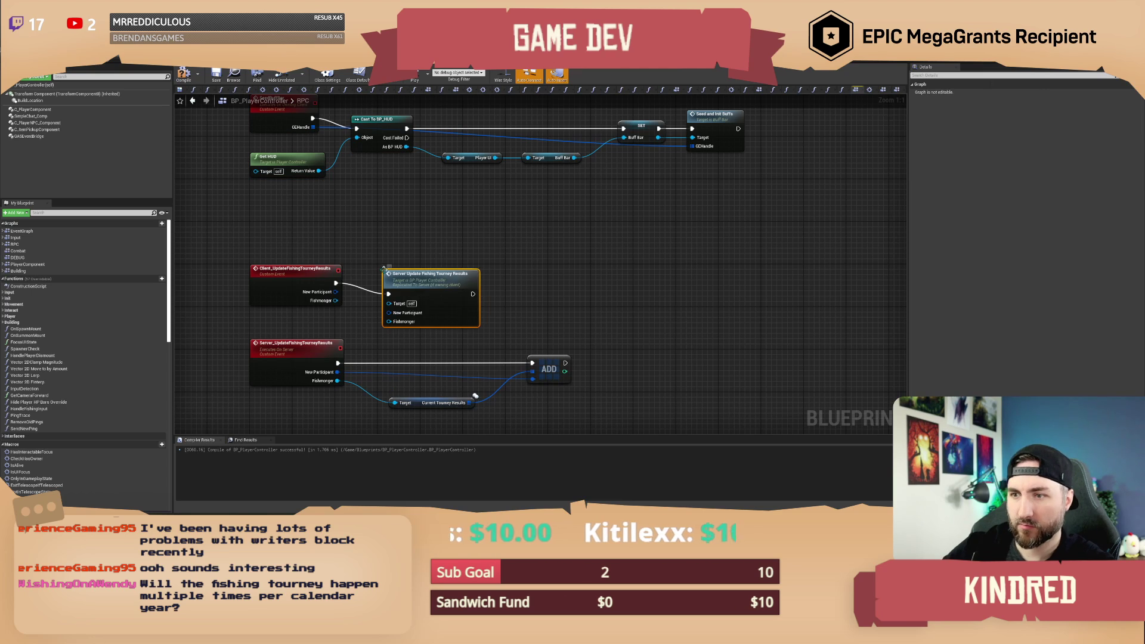
pyautogui.moveTo(382, 307)
pyautogui.mouseDown()
pyautogui.moveTo(336, 292)
pyautogui.moveTo(383, 320)
pyautogui.mouseUp()
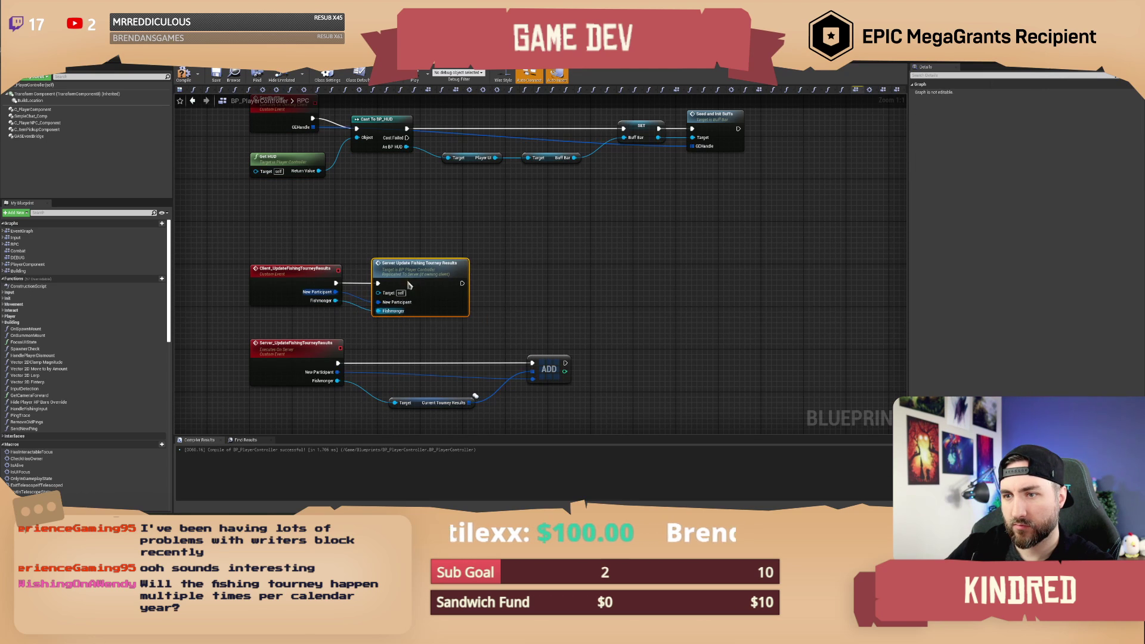
pyautogui.click(217, 77)
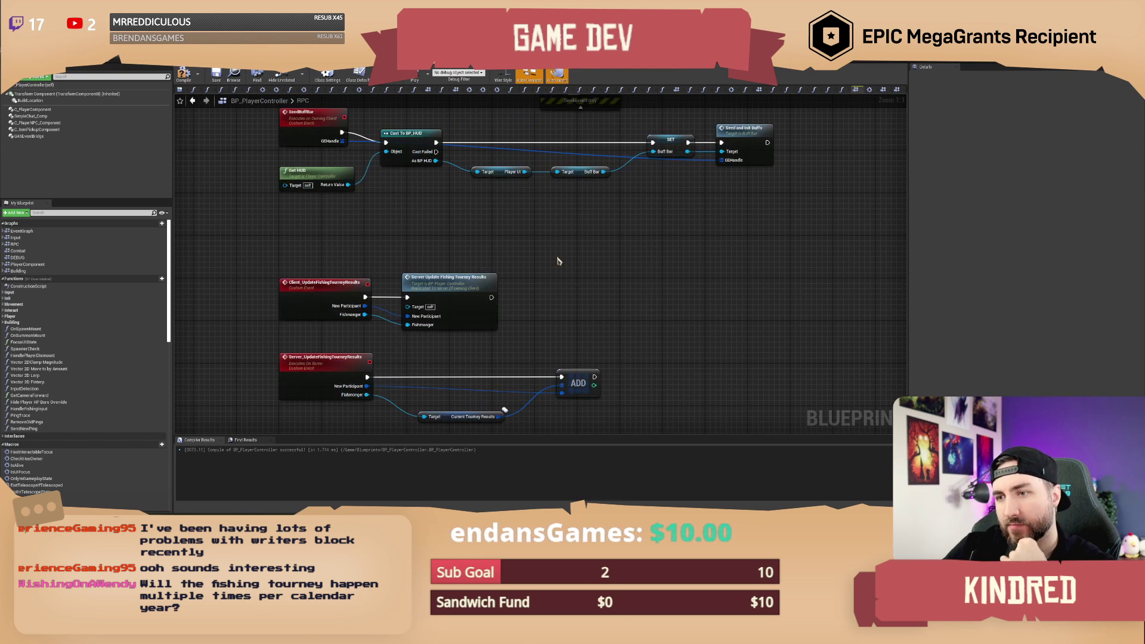
pyautogui.moveTo(559, 262)
pyautogui.mouseDown()
pyautogui.moveTo(561, 271)
pyautogui.moveTo(541, 271)
pyautogui.moveTo(561, 304)
pyautogui.mouseUp()
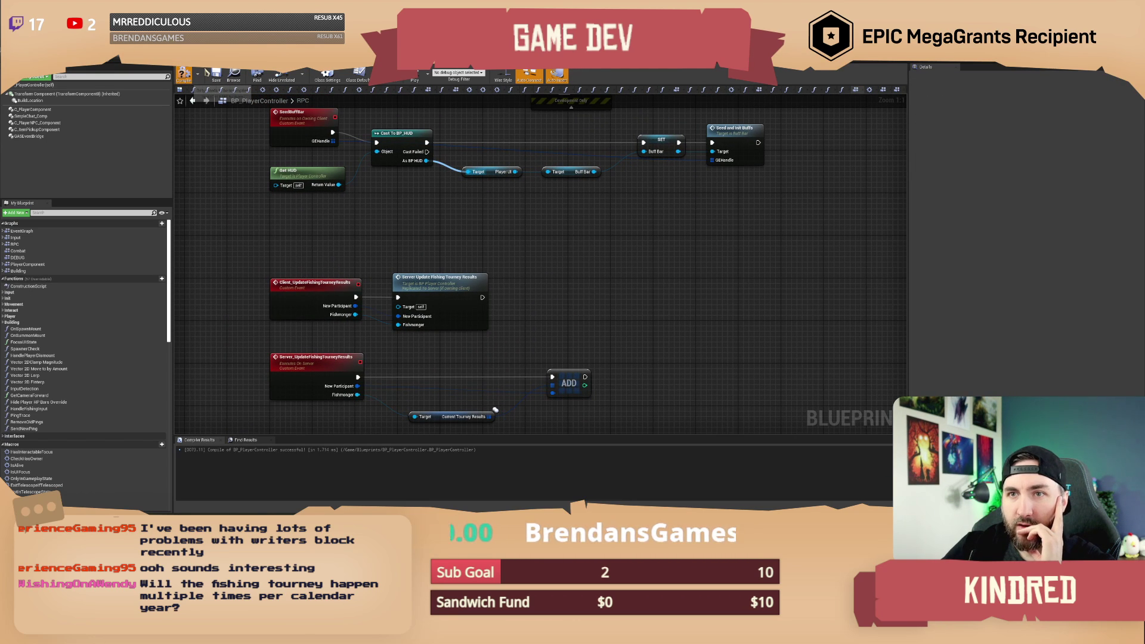
pyautogui.click(183, 75)
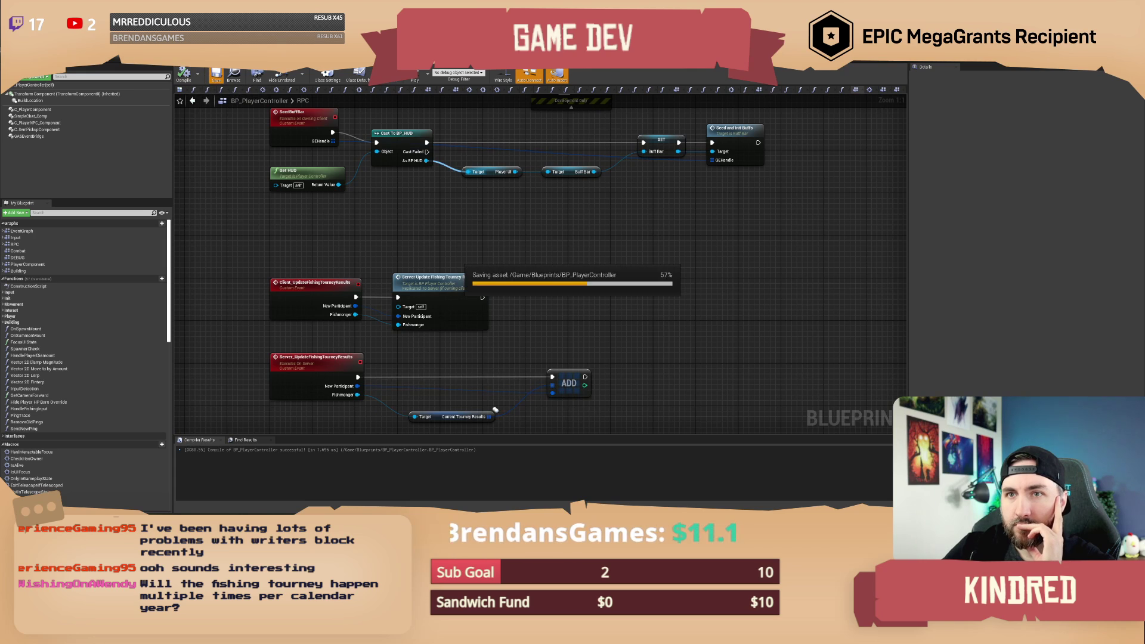
pyautogui.hotkey('alt', 'Tab')
# Paste a copy of the Get Player Controller node near the ADD node area.
pyautogui.moveTo(617, 235); pyautogui.dragTo(555, 237)
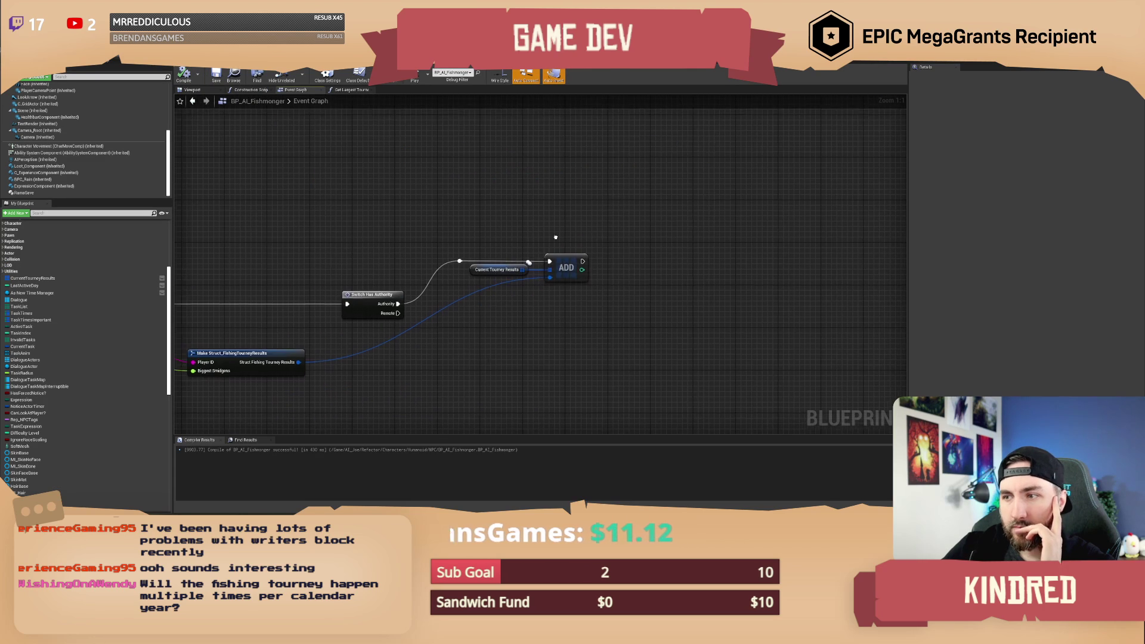
pyautogui.moveTo(482, 326)
pyautogui.mouseDown()
pyautogui.moveTo(460, 315)
pyautogui.moveTo(780, 315)
pyautogui.mouseUp()
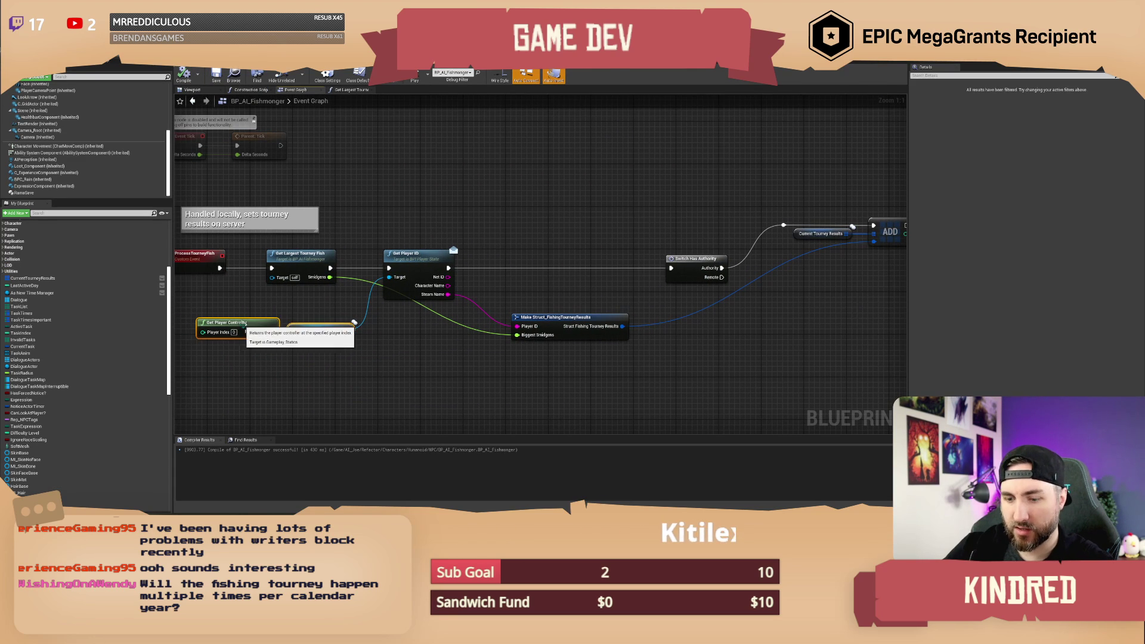
pyautogui.moveTo(252, 357); pyautogui.dragTo(246, 332)
pyautogui.moveTo(762, 356); pyautogui.dragTo(550, 356)
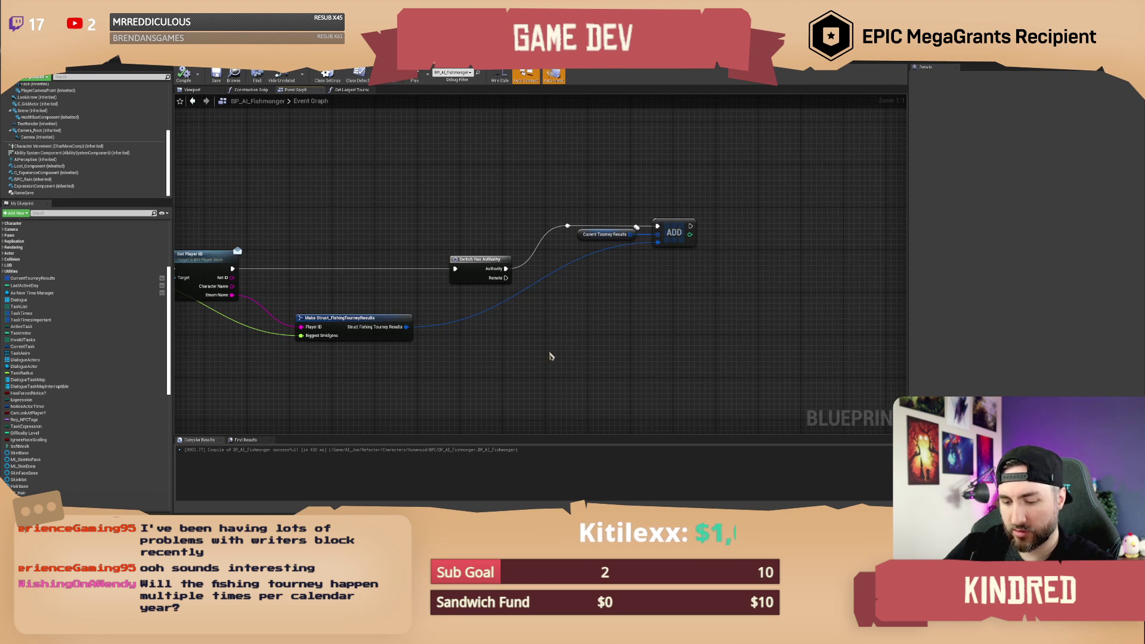
pyautogui.hotkey('ctrl', 'v')
pyautogui.moveTo(631, 359); pyautogui.dragTo(676, 335)
pyautogui.write('client')
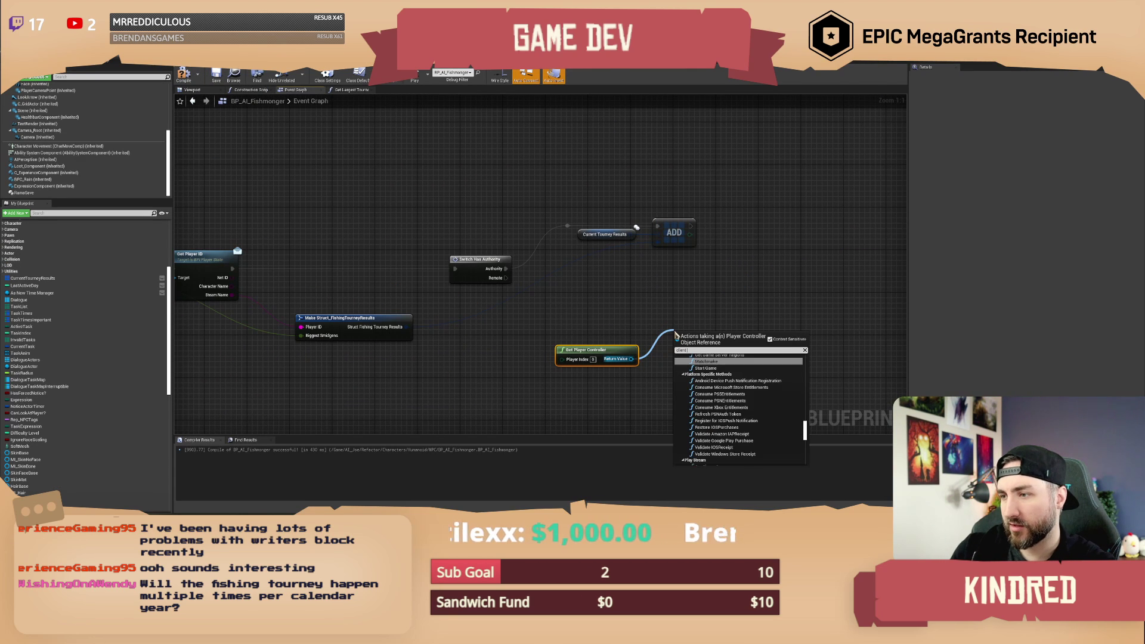
pyautogui.write(' ulpdate fis')
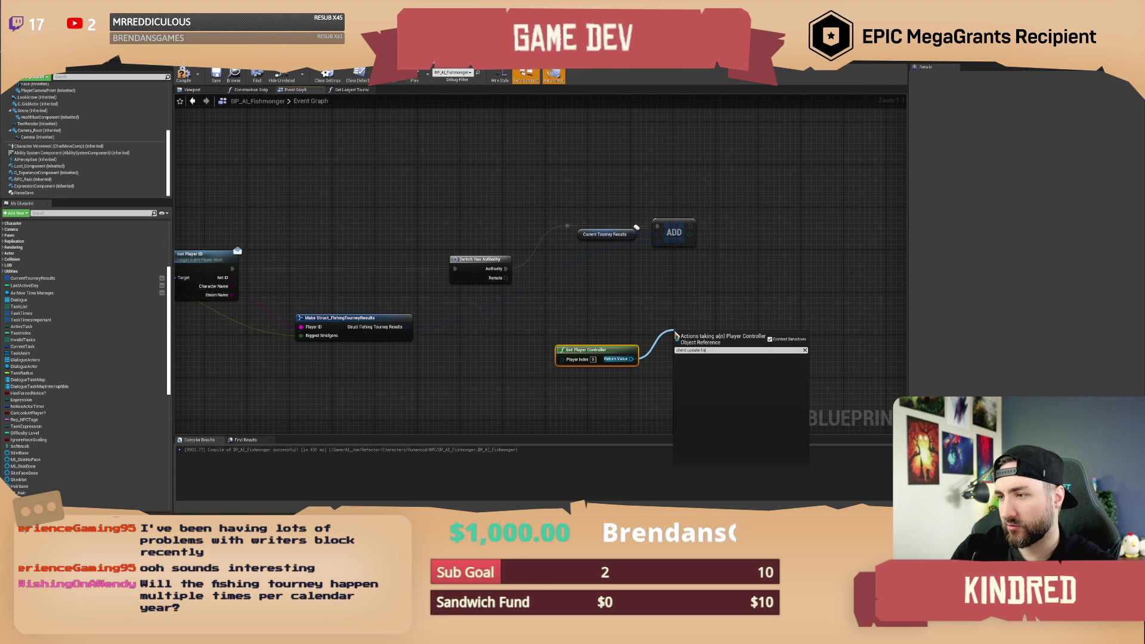
pyautogui.press('BackSpace')
pyautogui.press('BackSpace')
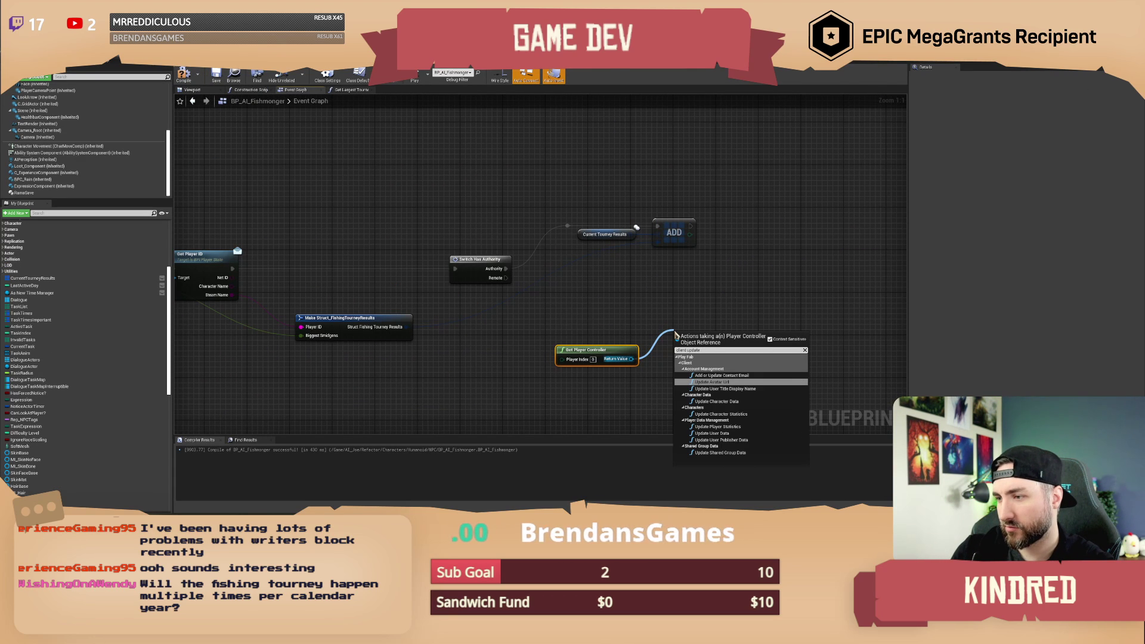
pyautogui.press('BackSpace')
pyautogui.press('BackSpace')
pyautogui.press('BackSpace')
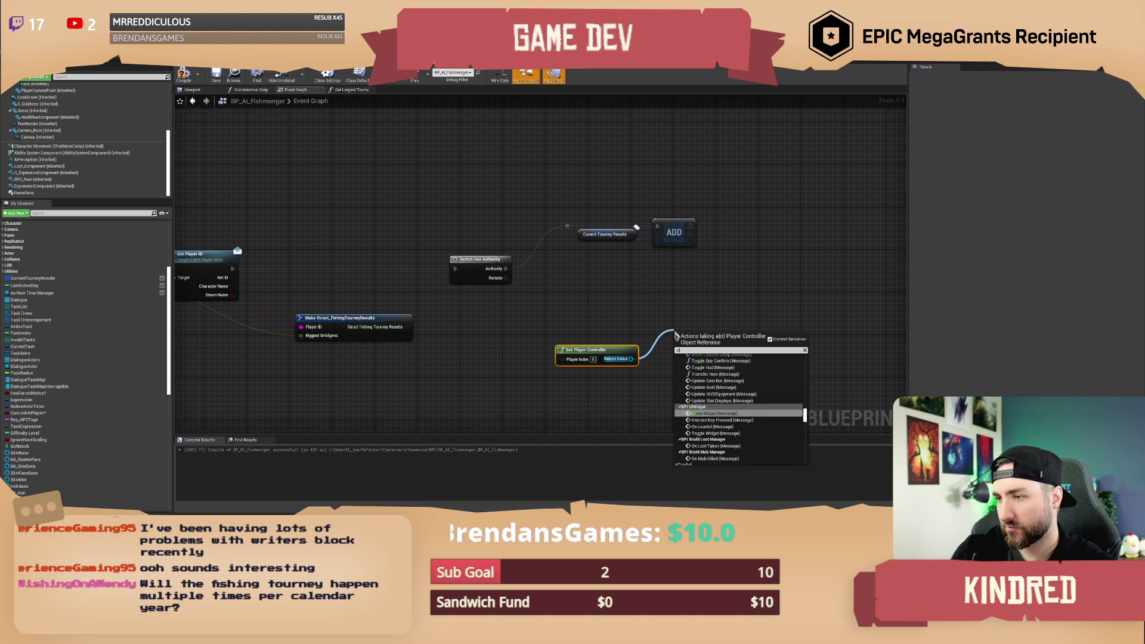
pyautogui.write('lient d')
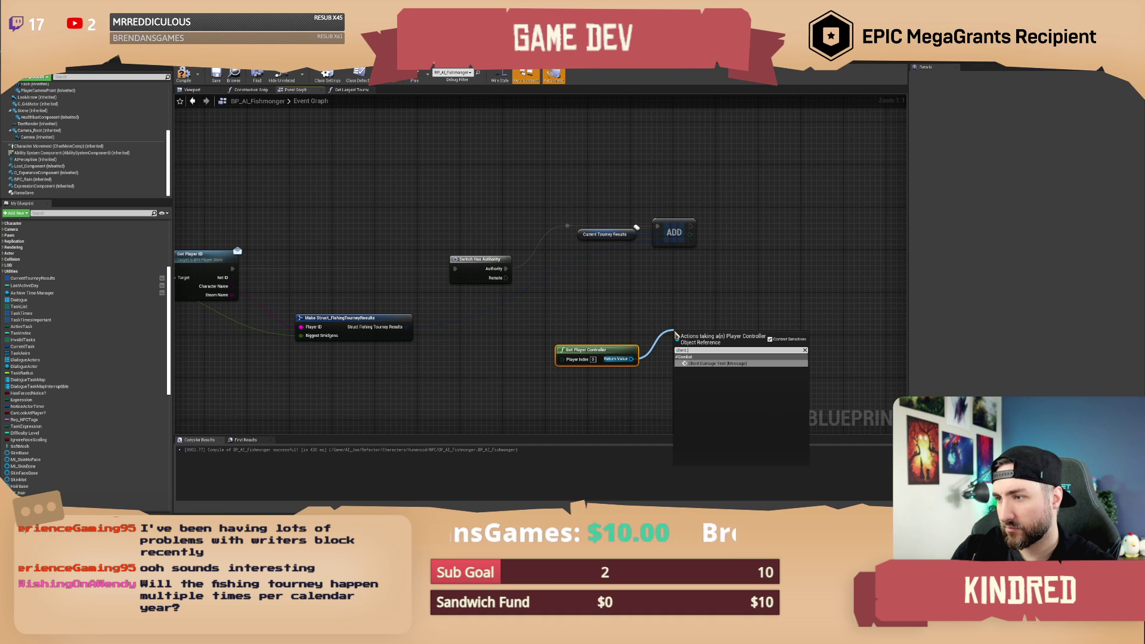
pyautogui.press('BackSpace')
pyautogui.press('BackSpace')
pyautogui.press('BackSpace')
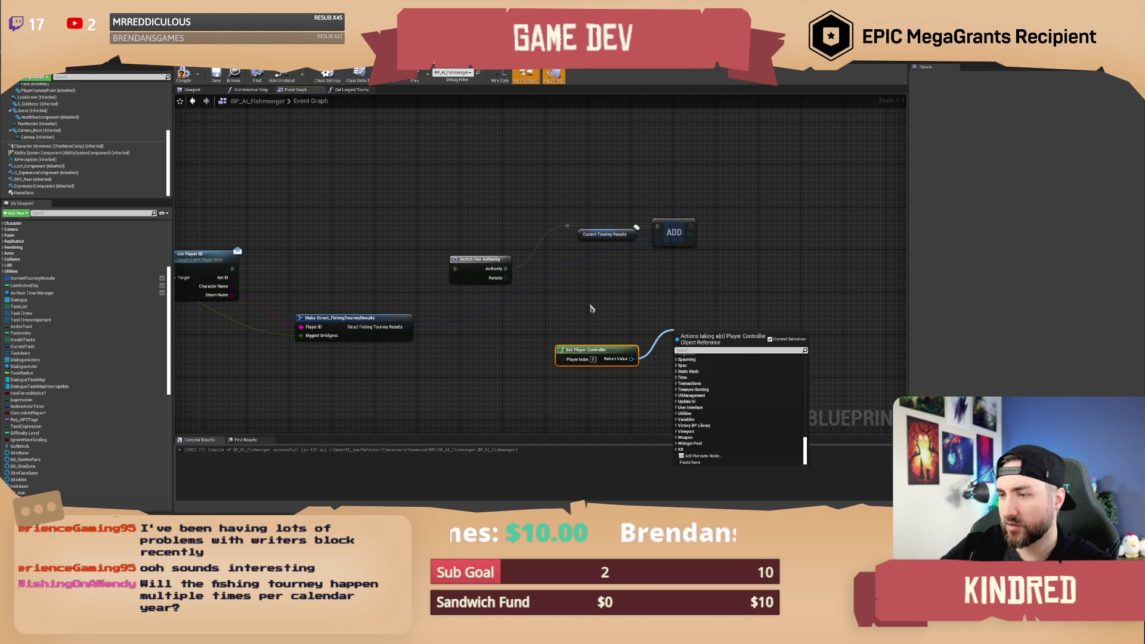
pyautogui.press('Escape')
# Add Cast To BP_PlayerController from its Return Value and wire Switch Has Authority's Remote into it.
pyautogui.moveTo(587, 350)
pyautogui.mouseDown()
pyautogui.moveTo(477, 366)
pyautogui.moveTo(562, 344)
pyautogui.mouseUp()
pyautogui.write('cast to player controll')
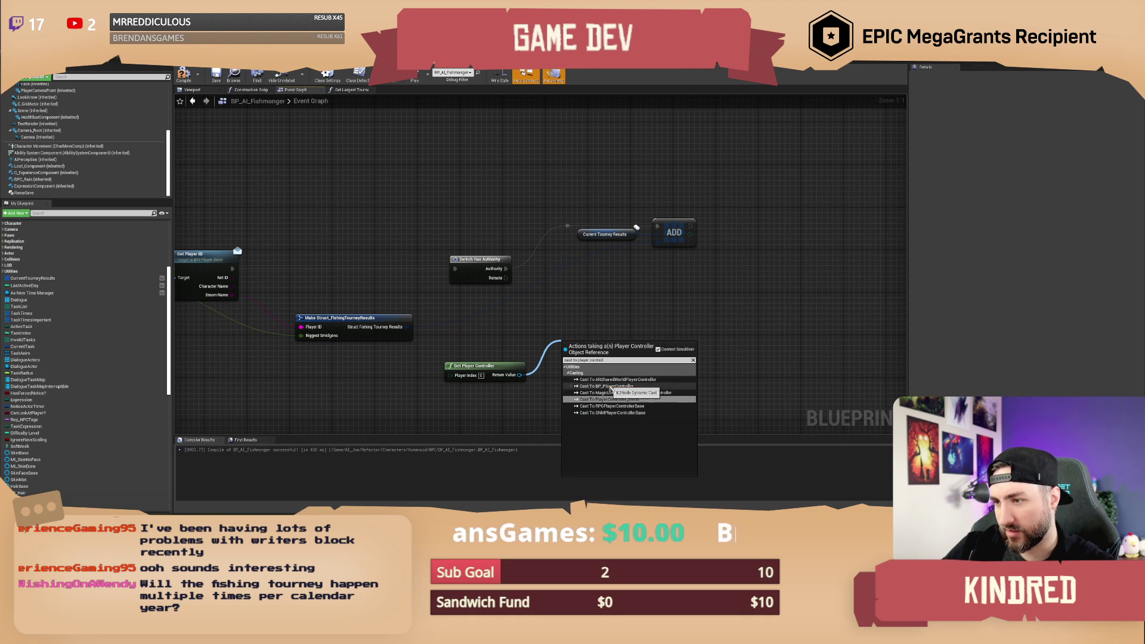
pyautogui.click(606, 386)
pyautogui.moveTo(505, 278); pyautogui.dragTo(567, 338)
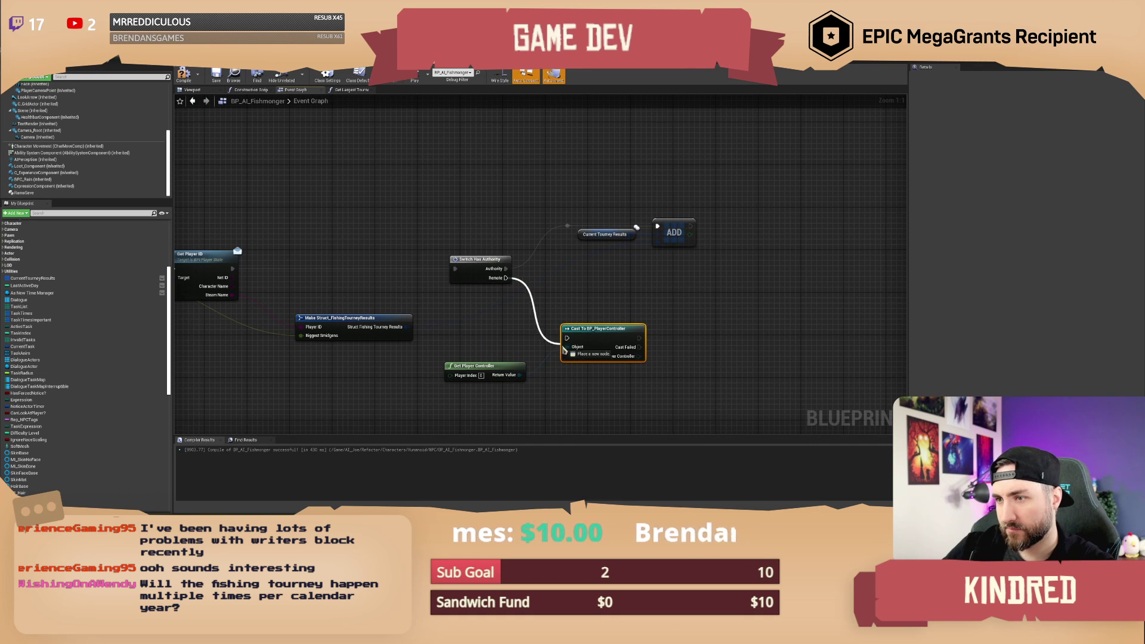
pyautogui.moveTo(571, 292); pyautogui.dragTo(571, 294)
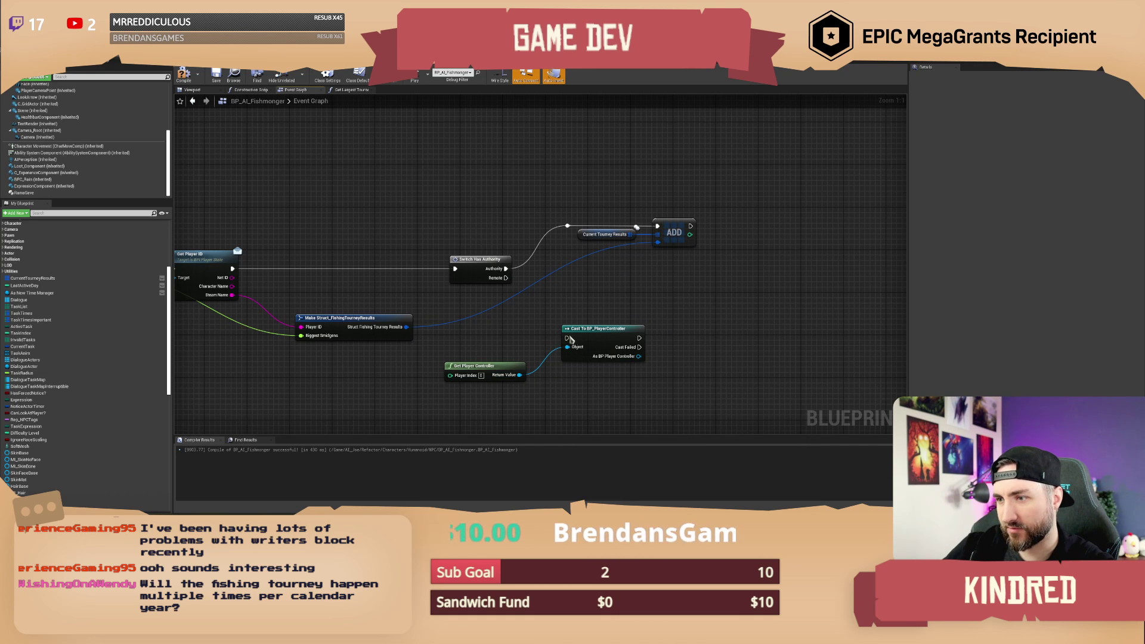
pyautogui.moveTo(566, 338); pyautogui.dragTo(566, 339)
pyautogui.moveTo(506, 278)
pyautogui.mouseDown()
pyautogui.moveTo(567, 338)
pyautogui.moveTo(506, 305)
pyautogui.mouseUp()
pyautogui.moveTo(551, 351)
pyautogui.mouseDown()
pyautogui.moveTo(620, 363)
pyautogui.moveTo(588, 325)
pyautogui.mouseUp()
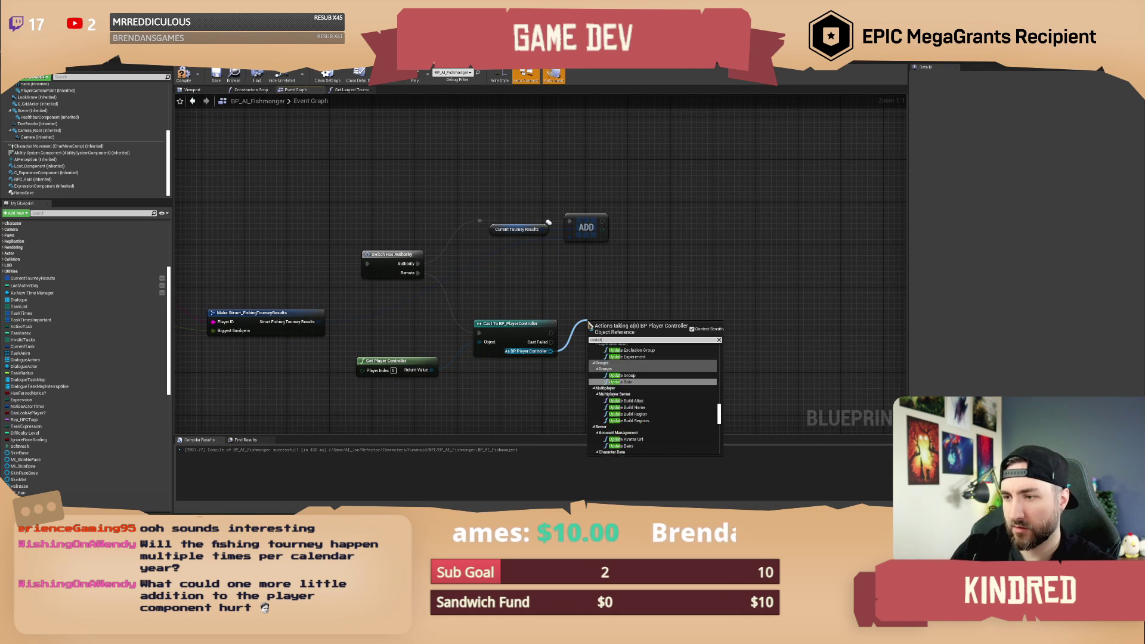
# Call Client Update Fishing Tourney Results with Self as Fishmonger and Make Struct as New Participant.
pyautogui.write('update tourn')
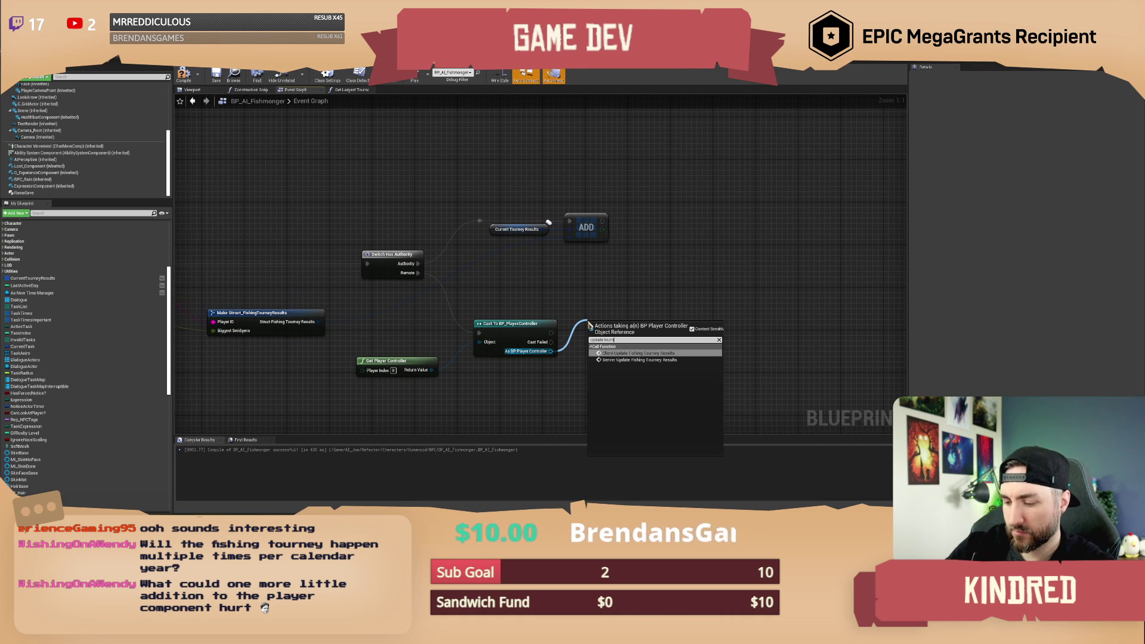
pyautogui.press('Return')
pyautogui.moveTo(622, 325)
pyautogui.mouseDown()
pyautogui.moveTo(668, 297)
pyautogui.moveTo(567, 387)
pyautogui.moveTo(653, 385)
pyautogui.mouseUp()
pyautogui.write('self')
pyautogui.press('Return')
pyautogui.moveTo(437, 303)
pyautogui.mouseDown()
pyautogui.moveTo(565, 328)
pyautogui.moveTo(710, 332)
pyautogui.mouseUp()
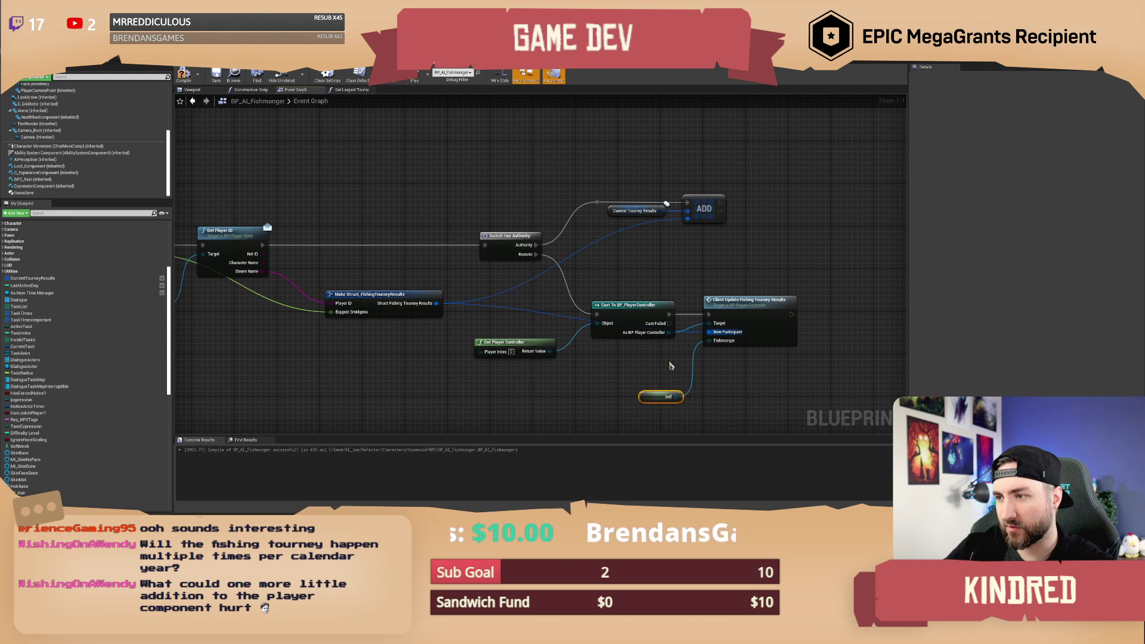
pyautogui.moveTo(645, 398); pyautogui.dragTo(640, 371)
# Compile the Blueprint and bring the ProcessTourneyFish event into view.
pyautogui.moveTo(344, 179)
pyautogui.mouseDown()
pyautogui.moveTo(260, 211)
pyautogui.moveTo(398, 234)
pyautogui.moveTo(458, 224)
pyautogui.mouseUp()
pyautogui.click(183, 75)
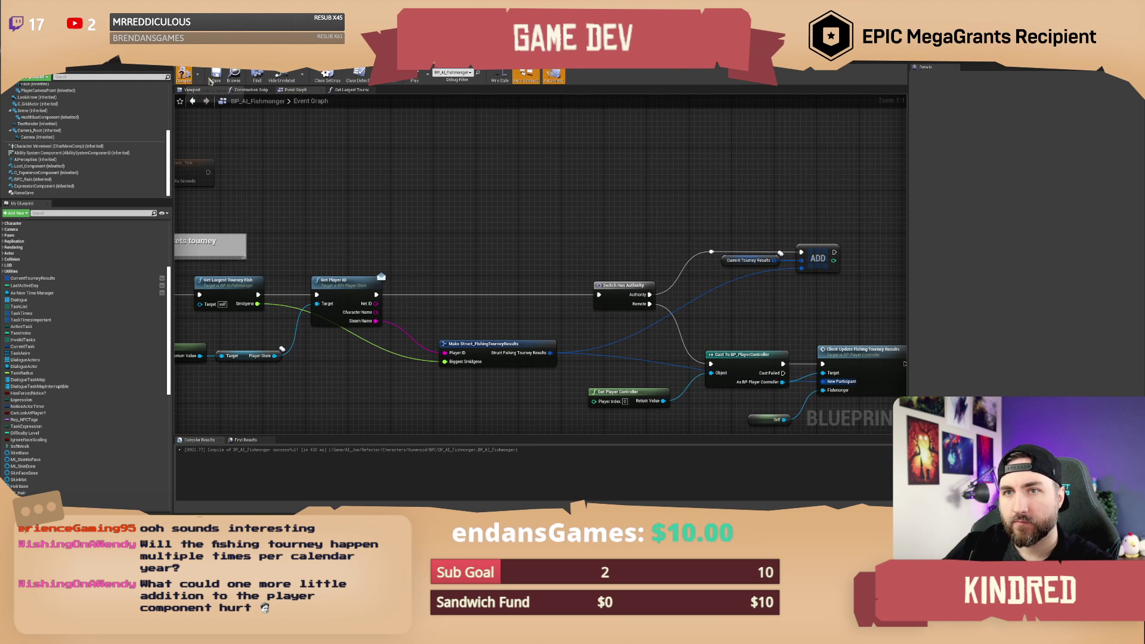
pyautogui.moveTo(382, 217)
pyautogui.mouseDown()
pyautogui.moveTo(485, 212)
pyautogui.moveTo(448, 210)
pyautogui.mouseUp()
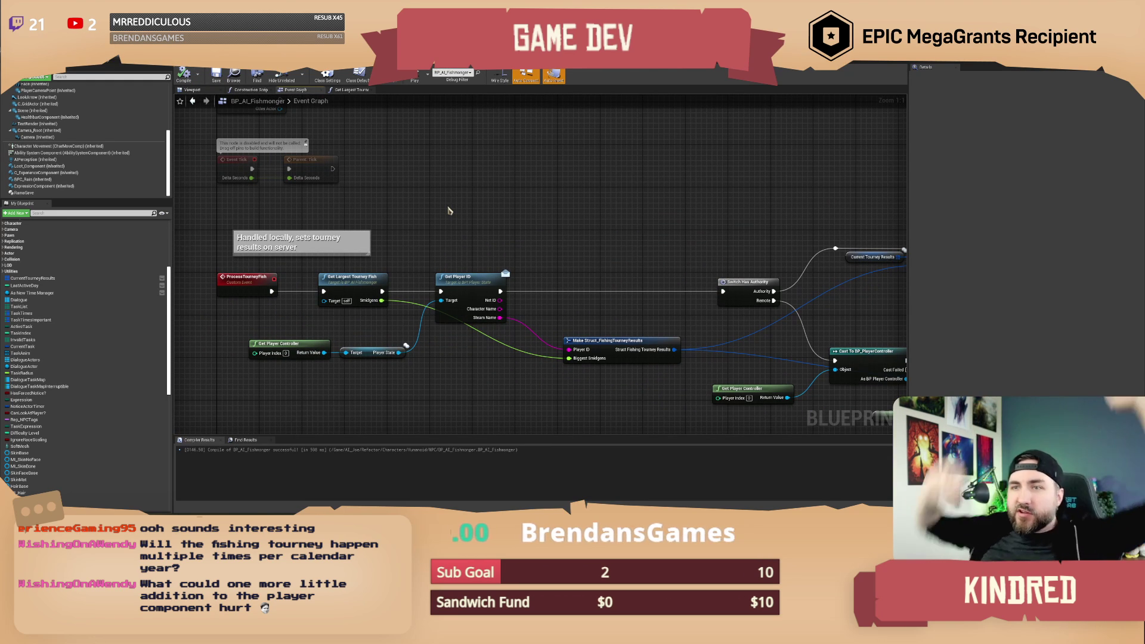
pyautogui.click(66, 75)
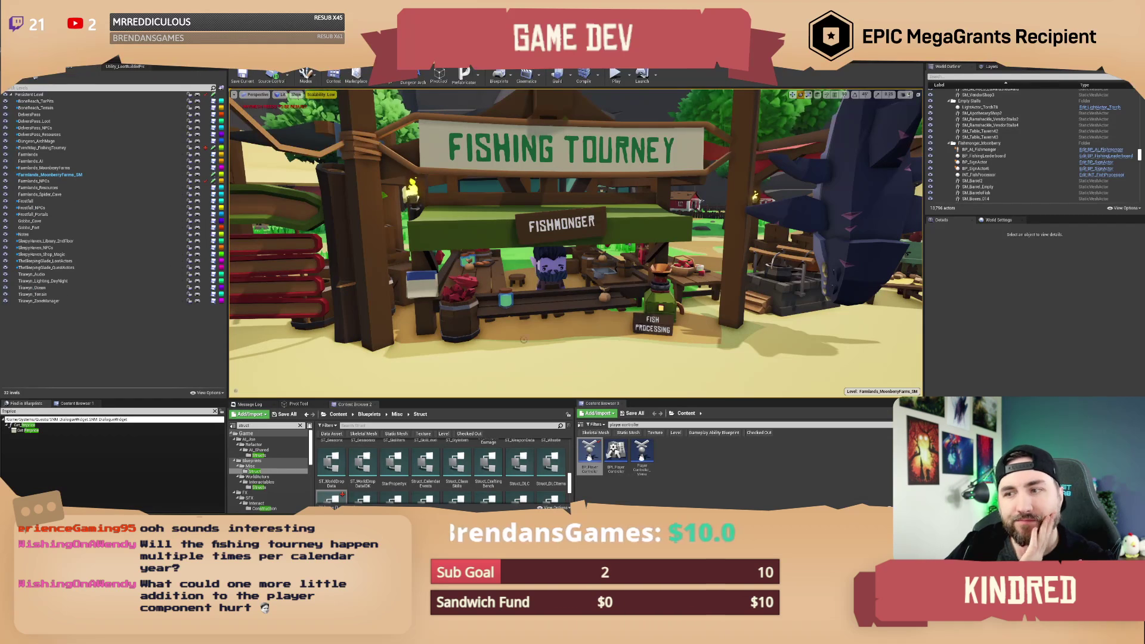
# Search 'dlc event' and duplicate DLG_Event_Apply into a new dialogue event asset.
pyautogui.click(623, 425)
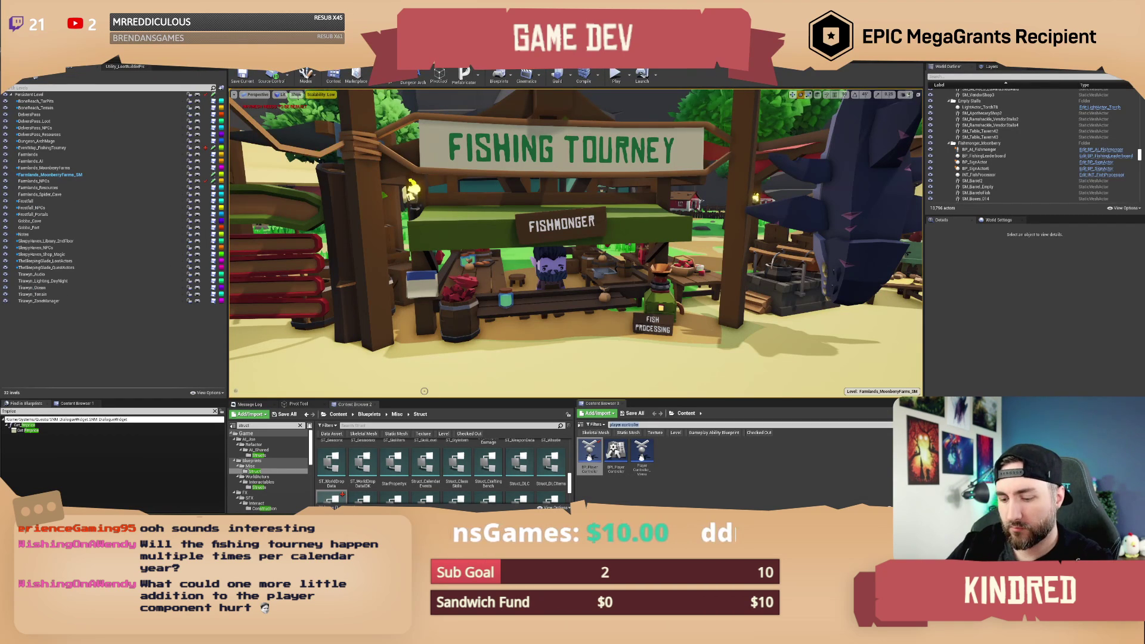
pyautogui.write('dlc event')
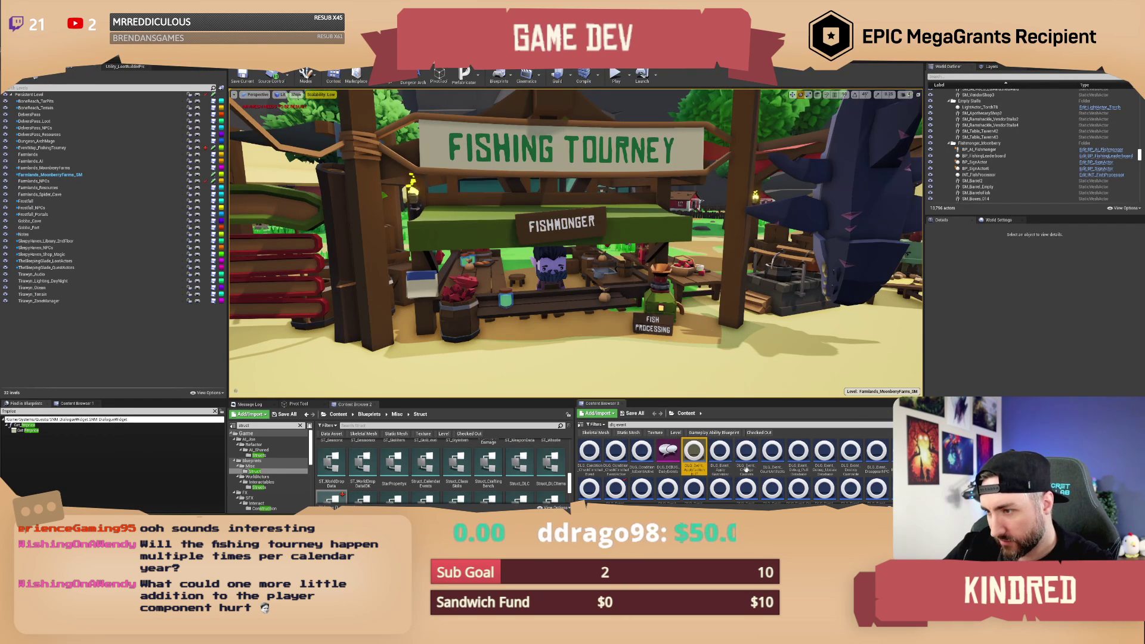
pyautogui.click(719, 458)
pyautogui.rightClick(723, 456)
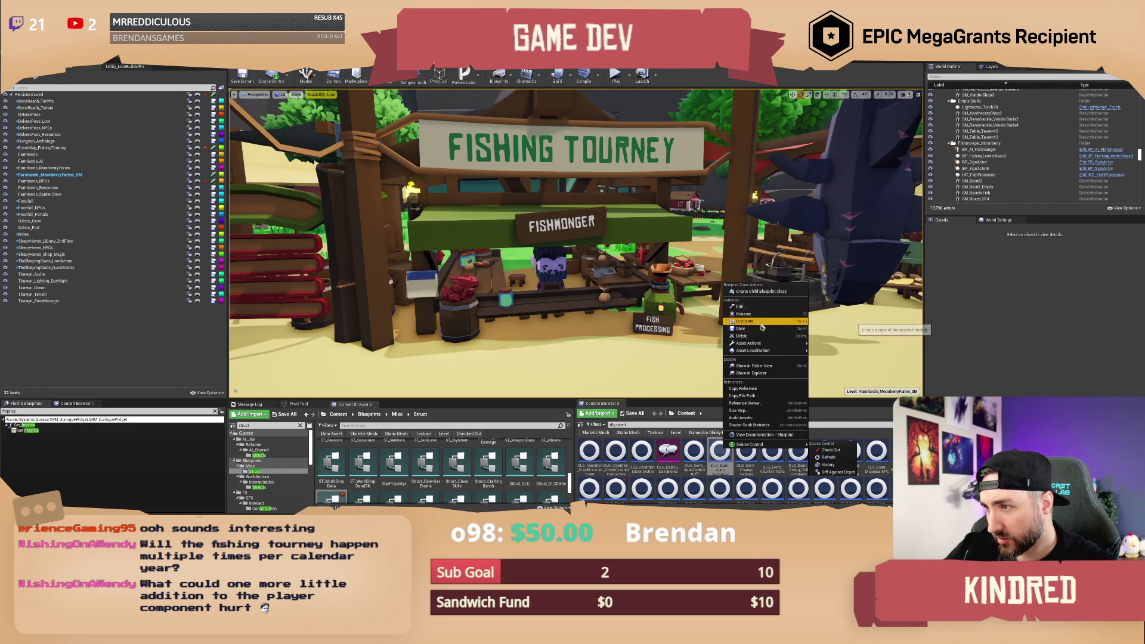
pyautogui.click(760, 320)
pyautogui.write('DisplayEnd')
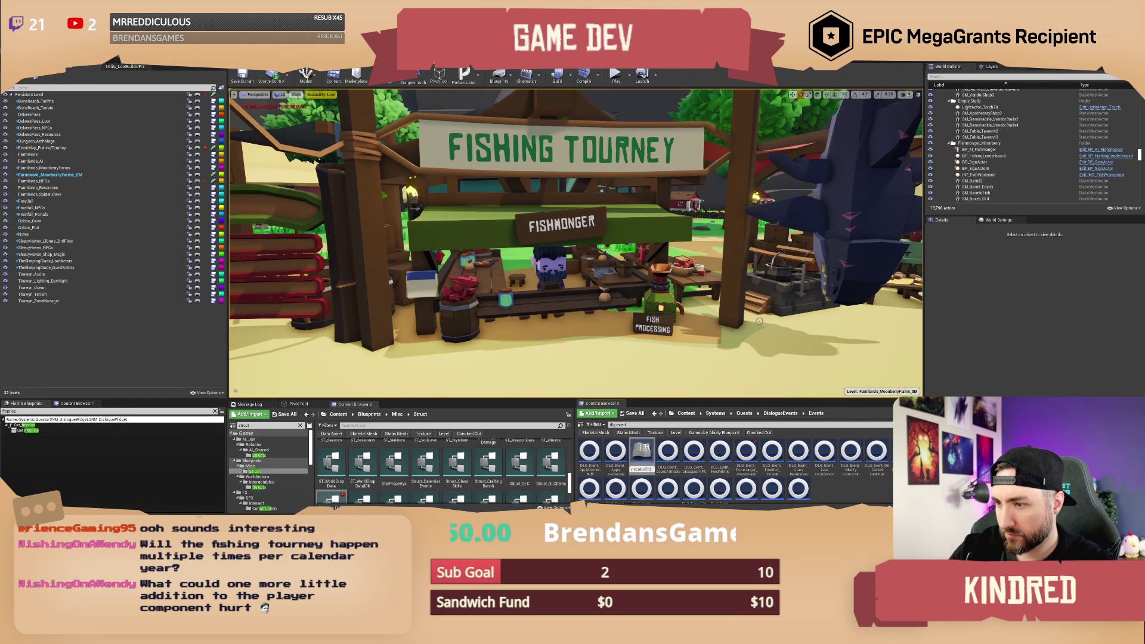
pyautogui.press('BackSpace')
pyautogui.press('BackSpace')
pyautogui.press('BackSpace')
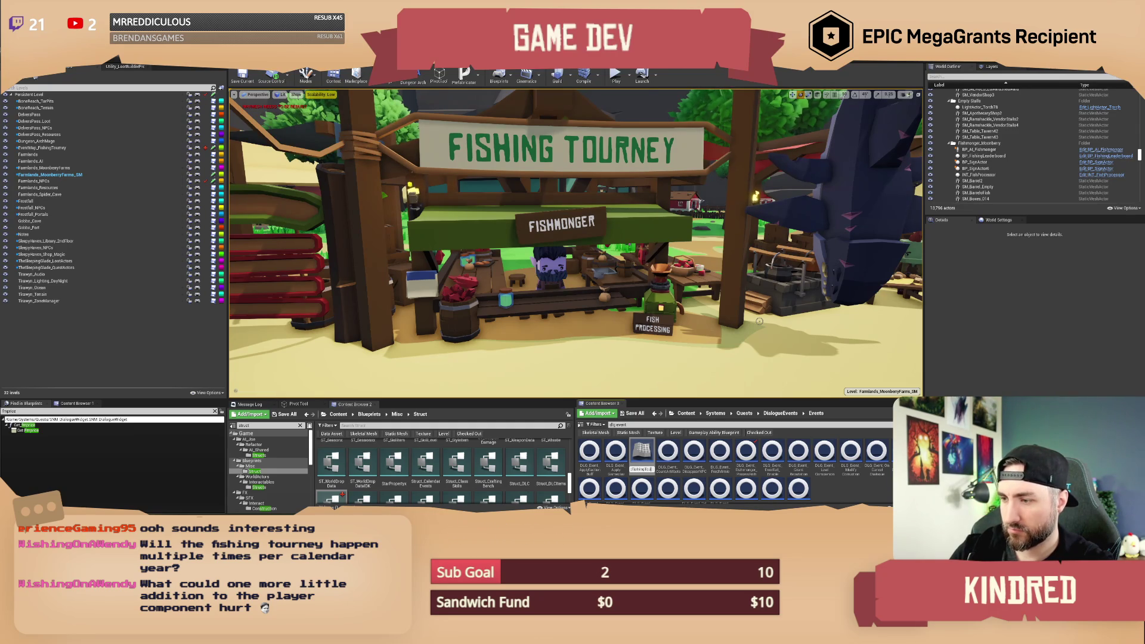
pyautogui.press('Return')
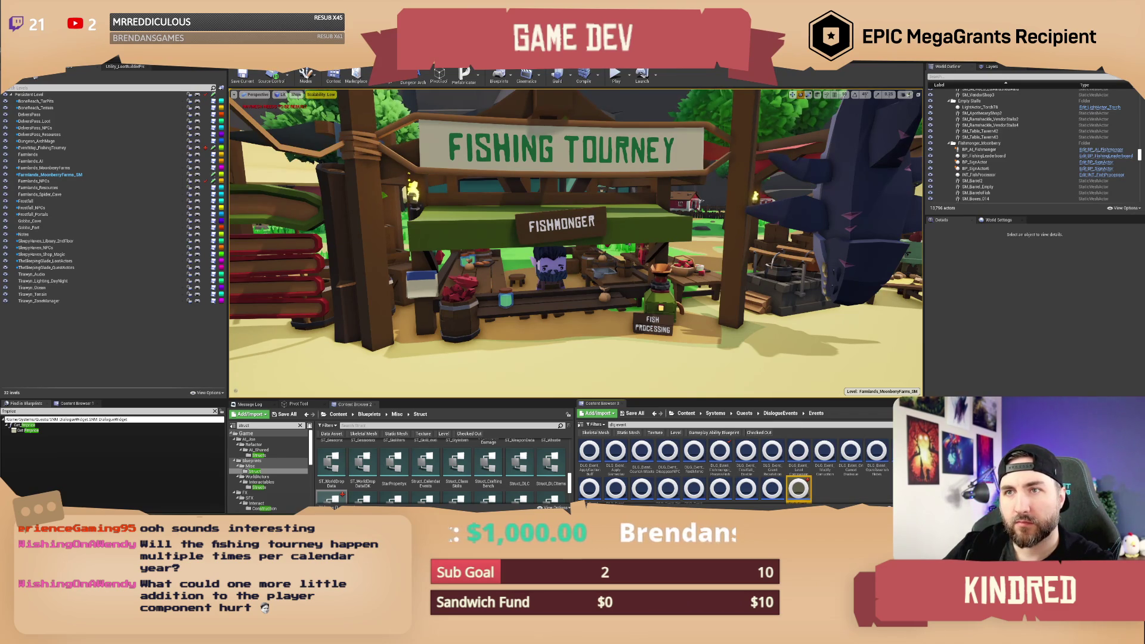
# Rename the duplicated event asset to DLG_Event_ProcessTourneyFish.
pyautogui.hotkey('alt', 'Tab')
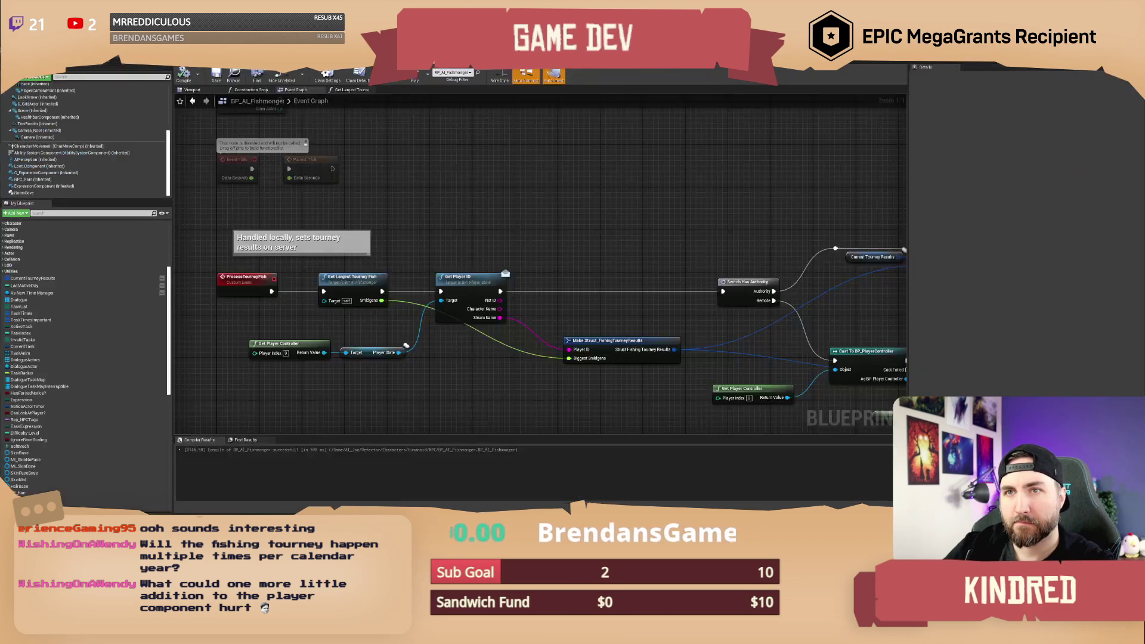
pyautogui.moveTo(492, 217); pyautogui.dragTo(479, 206)
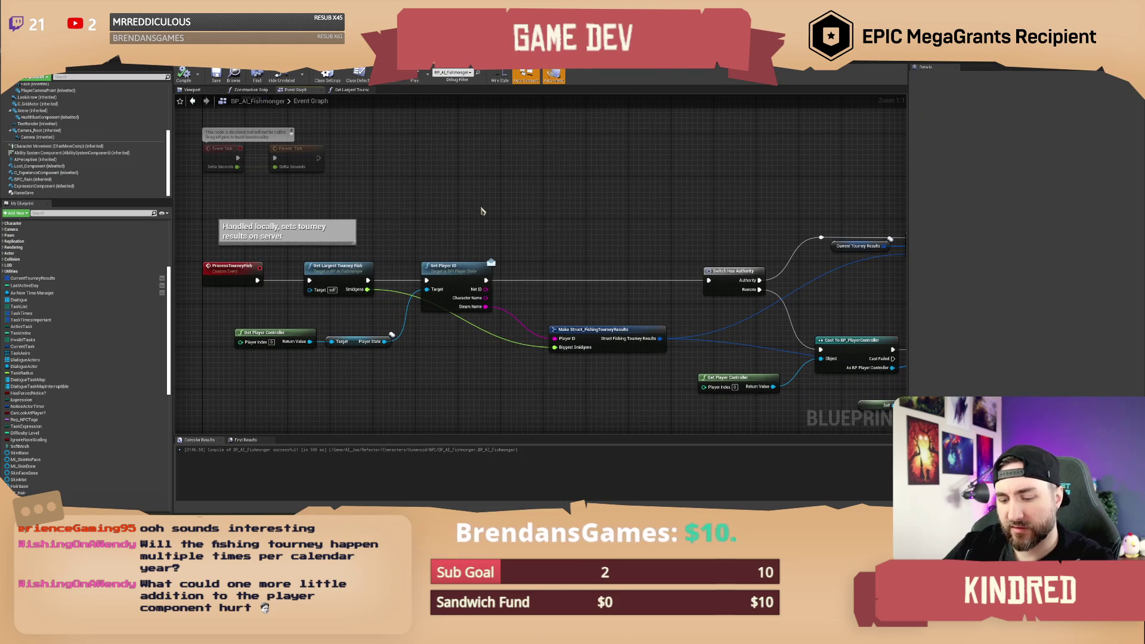
pyautogui.hotkey('alt', 'Tab')
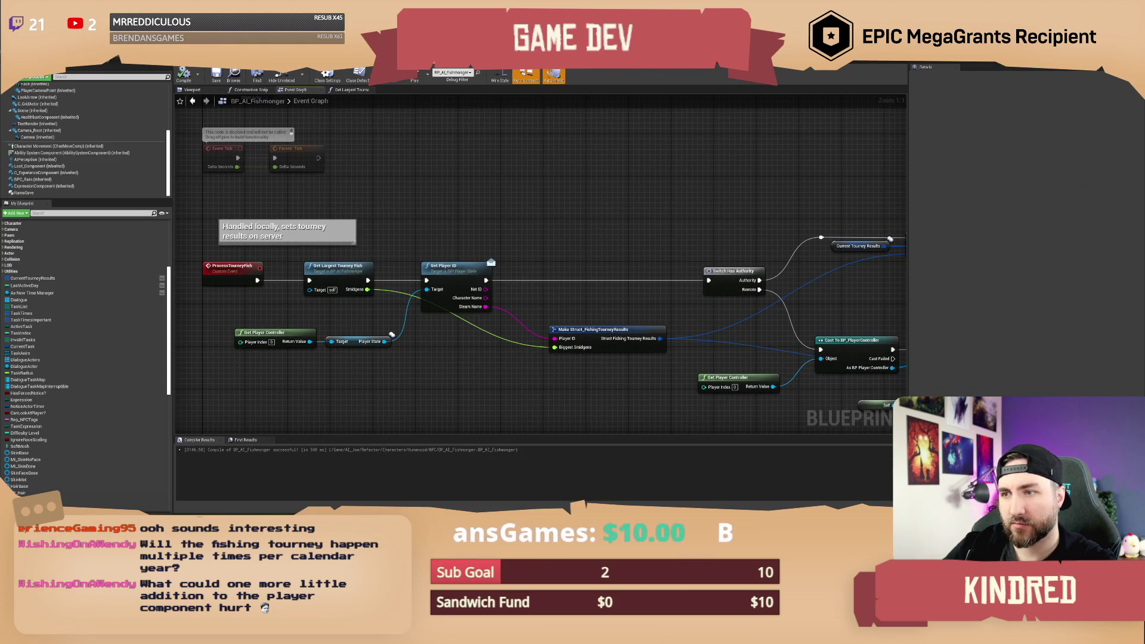
pyautogui.hotkey('alt', 'Tab')
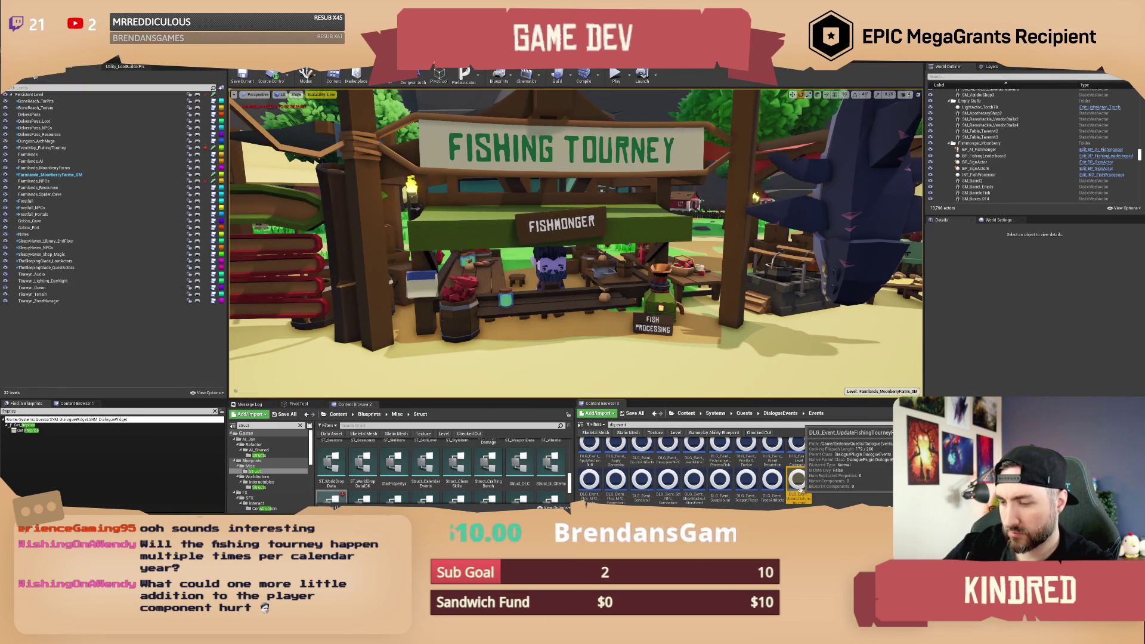
pyautogui.click(799, 483)
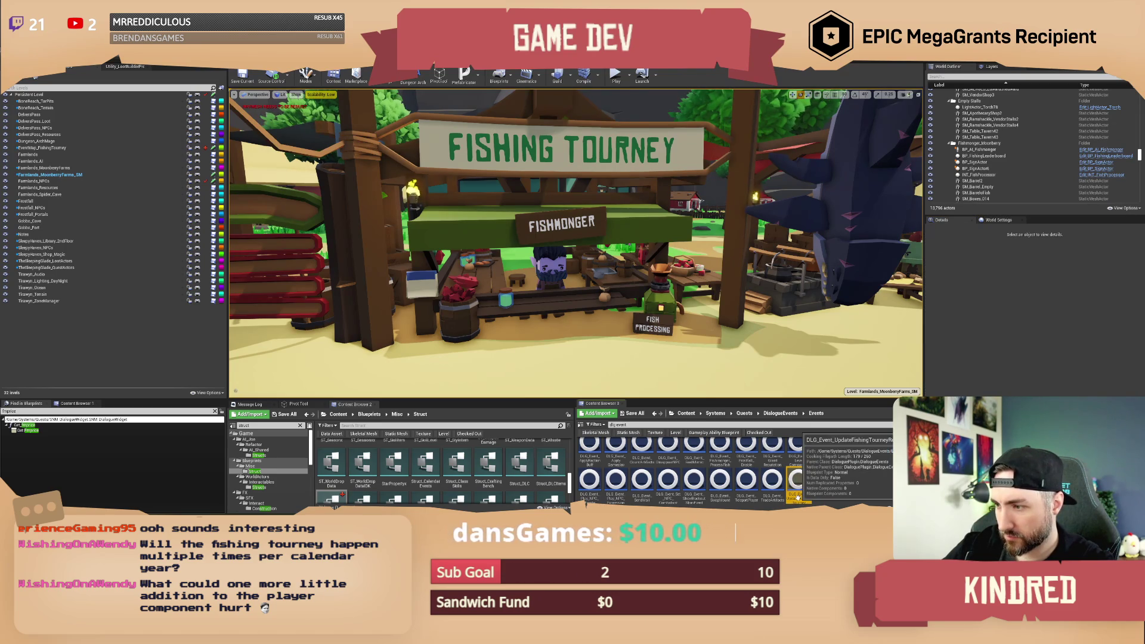
pyautogui.press('F2')
pyautogui.write('D')
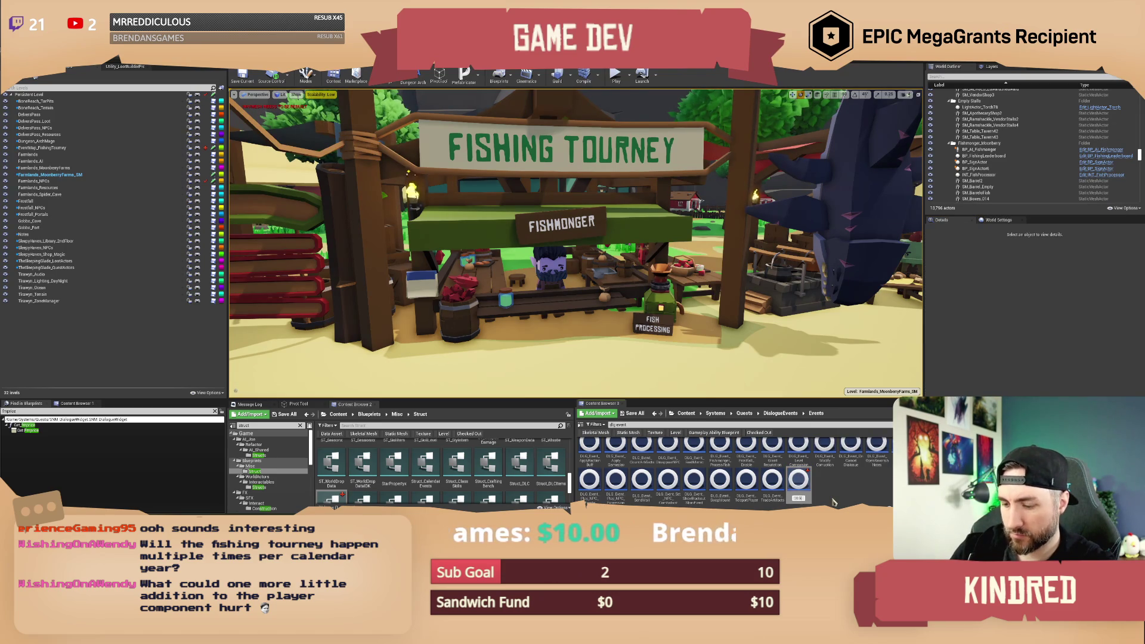
pyautogui.write('nt_')
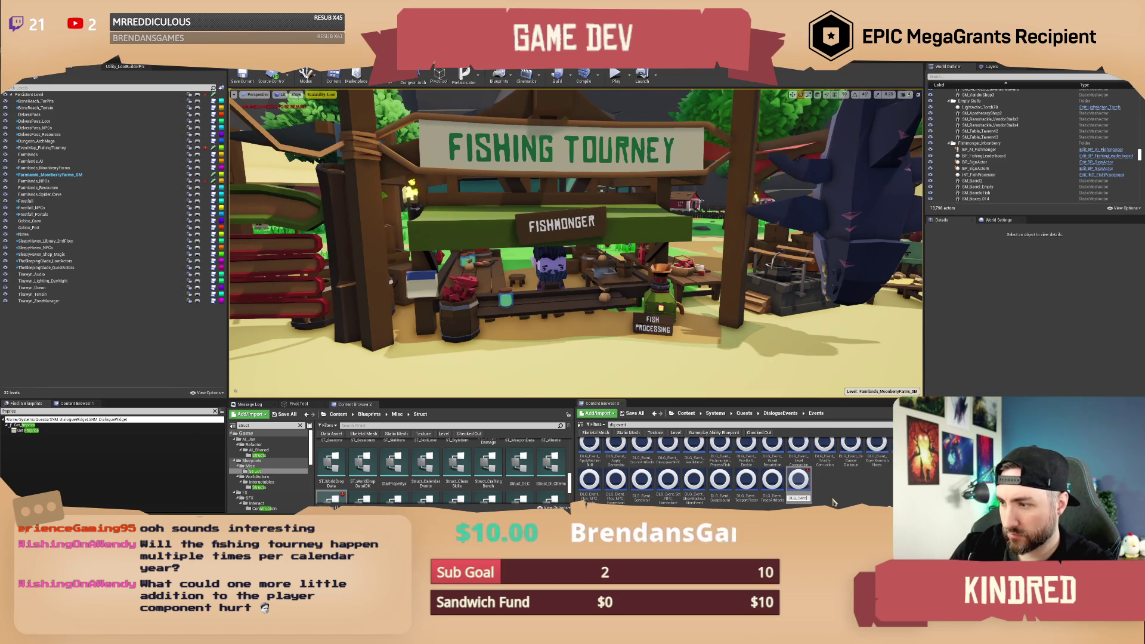
pyautogui.write('Pro')
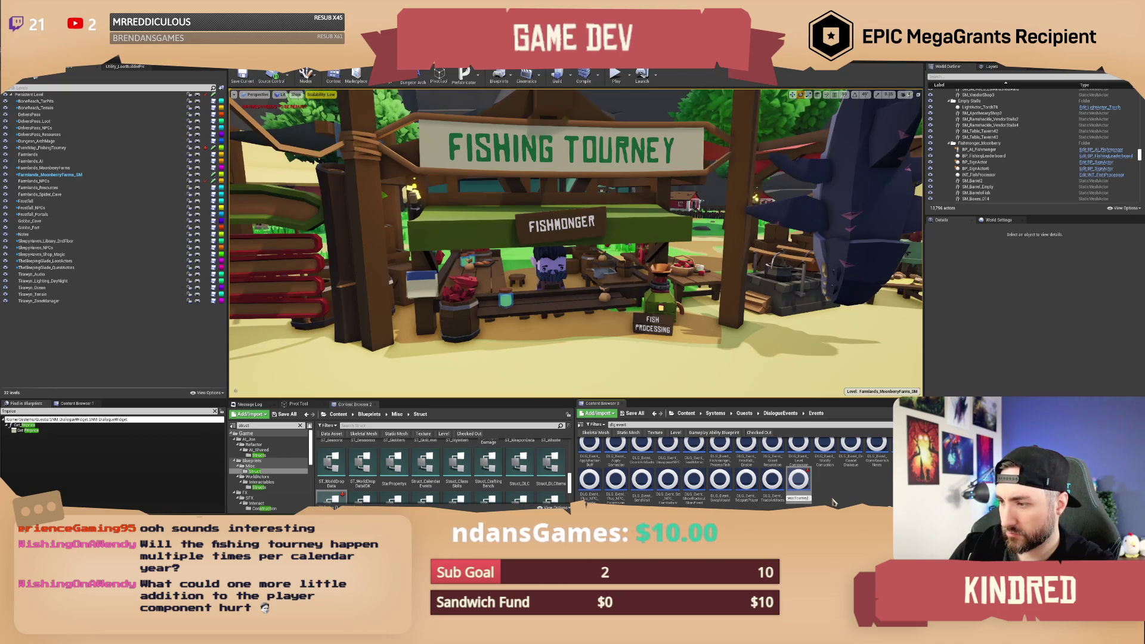
pyautogui.write('Fish')
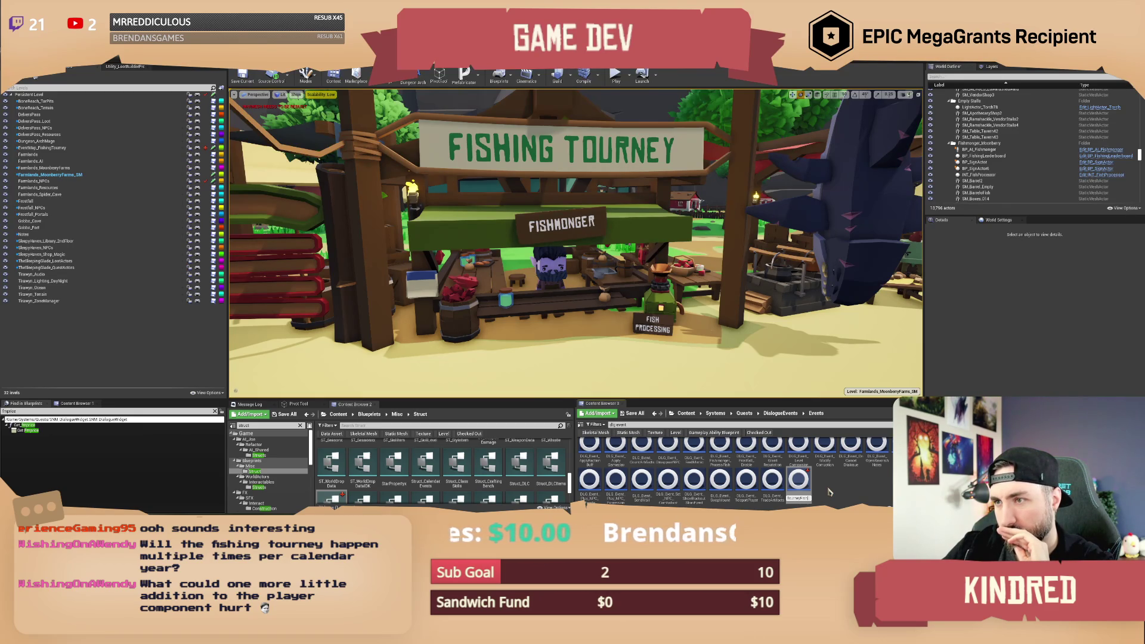
pyautogui.press('Return')
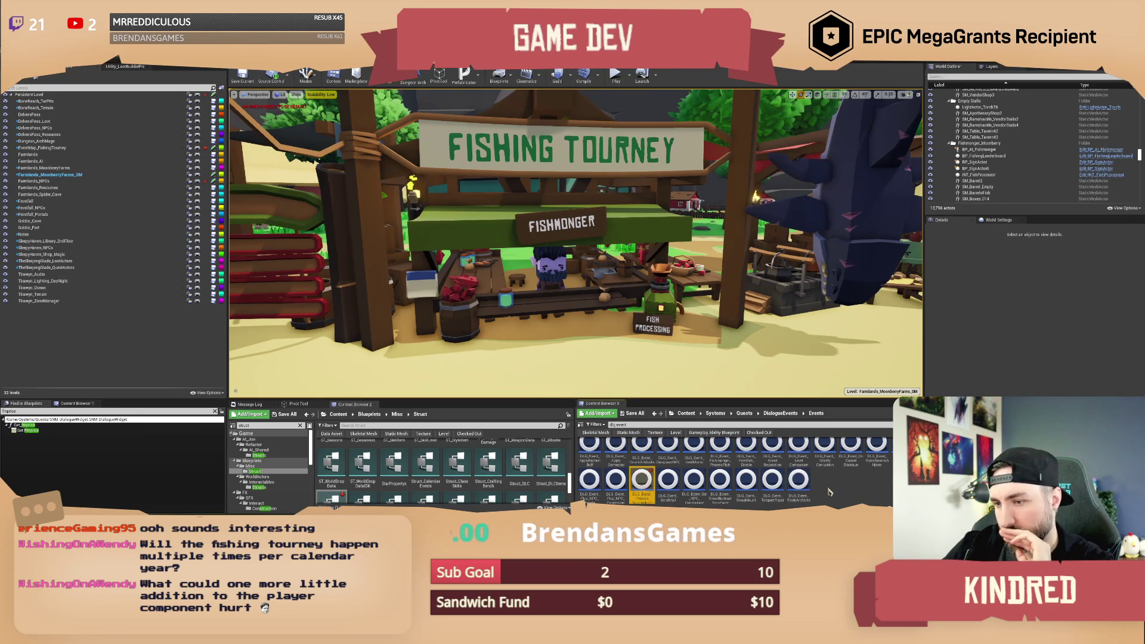
# Strip the old effect nodes and the Gameplay Effect and Level variables from the event asset, then compile.
pyautogui.doubleClick(641, 480)
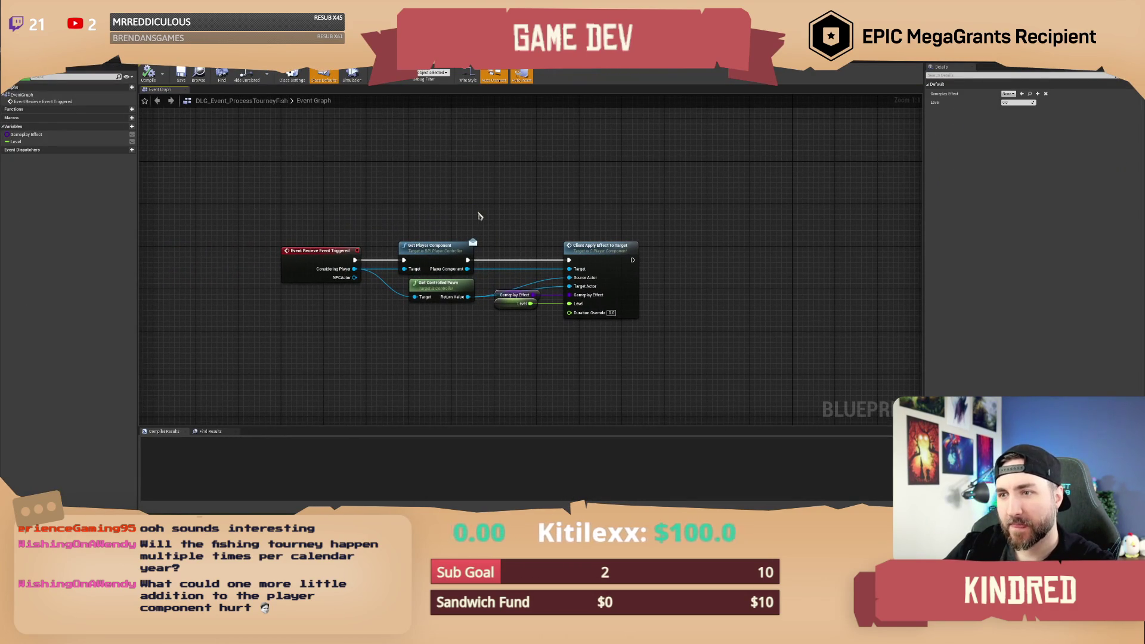
pyautogui.moveTo(412, 205)
pyautogui.mouseDown()
pyautogui.moveTo(652, 356)
pyautogui.moveTo(649, 263)
pyautogui.moveTo(644, 351)
pyautogui.mouseUp()
pyautogui.press('Delete')
pyautogui.click(27, 135)
pyautogui.press('Delete')
pyautogui.click(16, 135)
pyautogui.press('Delete')
pyautogui.click(149, 76)
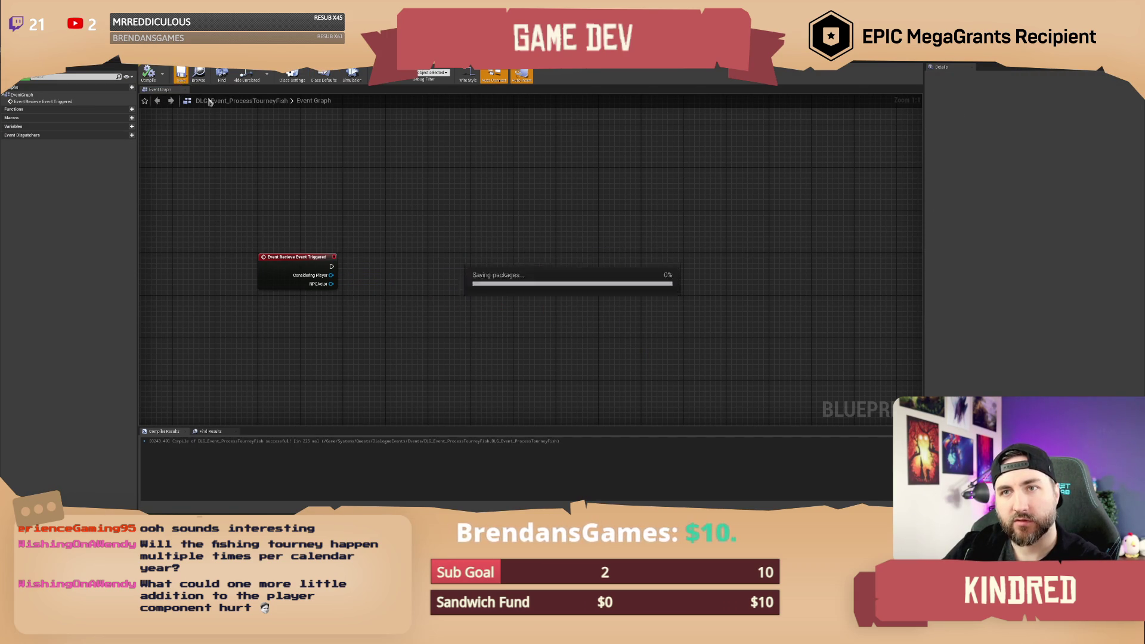
# Cast NPCActor to BP_AI_Fishmonger, call Process Tourney Fish, and compile.
pyautogui.moveTo(382, 214); pyautogui.dragTo(396, 217)
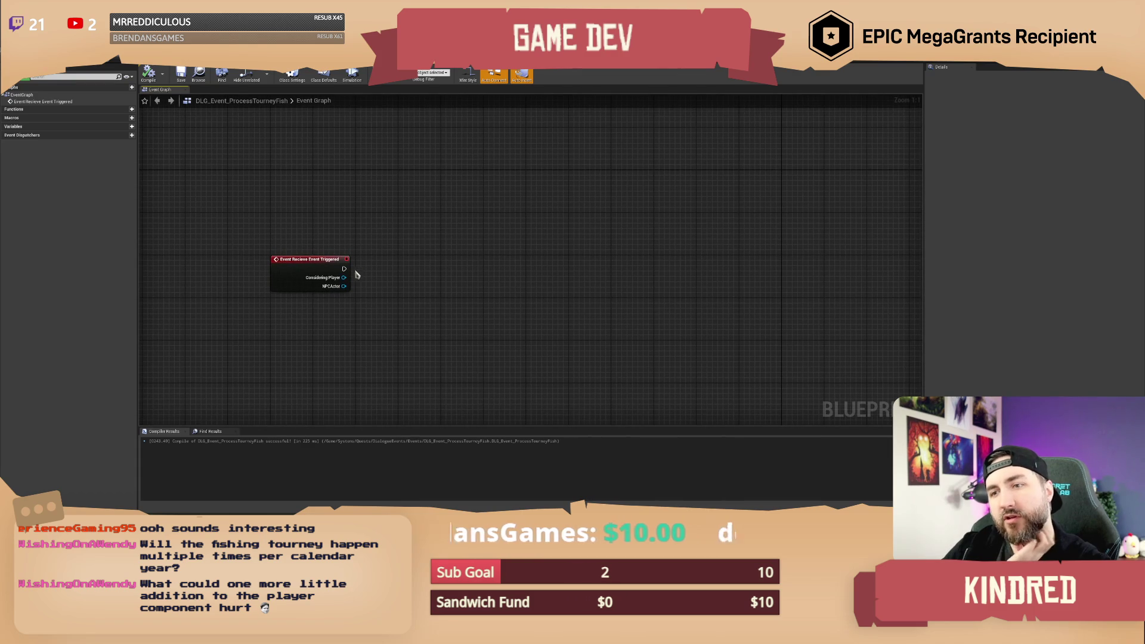
pyautogui.moveTo(343, 286); pyautogui.dragTo(377, 306)
pyautogui.write('cast to fish mong')
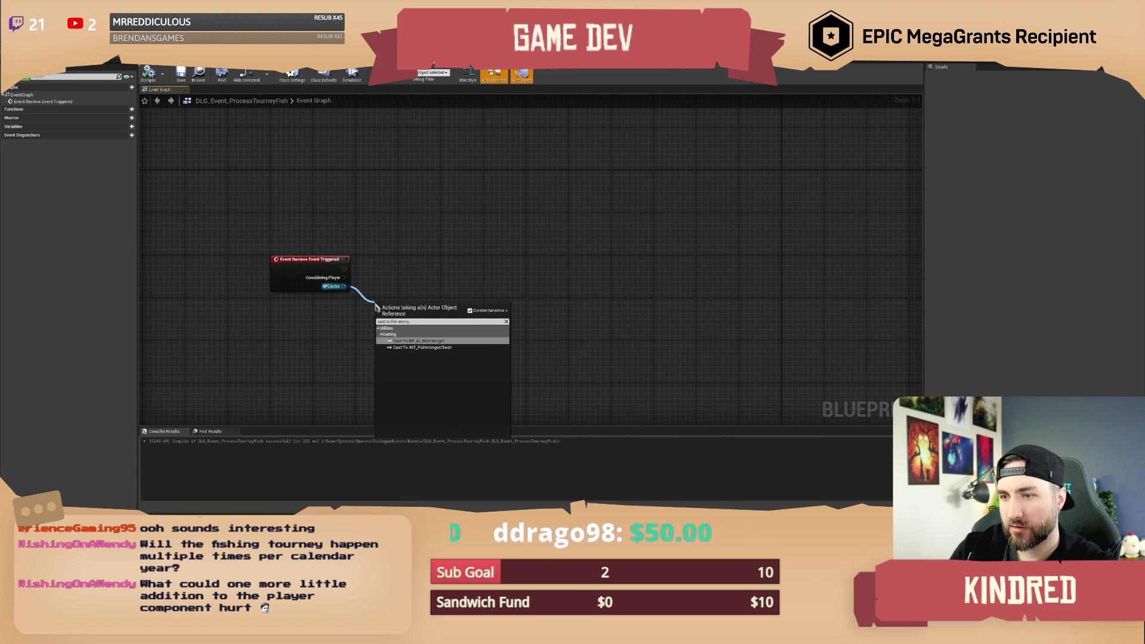
pyautogui.press('Return')
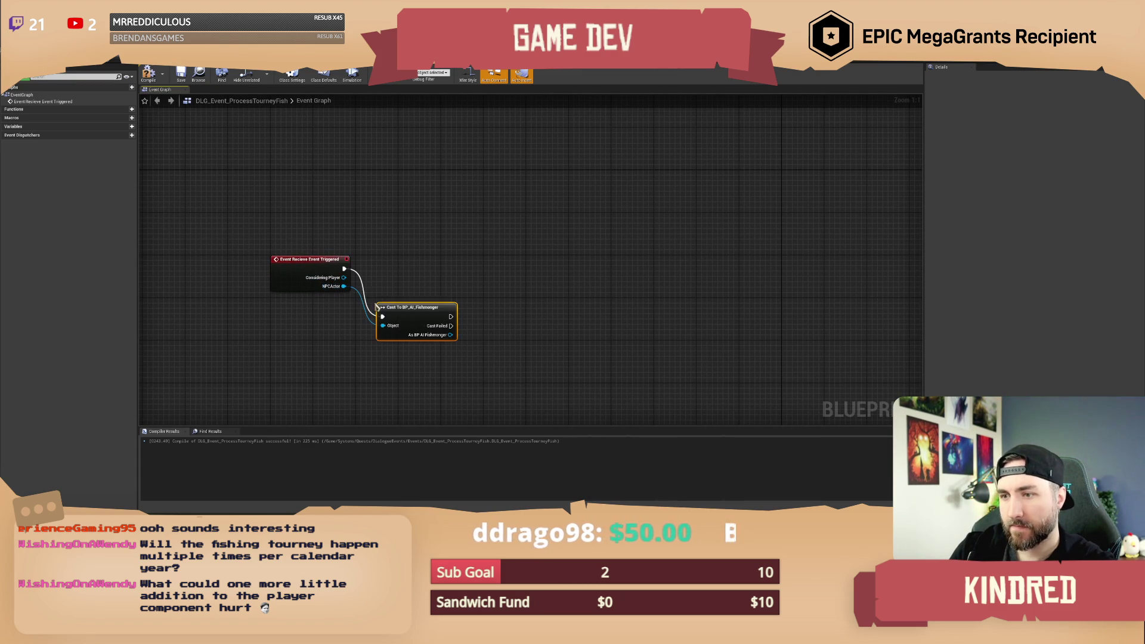
pyautogui.moveTo(400, 320)
pyautogui.mouseDown()
pyautogui.moveTo(395, 276)
pyautogui.moveTo(486, 298)
pyautogui.moveTo(471, 254)
pyautogui.mouseUp()
pyautogui.write('process tou')
pyautogui.press('Return')
pyautogui.moveTo(469, 208)
pyautogui.mouseDown()
pyautogui.moveTo(499, 245)
pyautogui.moveTo(471, 246)
pyautogui.moveTo(480, 256)
pyautogui.mouseUp()
pyautogui.press('F7')
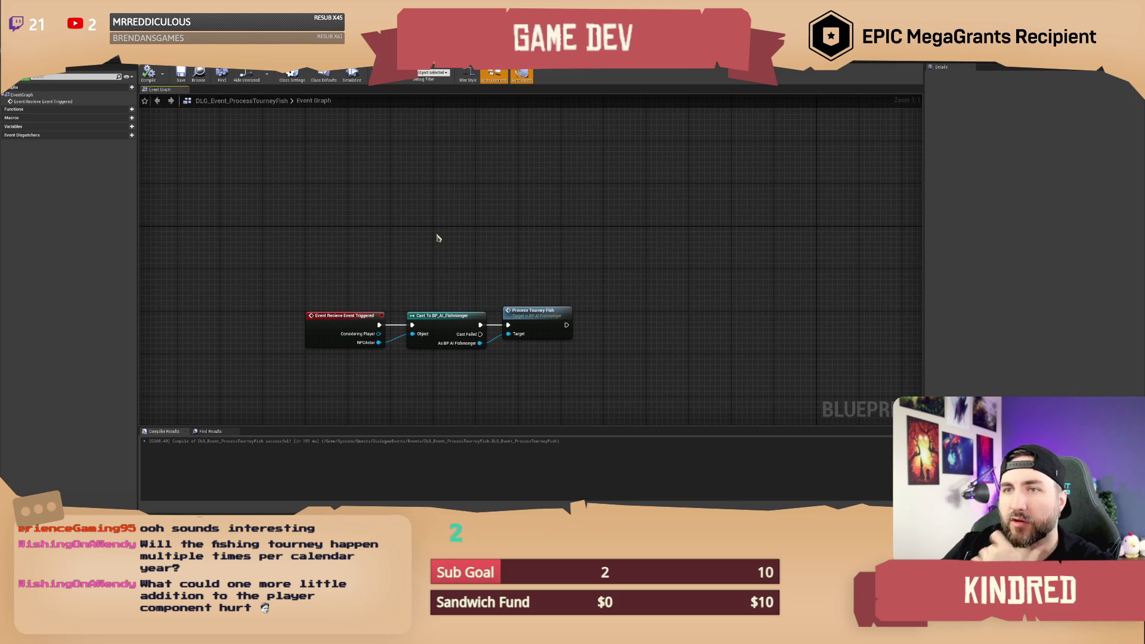
# Open the fishmonger's ProcessTourneyFish event definition from the call node.
pyautogui.moveTo(394, 215); pyautogui.dragTo(380, 215)
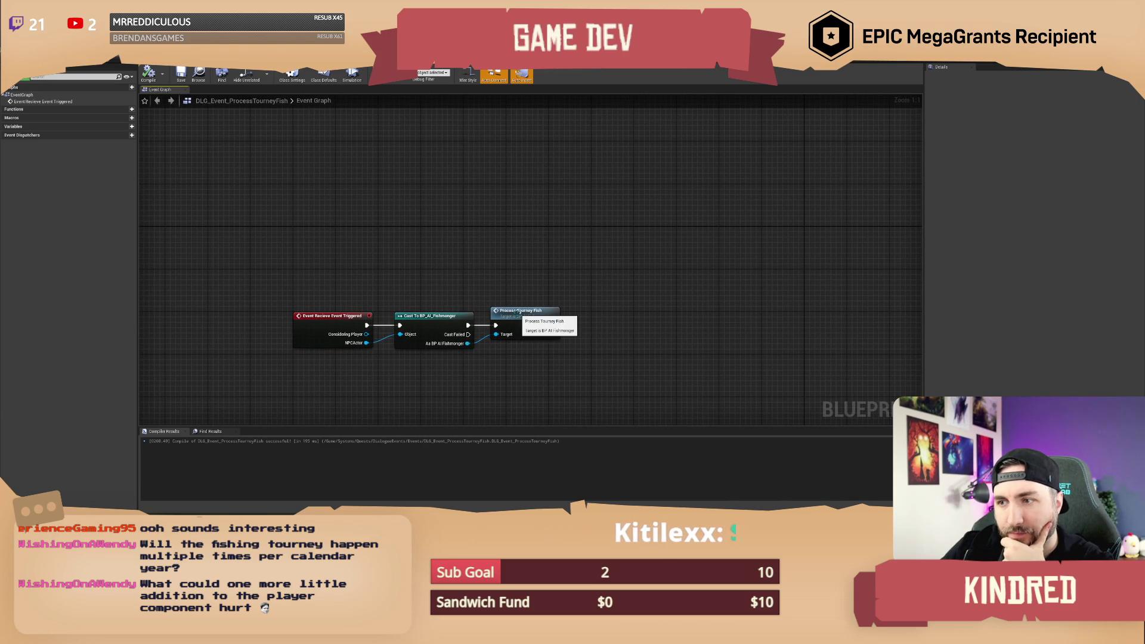
pyautogui.moveTo(455, 270); pyautogui.dragTo(458, 272)
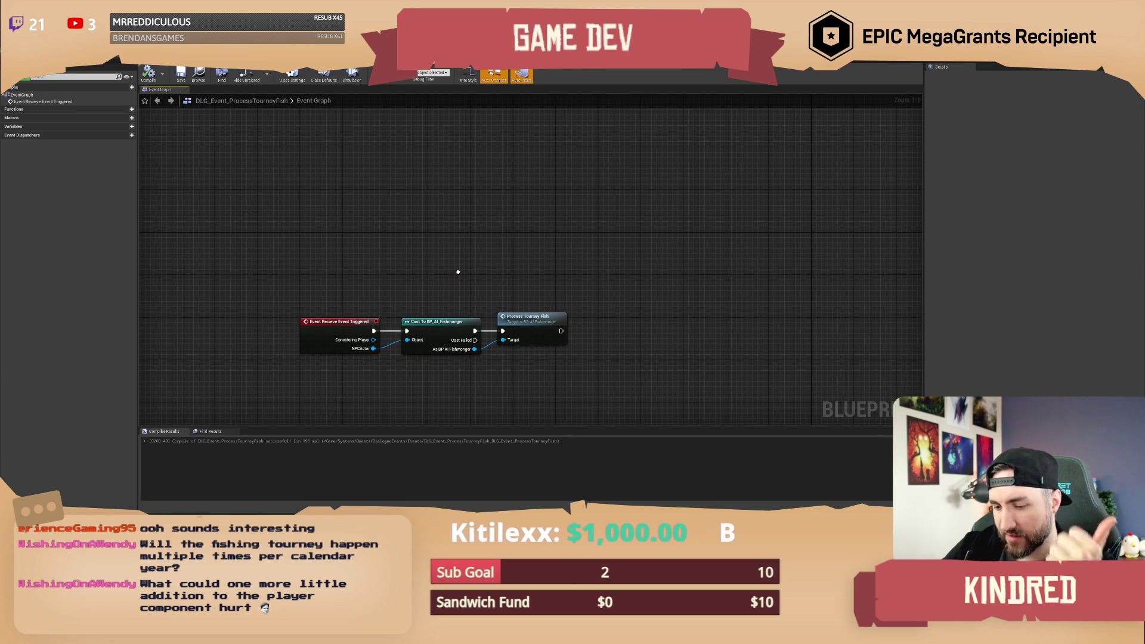
pyautogui.moveTo(458, 272); pyautogui.dragTo(457, 270)
pyautogui.doubleClick(527, 321)
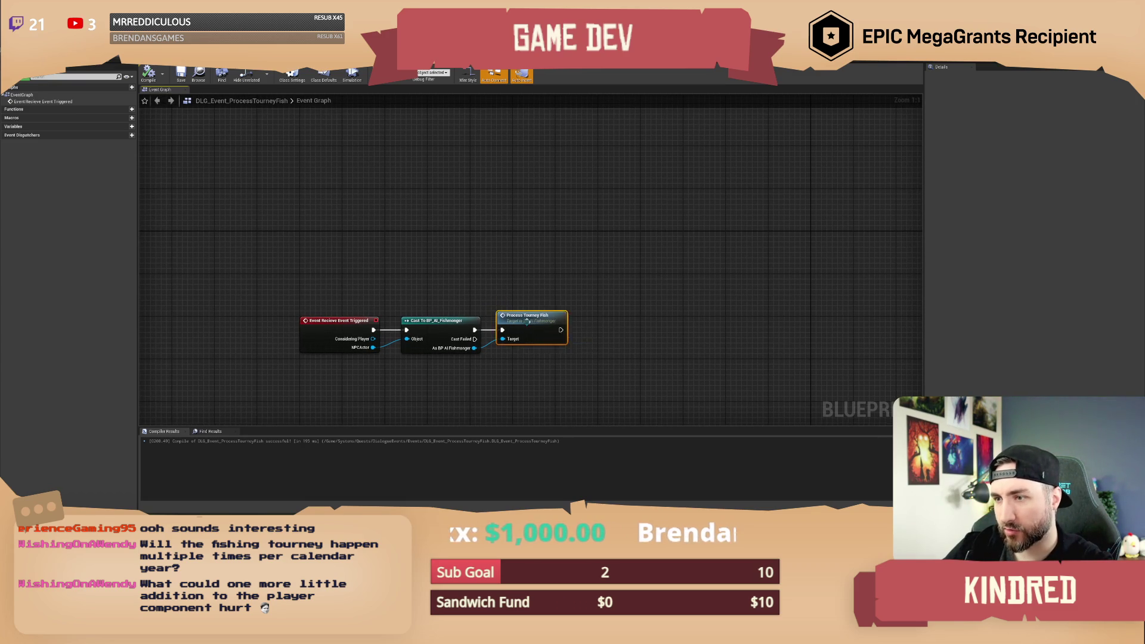
pyautogui.click(554, 202)
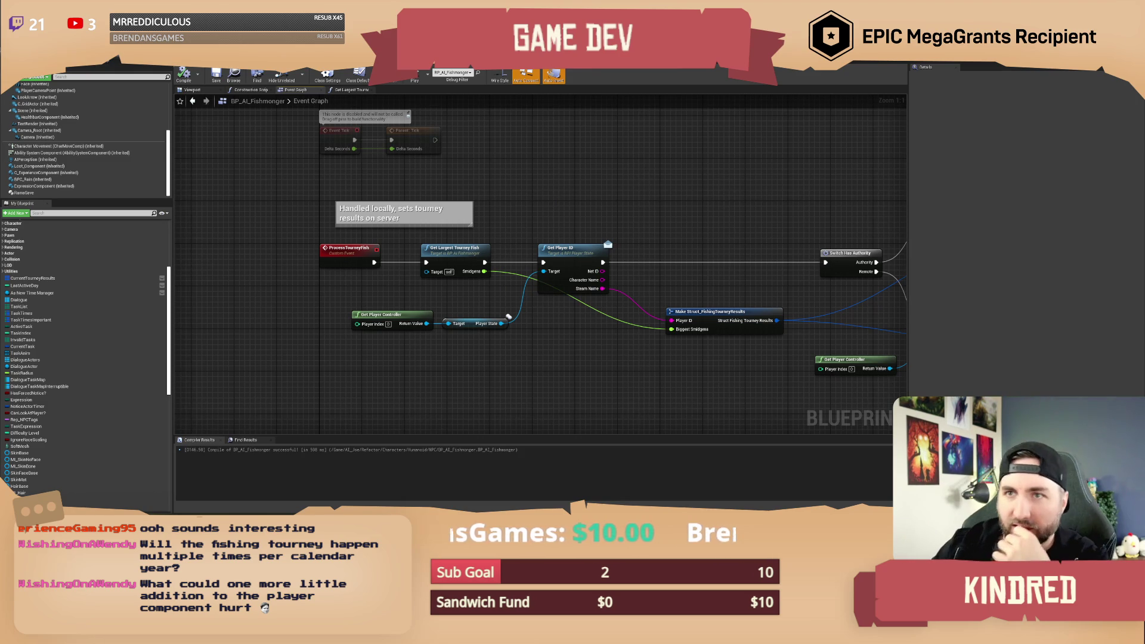
pyautogui.hotkey('alt', 'Tab')
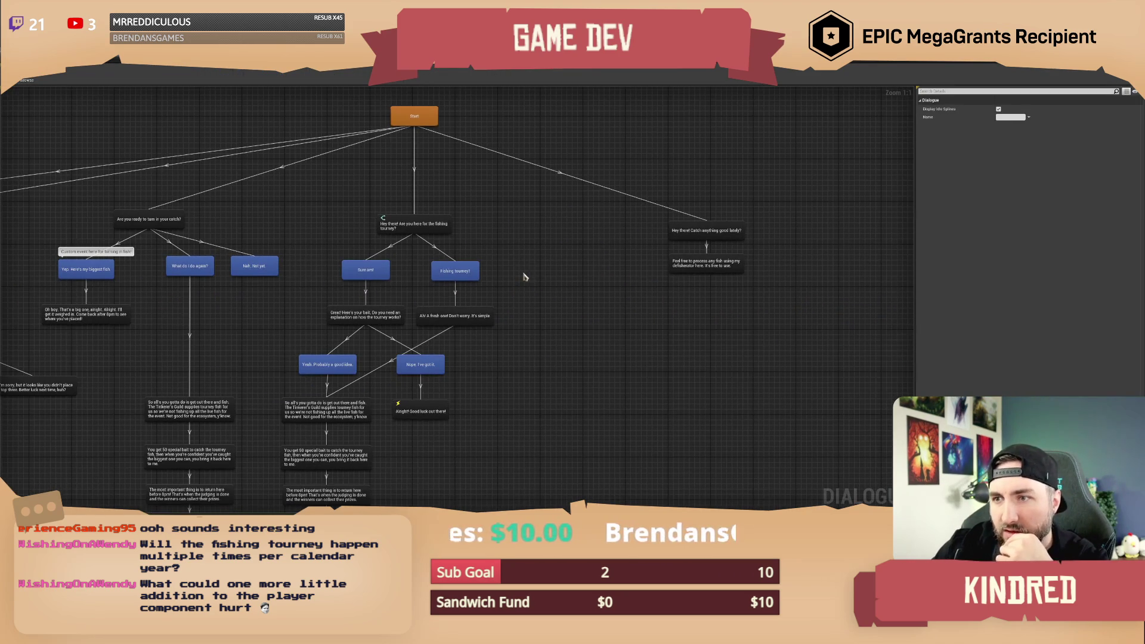
# Change the reply text from "Yep. Here's my biggest fish" to "Yep. Here's my haul!".
pyautogui.moveTo(509, 396); pyautogui.dragTo(565, 352)
pyautogui.moveTo(287, 300); pyautogui.dragTo(467, 342)
pyautogui.moveTo(322, 344); pyautogui.dragTo(316, 272)
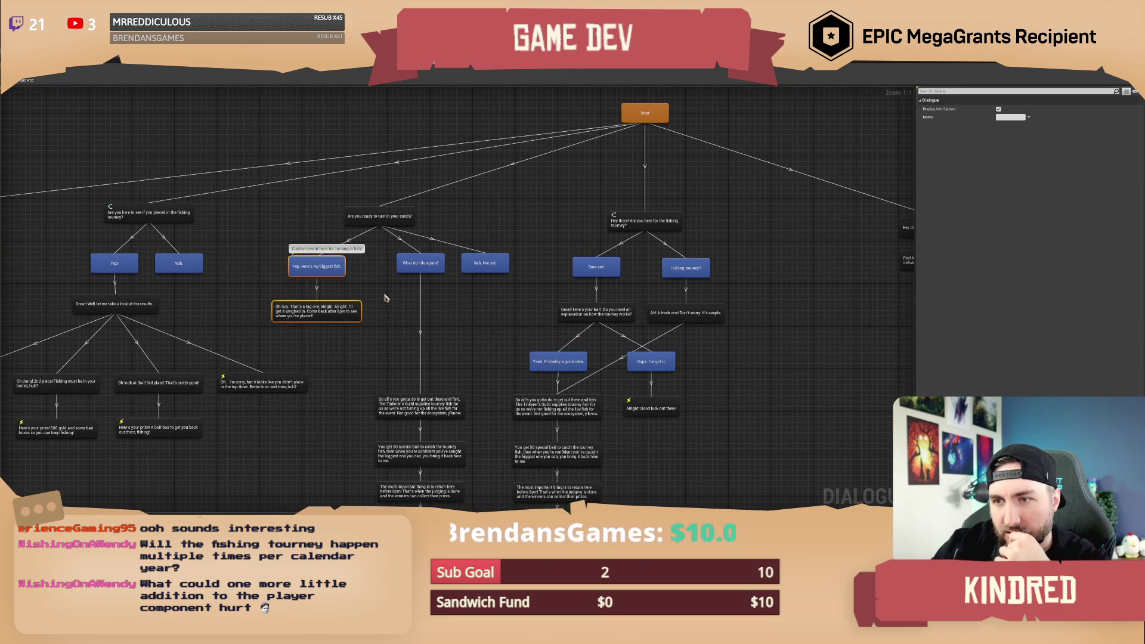
pyautogui.moveTo(384, 298); pyautogui.dragTo(348, 306)
pyautogui.click(304, 330)
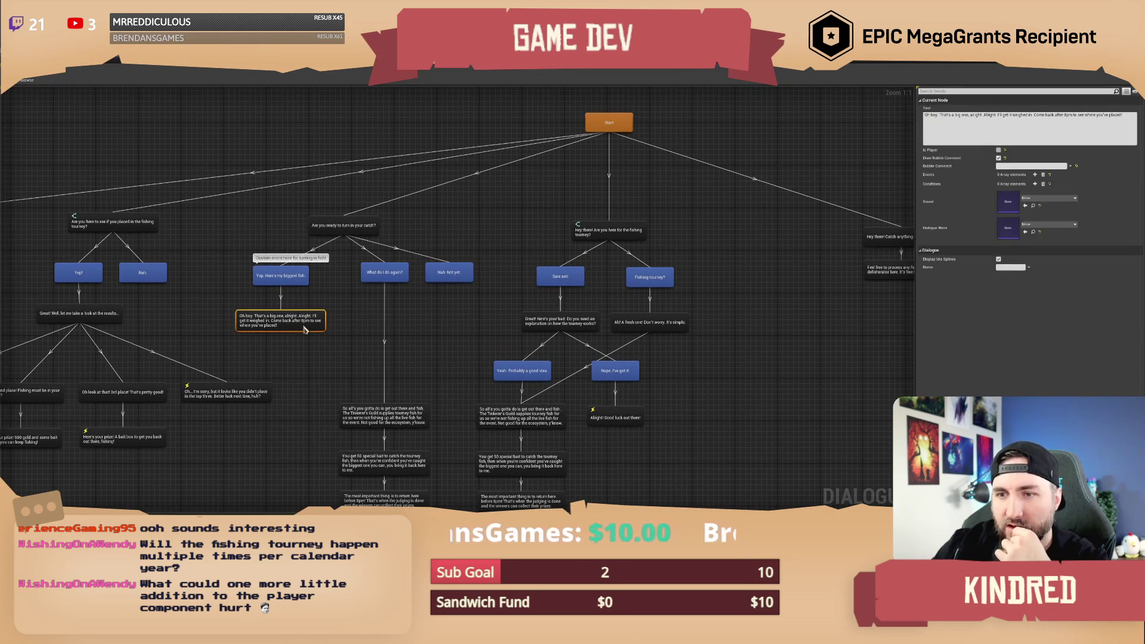
pyautogui.click(303, 280)
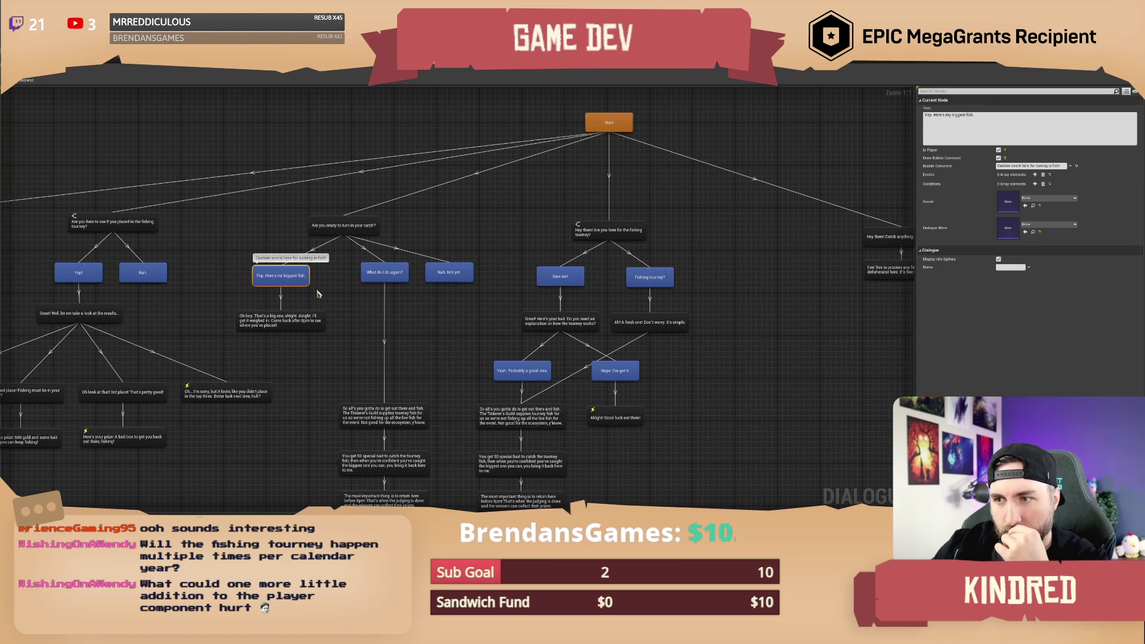
pyautogui.moveTo(317, 294)
pyautogui.mouseDown()
pyautogui.moveTo(319, 197)
pyautogui.moveTo(366, 384)
pyautogui.moveTo(314, 293)
pyautogui.mouseUp()
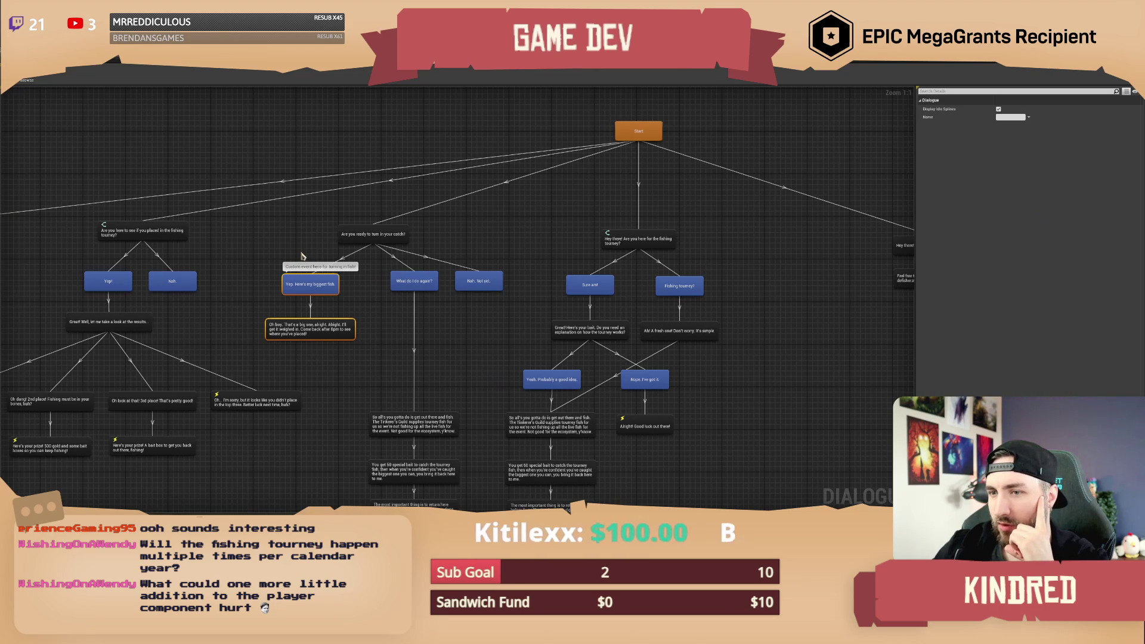
pyautogui.click(319, 288)
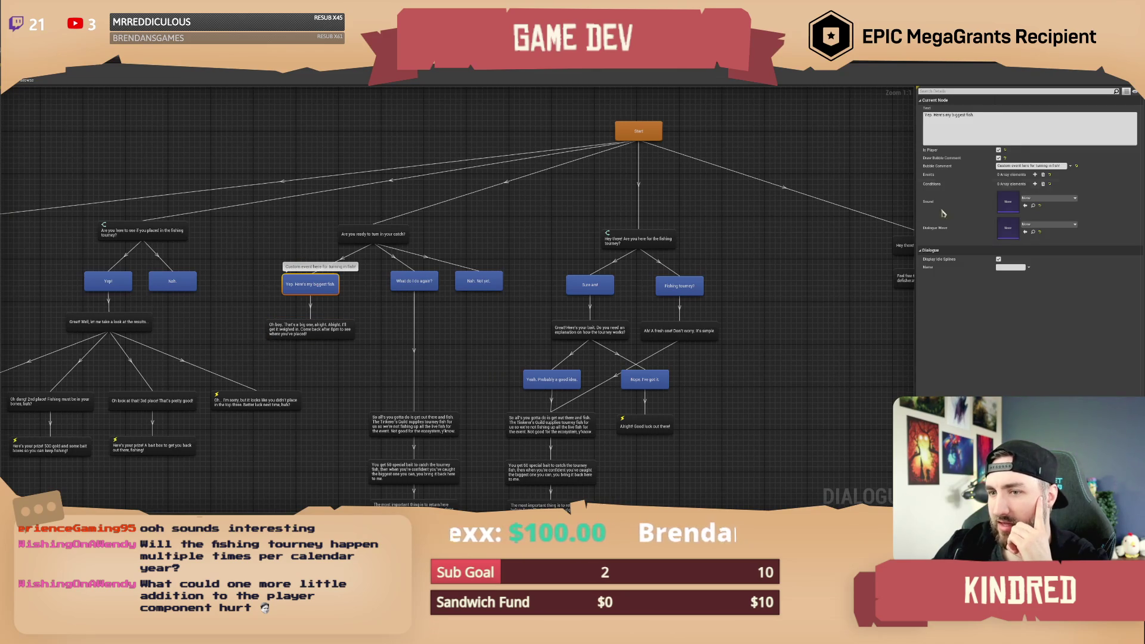
pyautogui.moveTo(952, 115); pyautogui.dragTo(1039, 120)
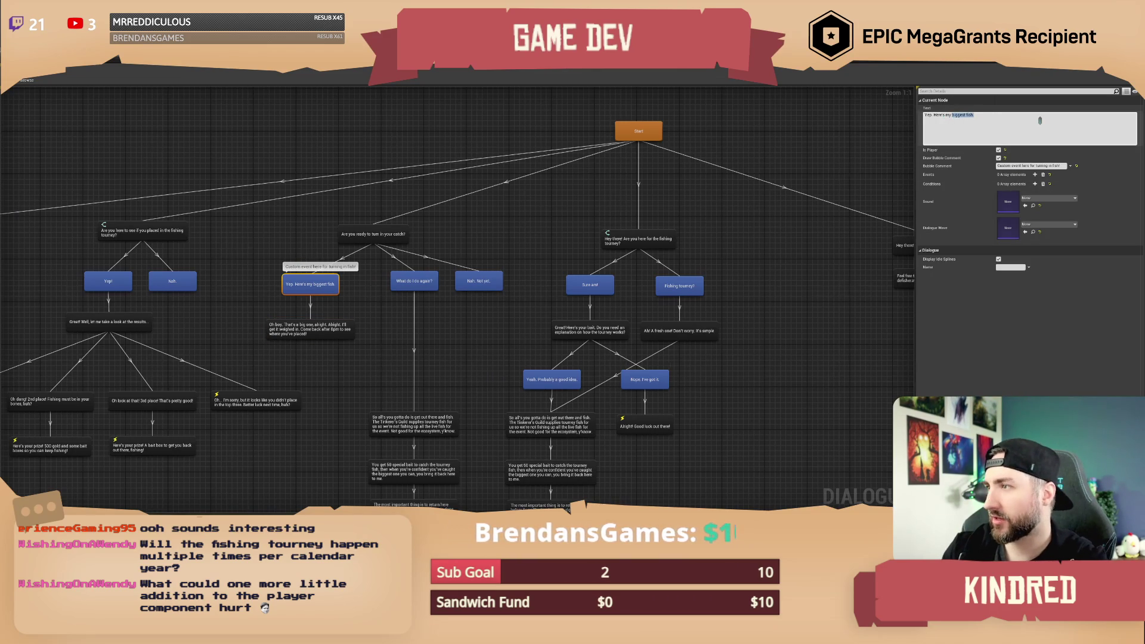
pyautogui.write('haul!')
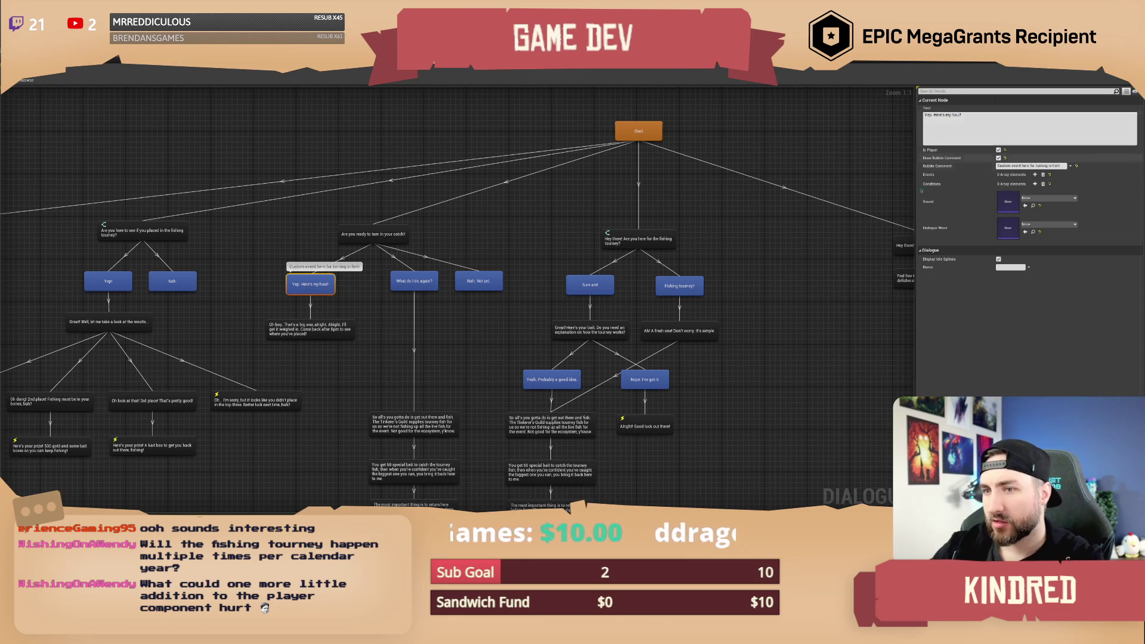
pyautogui.click(388, 307)
# Add an event to the haul reply that fires DLG_Event_ProcessTourneyFish.
pyautogui.click(317, 334)
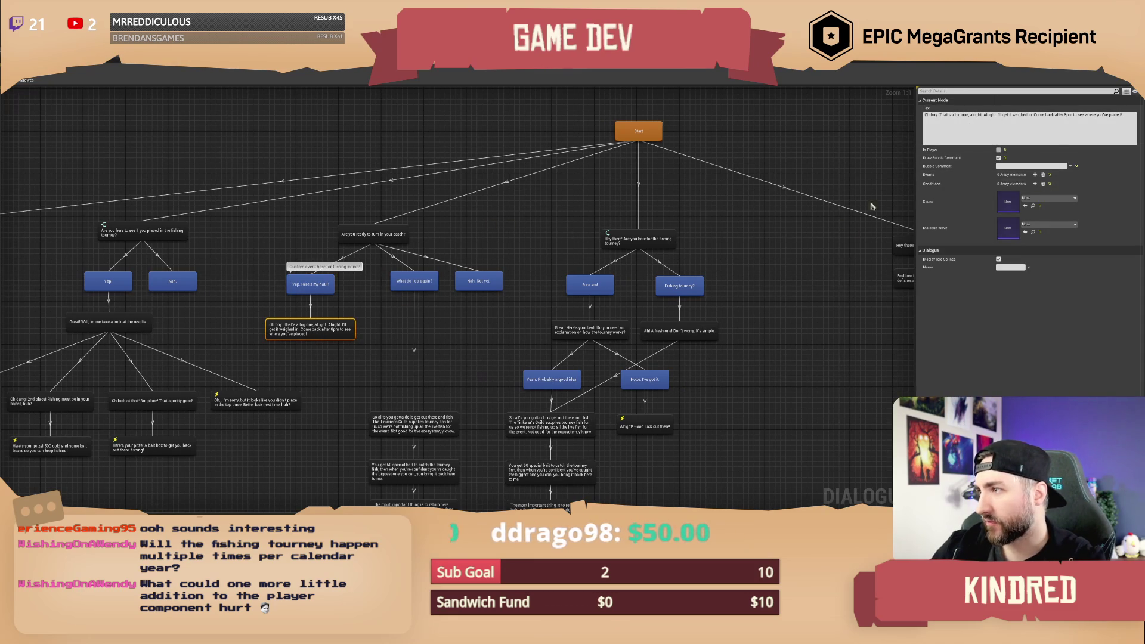
pyautogui.click(336, 286)
pyautogui.click(1034, 174)
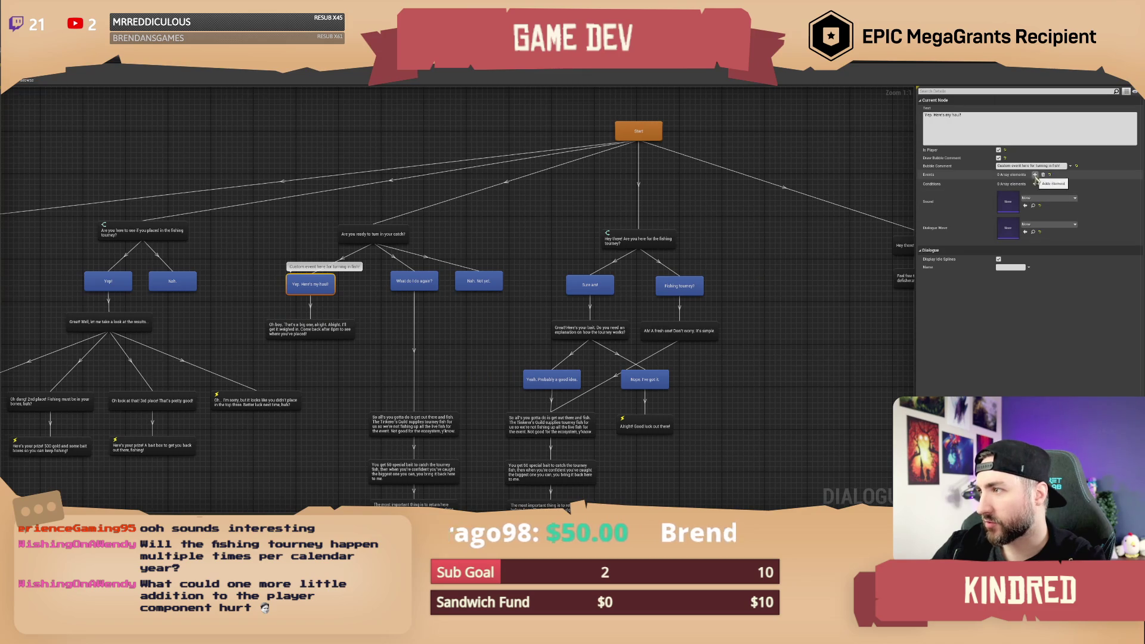
pyautogui.click(1037, 183)
pyautogui.write('process')
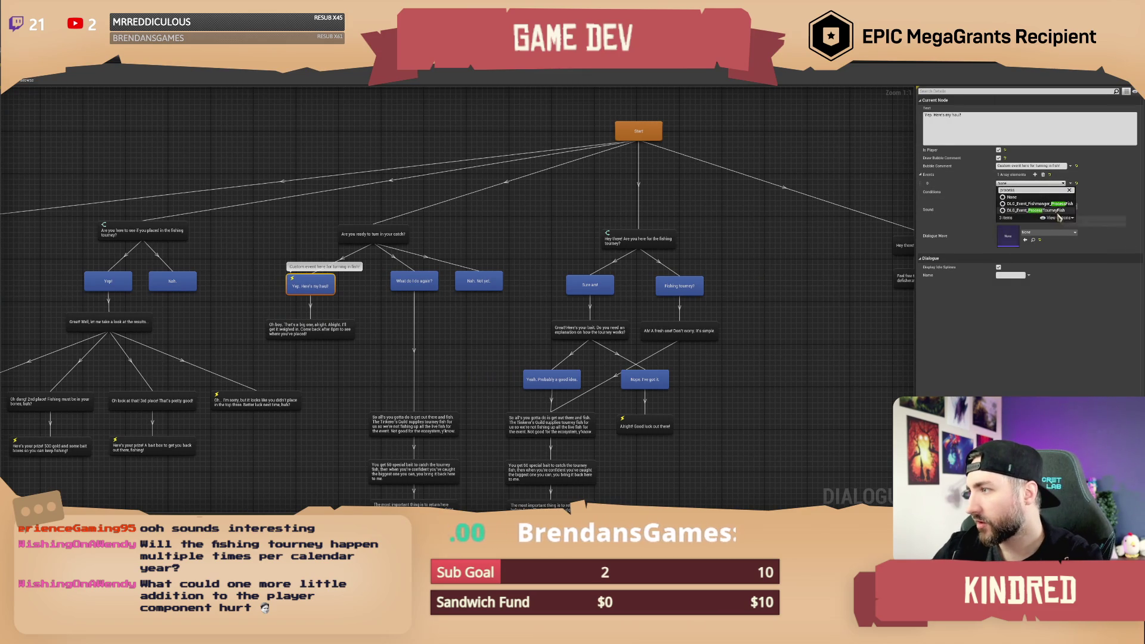
pyautogui.click(1040, 210)
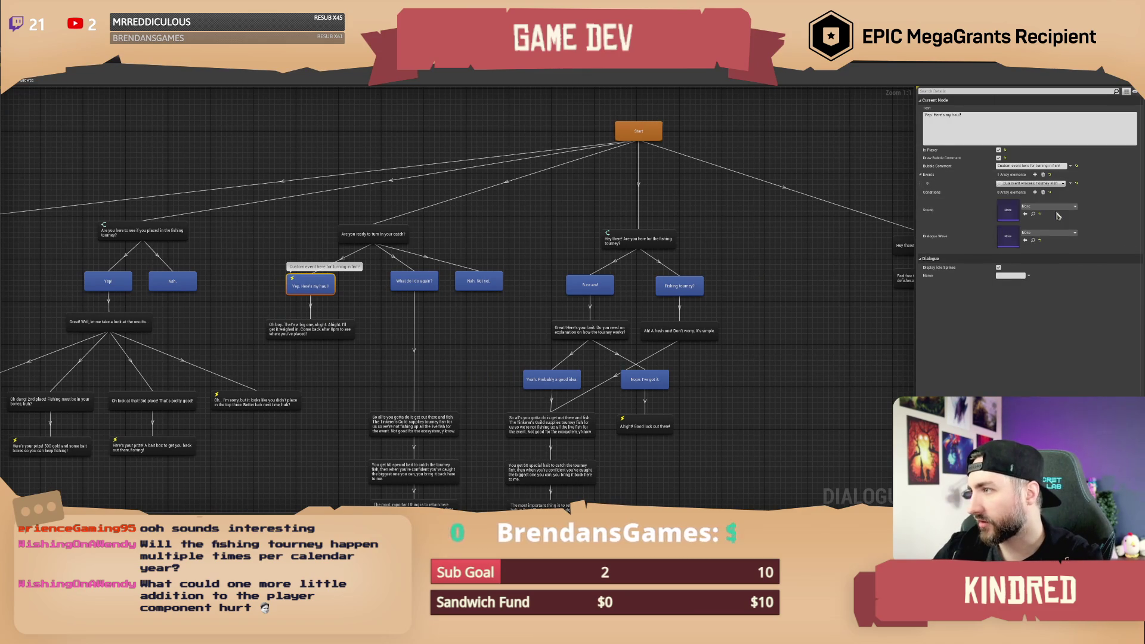
pyautogui.click(539, 245)
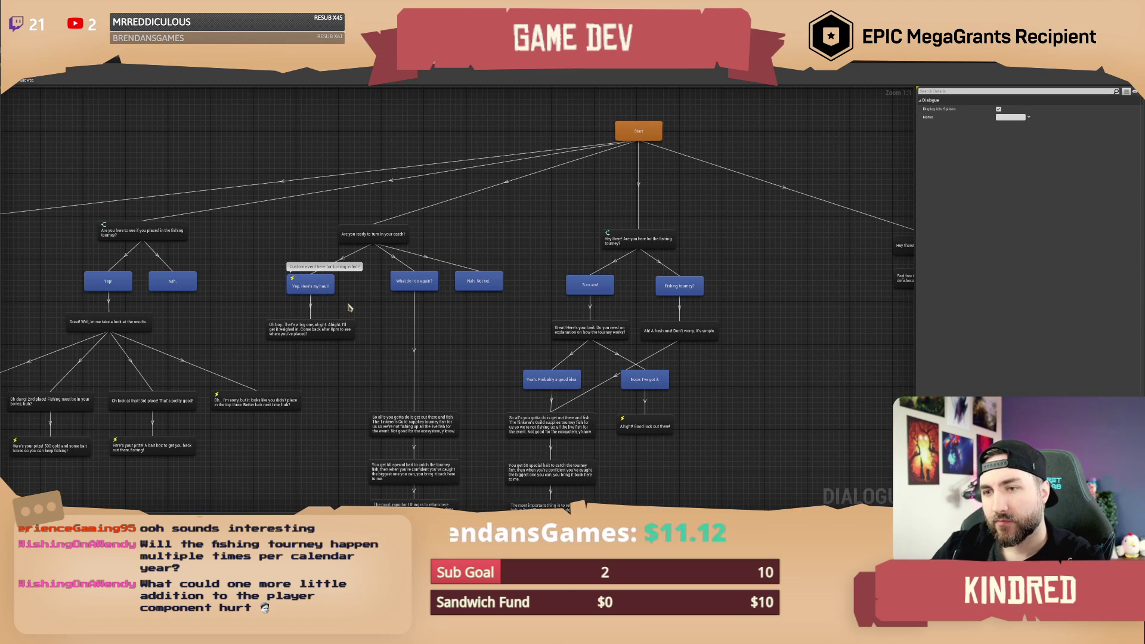
pyautogui.click(330, 291)
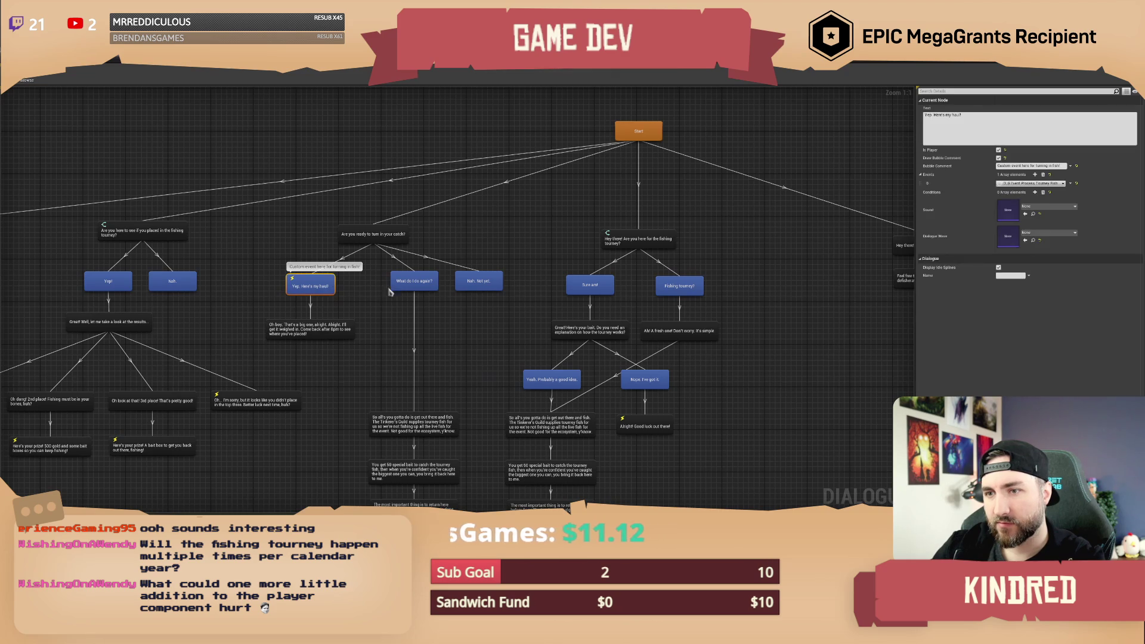
# Add a condition to the haul reply and set it to Or Condition.
pyautogui.click(1035, 192)
pyautogui.click(1015, 201)
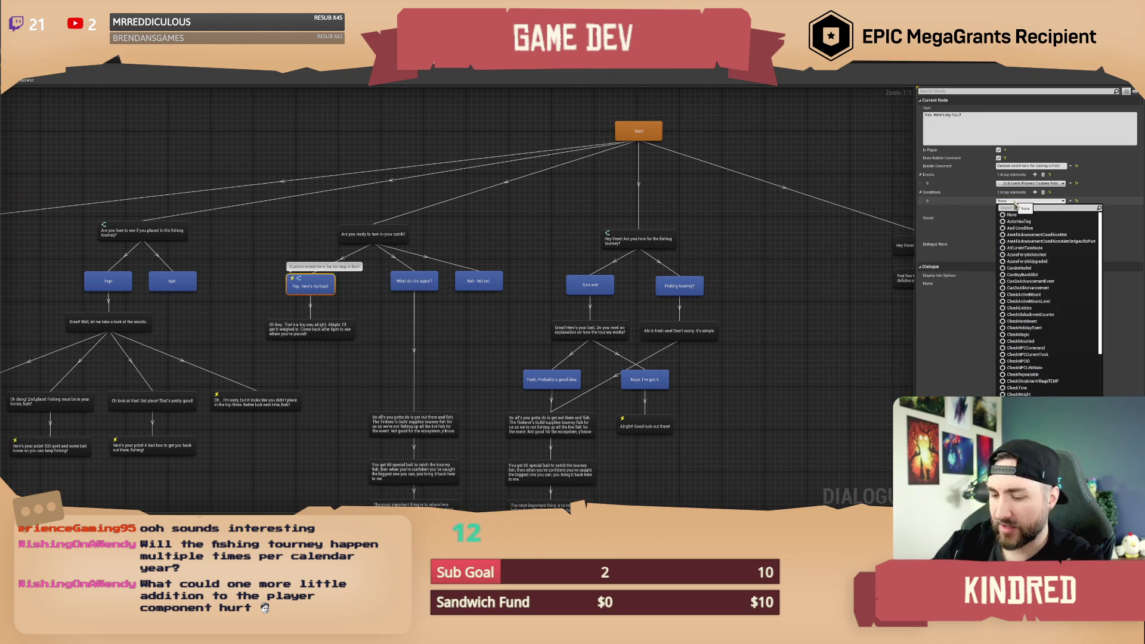
pyautogui.write('has item')
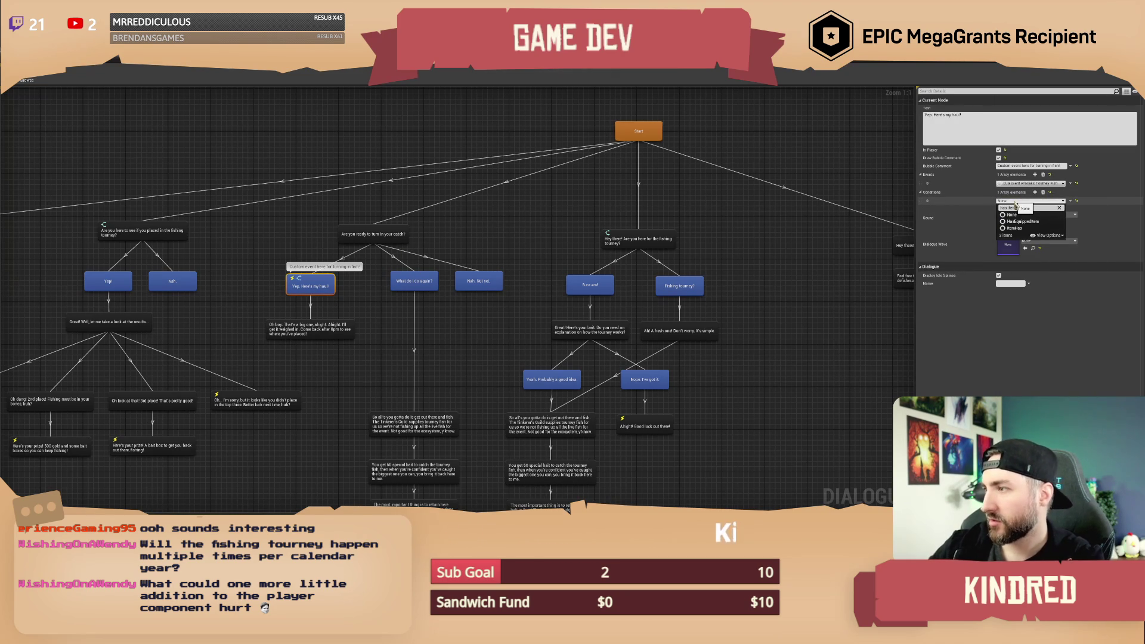
pyautogui.click(1109, 204)
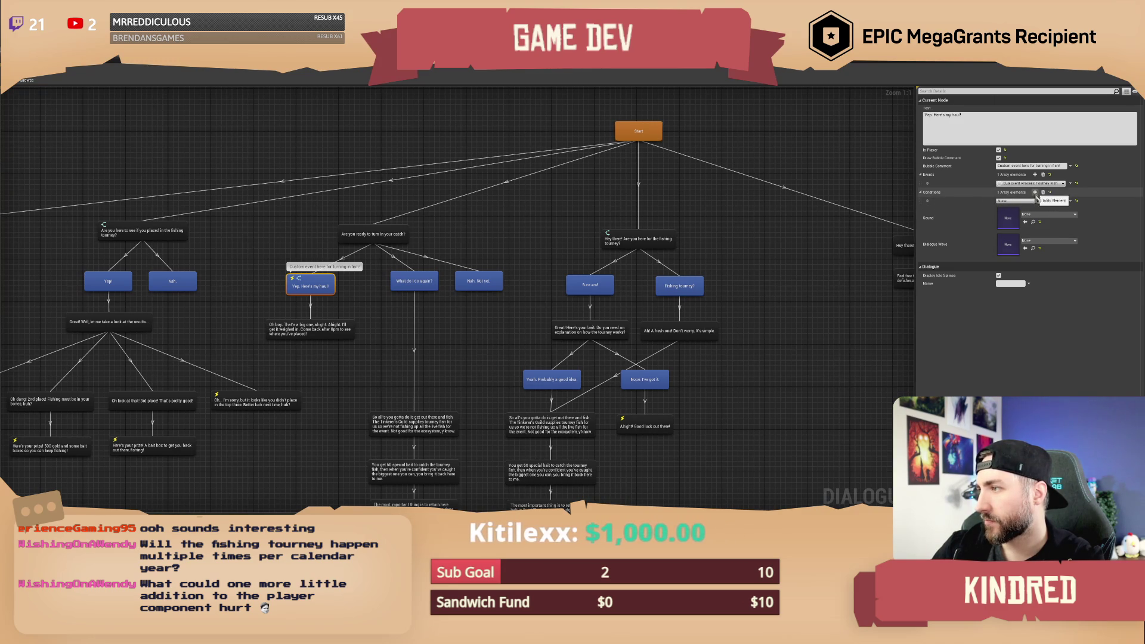
pyautogui.click(1036, 201)
pyautogui.write('or')
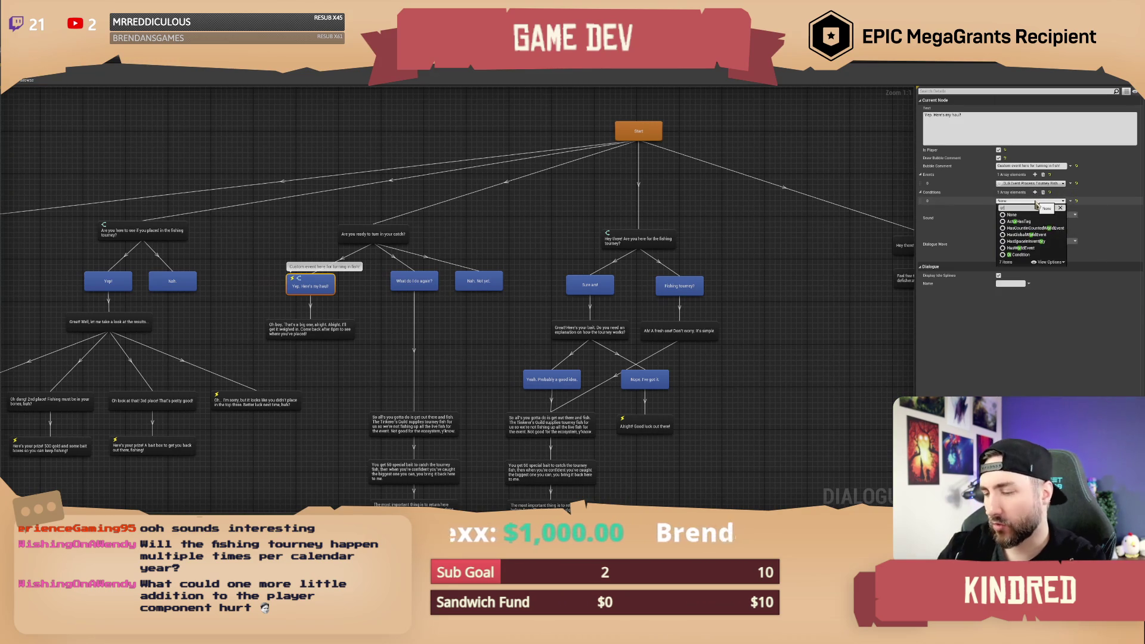
pyautogui.click(1032, 255)
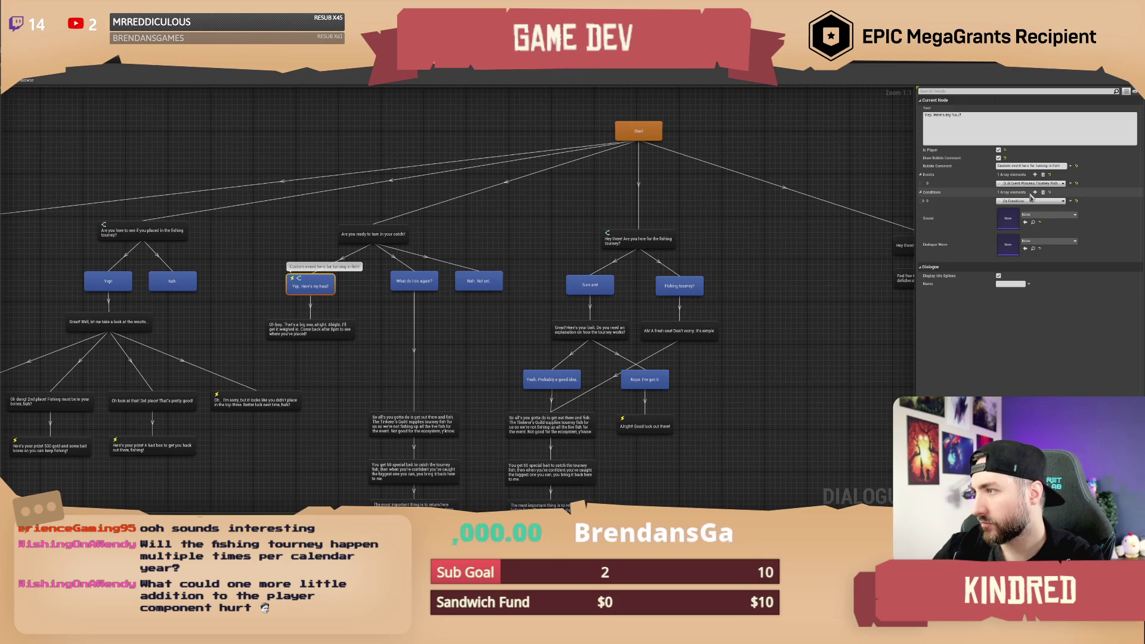
# Add the first Or Conditions entry as an Item Has check.
pyautogui.click(923, 202)
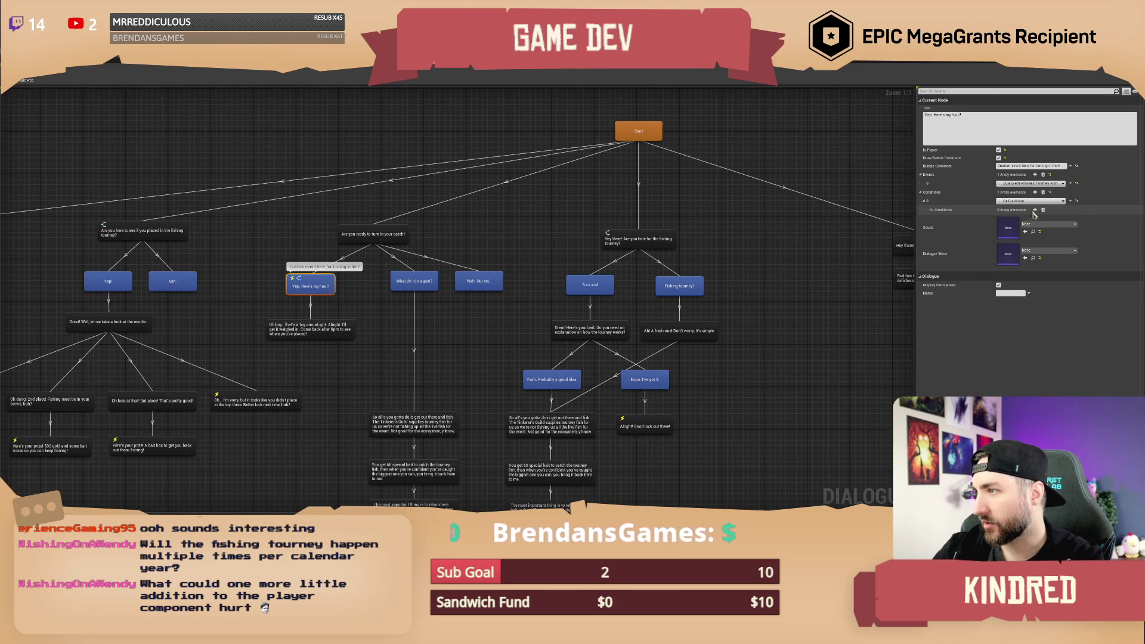
pyautogui.click(1035, 210)
pyautogui.click(1028, 219)
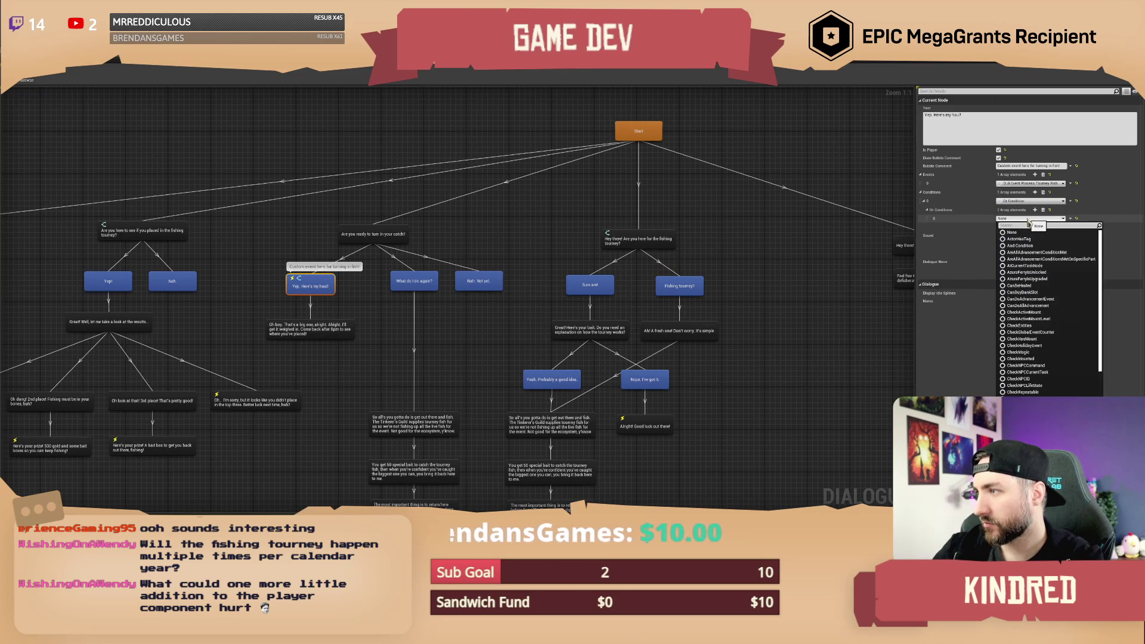
pyautogui.write('has item')
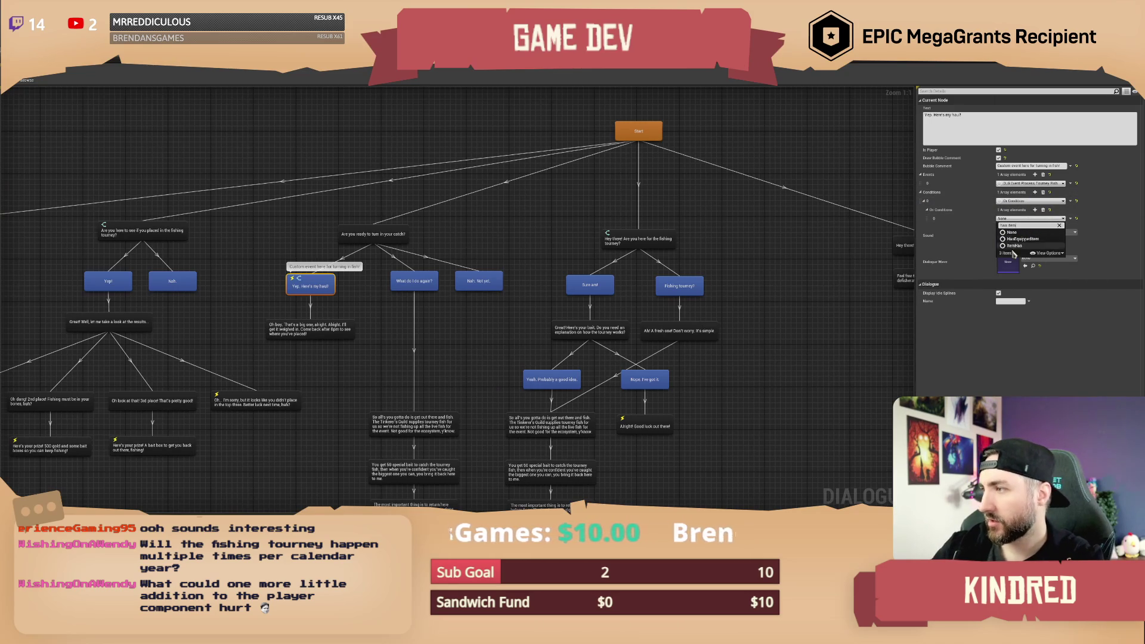
pyautogui.click(1014, 245)
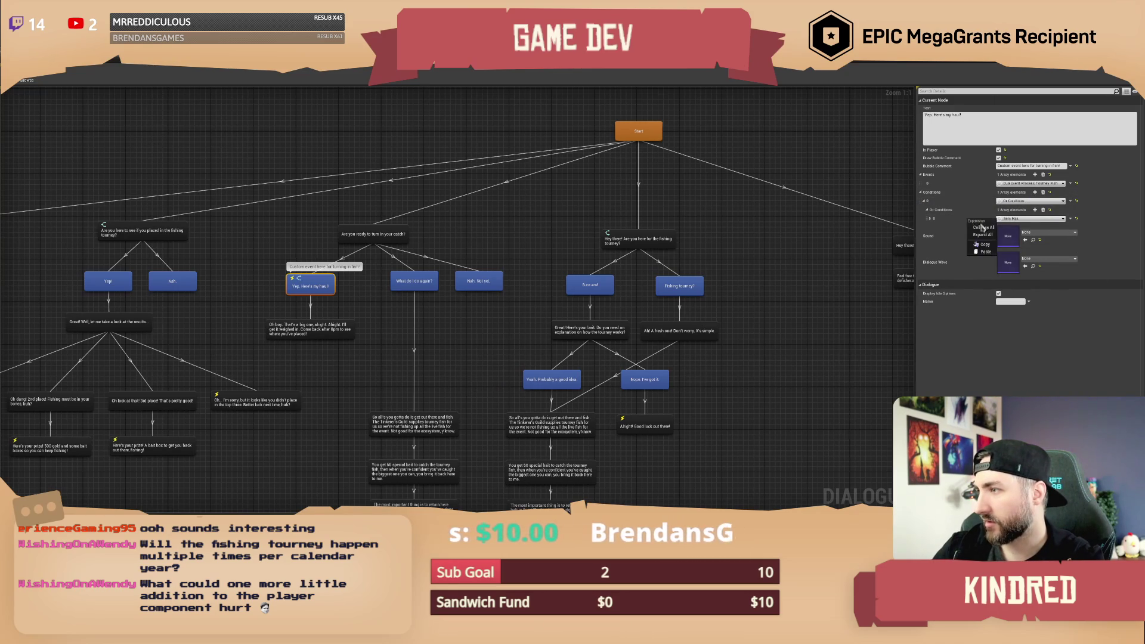
# Add two more Item Has entries and expand all three to show their Item ID.
pyautogui.click(1035, 210)
pyautogui.click(1035, 209)
pyautogui.click(1030, 235)
pyautogui.click(1014, 252)
pyautogui.click(930, 219)
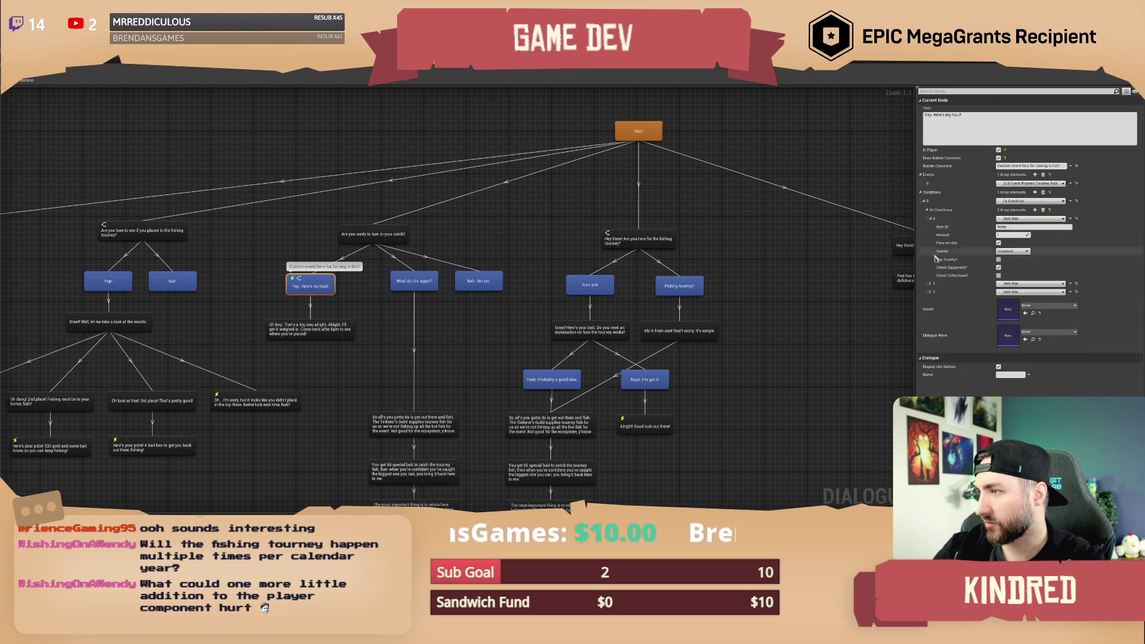
pyautogui.click(930, 283)
pyautogui.click(932, 351)
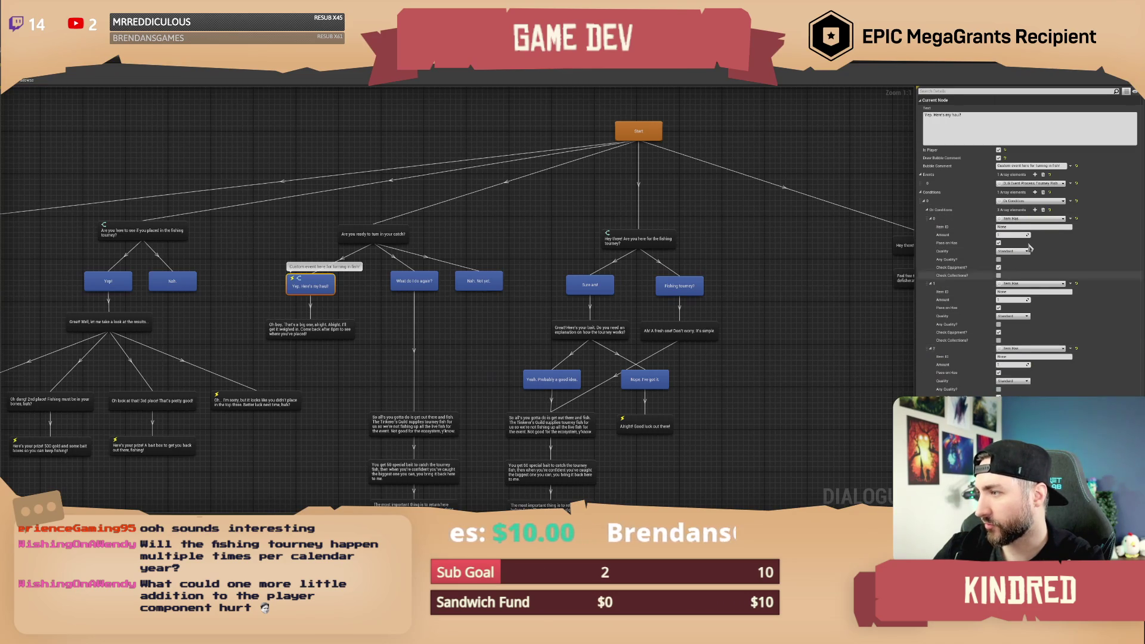
pyautogui.click(1023, 227)
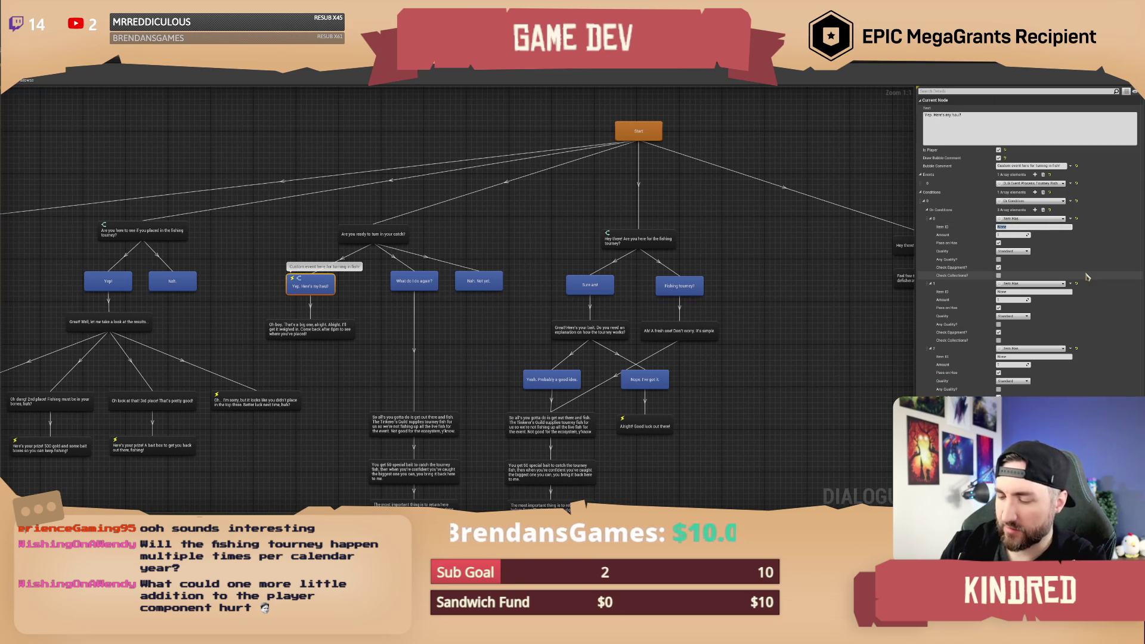
pyautogui.click(150, 76)
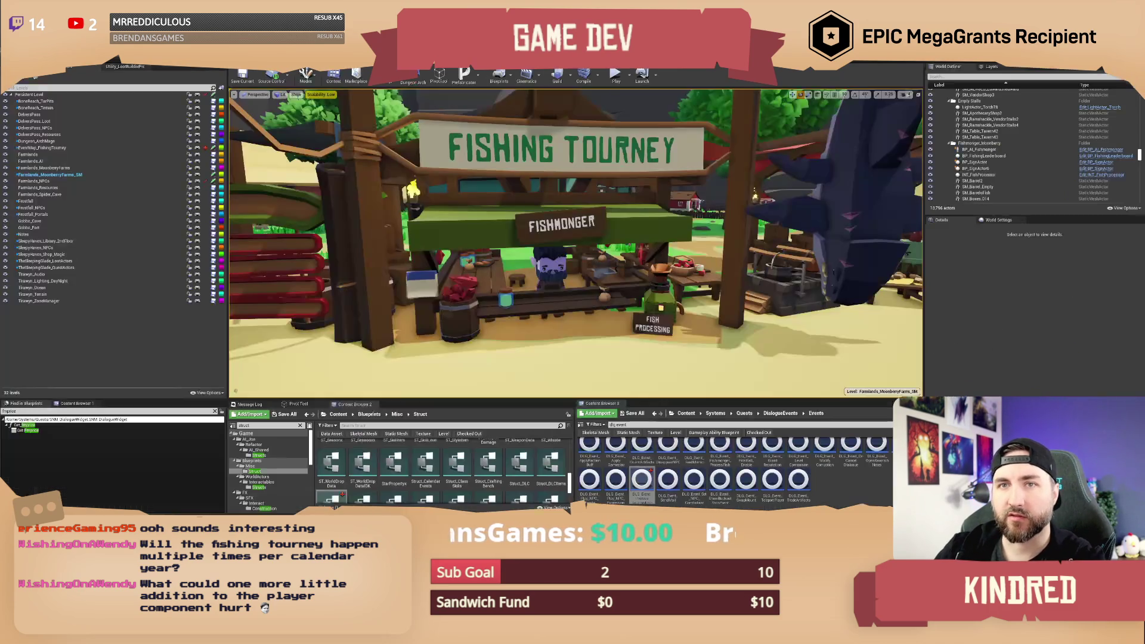
pyautogui.click(685, 413)
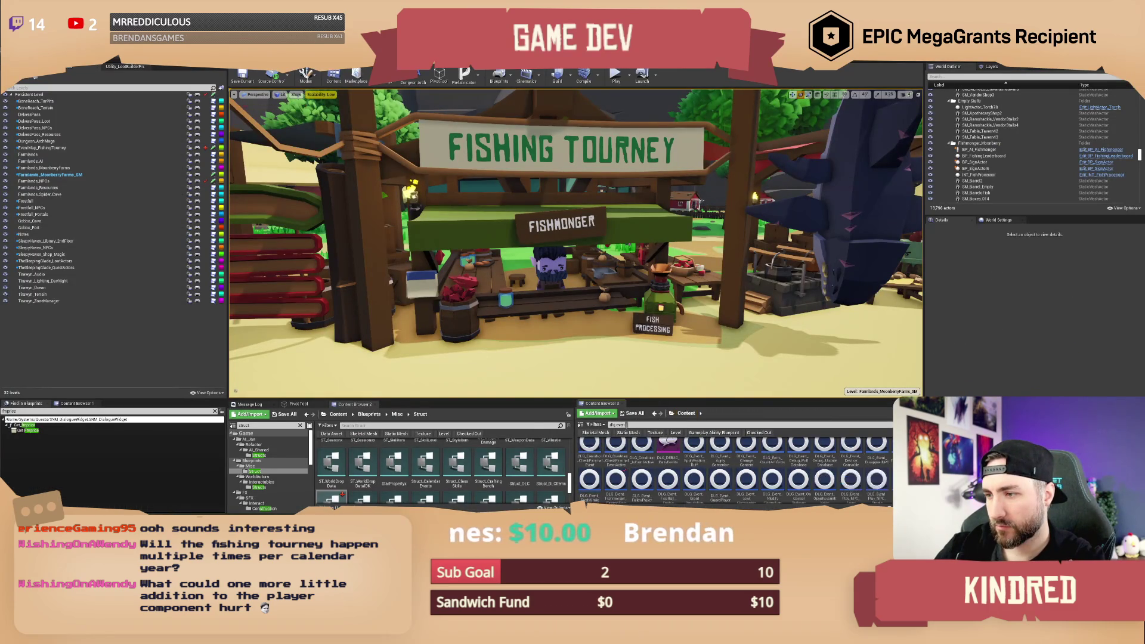
pyautogui.write('tour')
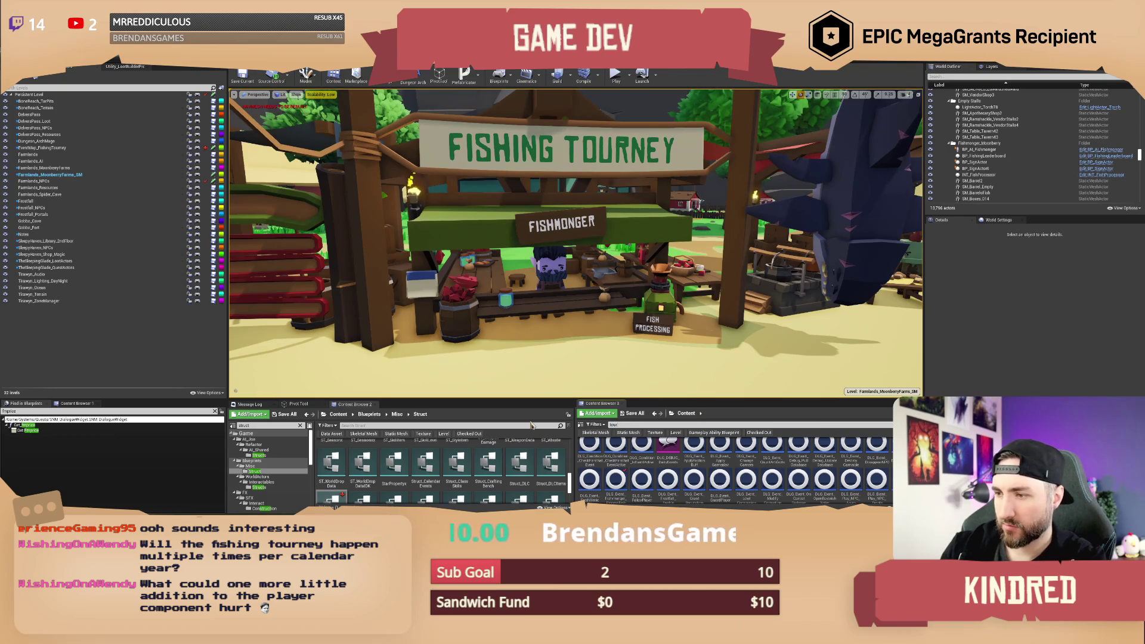
pyautogui.press('BackSpace')
pyautogui.press('BackSpace')
pyautogui.write('fish')
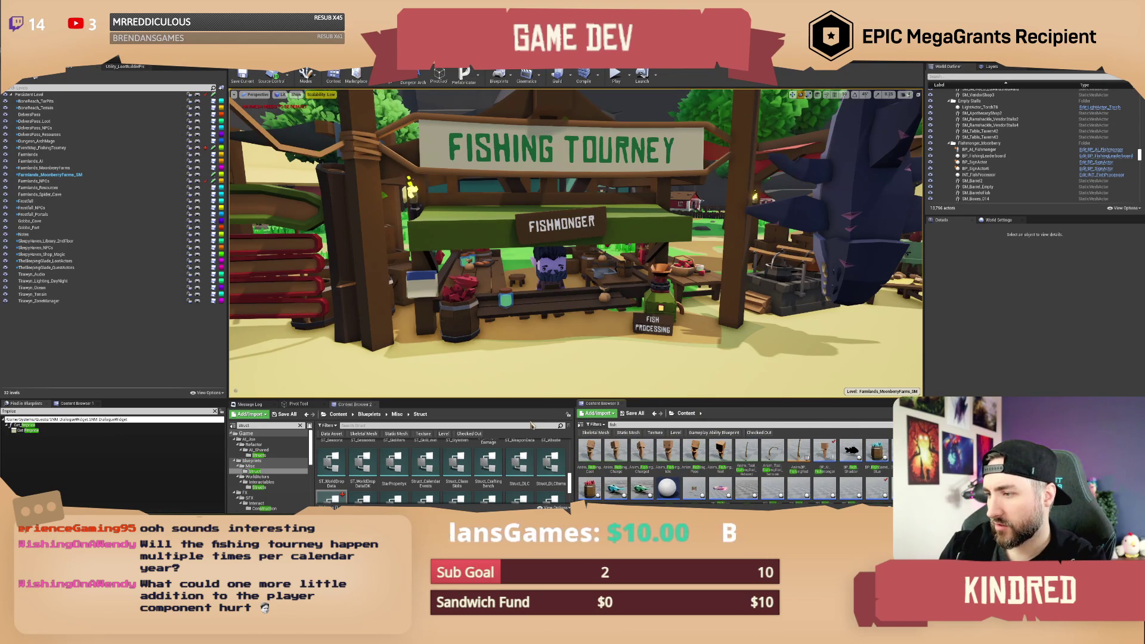
pyautogui.write(' mesh')
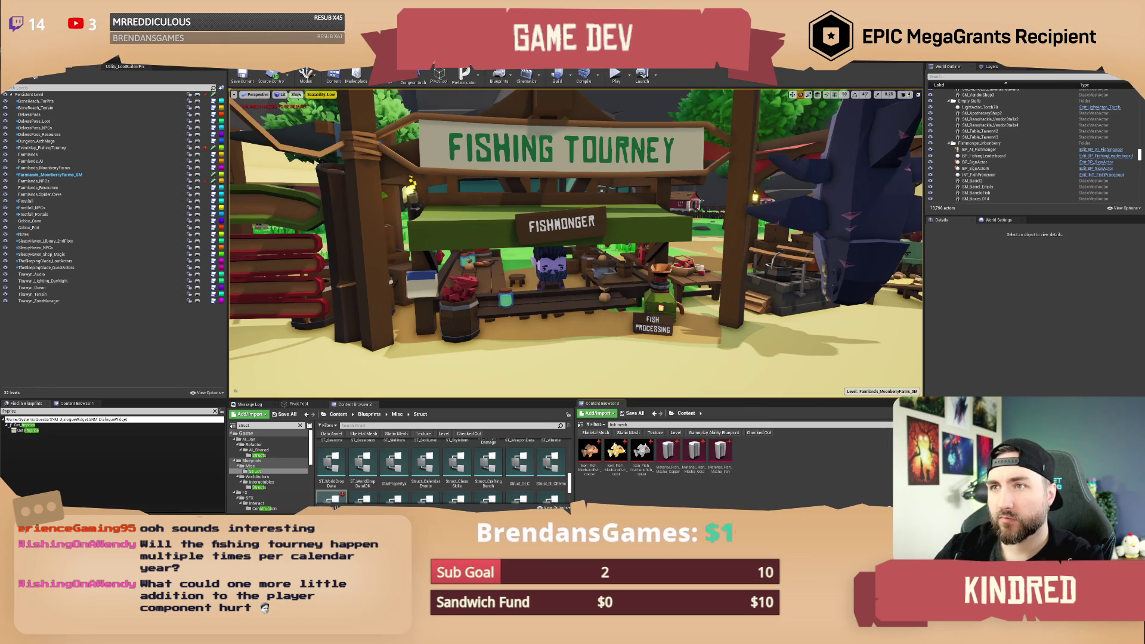
pyautogui.click(549, 66)
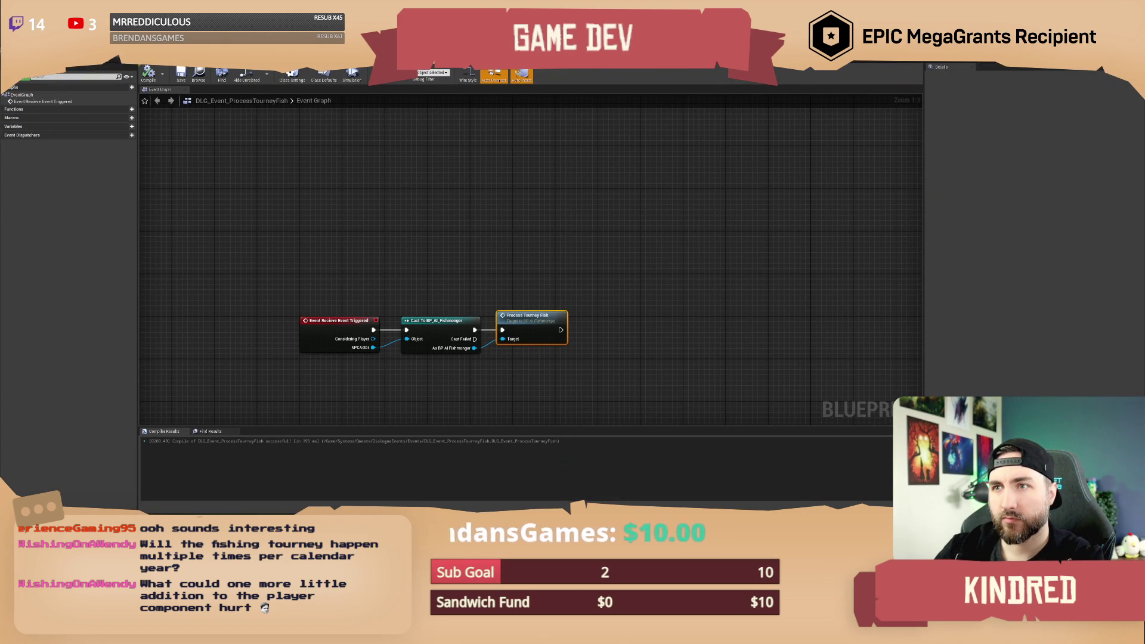
pyautogui.hotkey('alt', 'Tab')
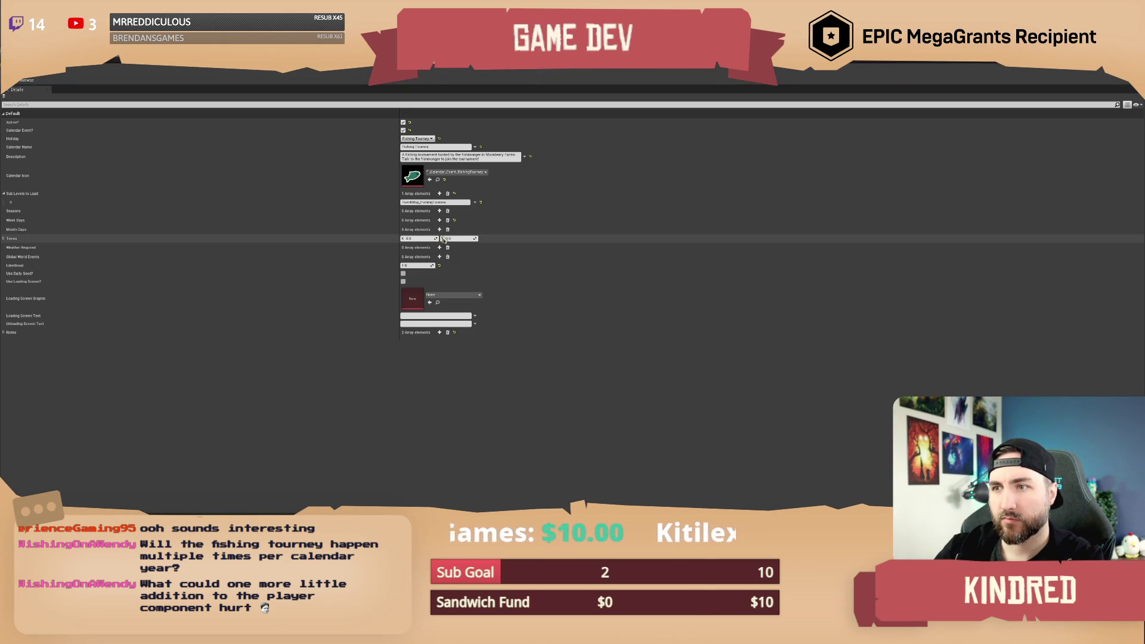
pyautogui.hotkey('alt', 'Tab')
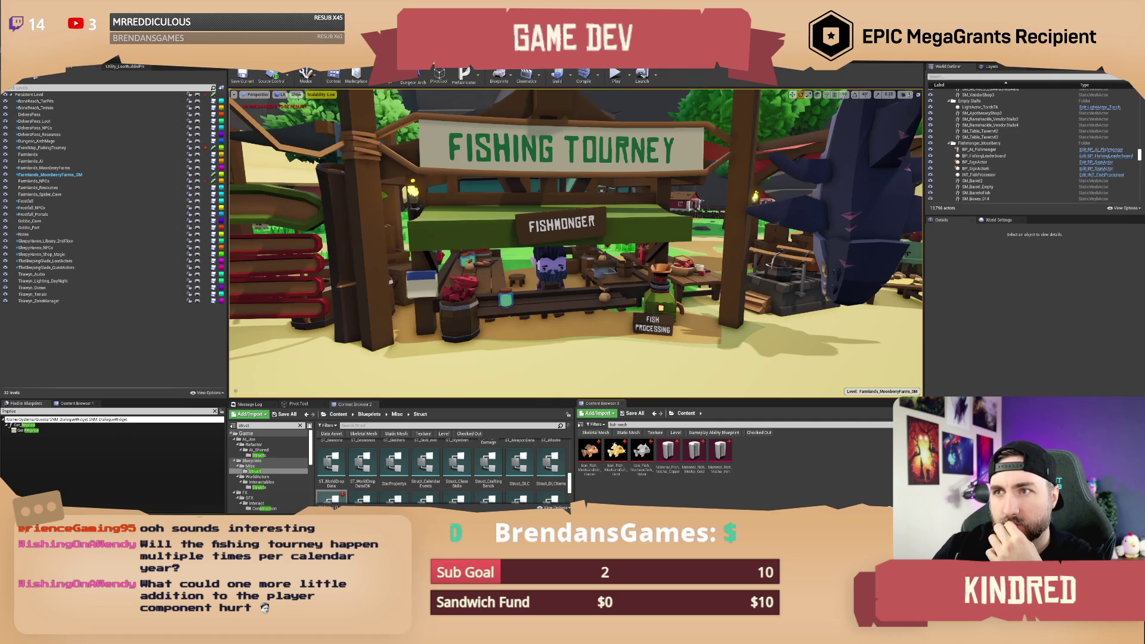
pyautogui.hotkey('alt', 'Tab')
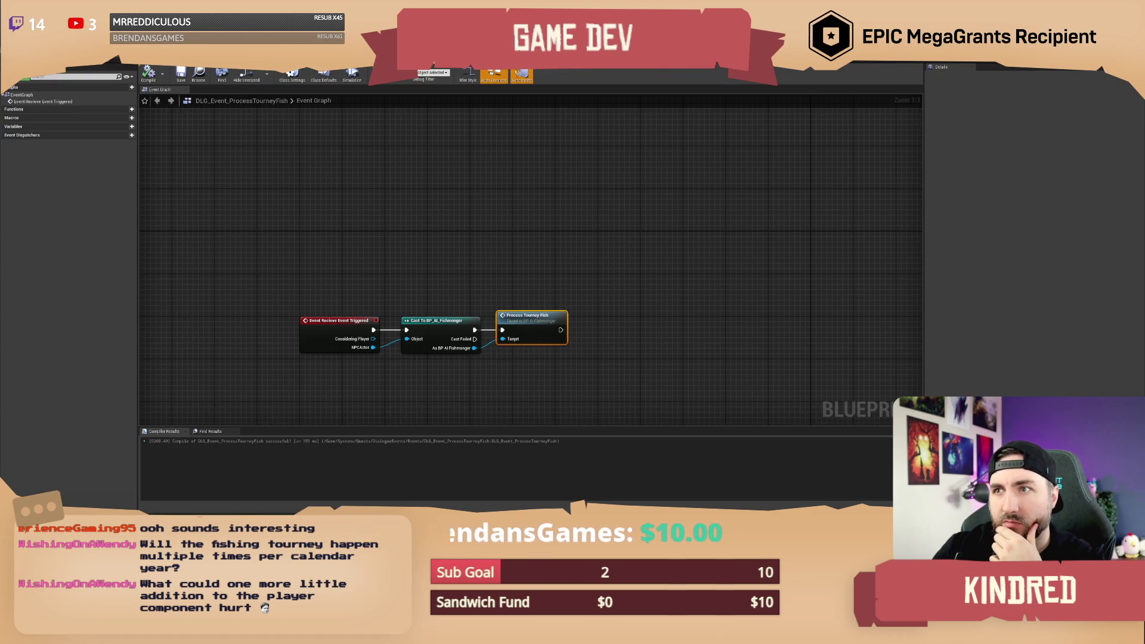
pyautogui.hotkey('alt', 'Tab')
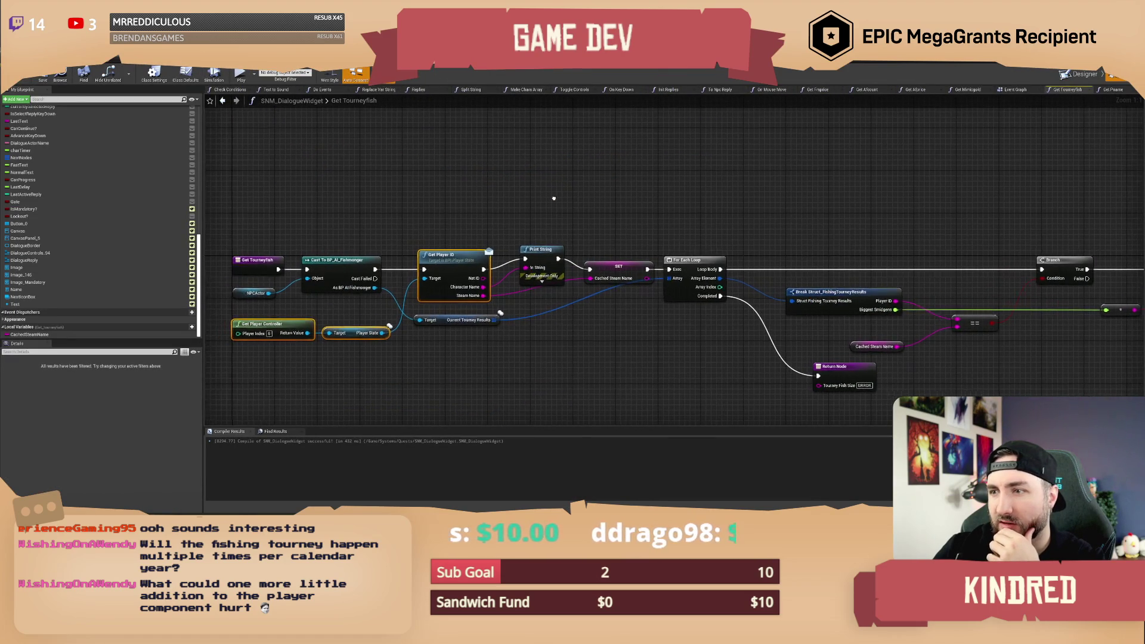
pyautogui.hotkey('alt', 'Tab')
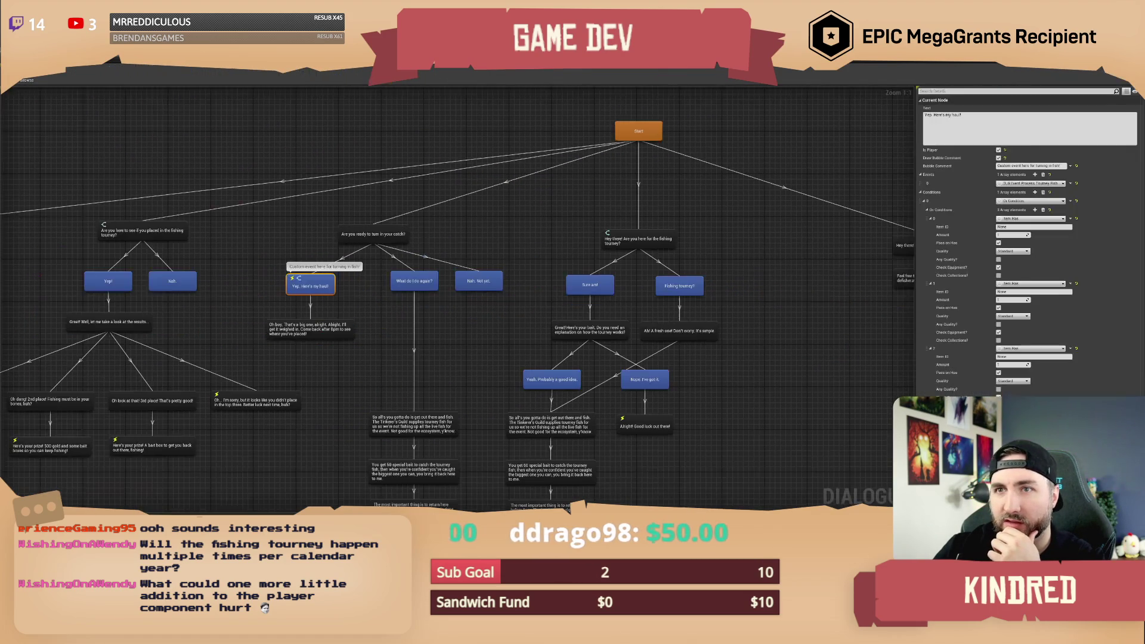
# Paste Material_Fish_Mecha_Copper into all three Item Has checks' Item ID fields.
pyautogui.click(1023, 227)
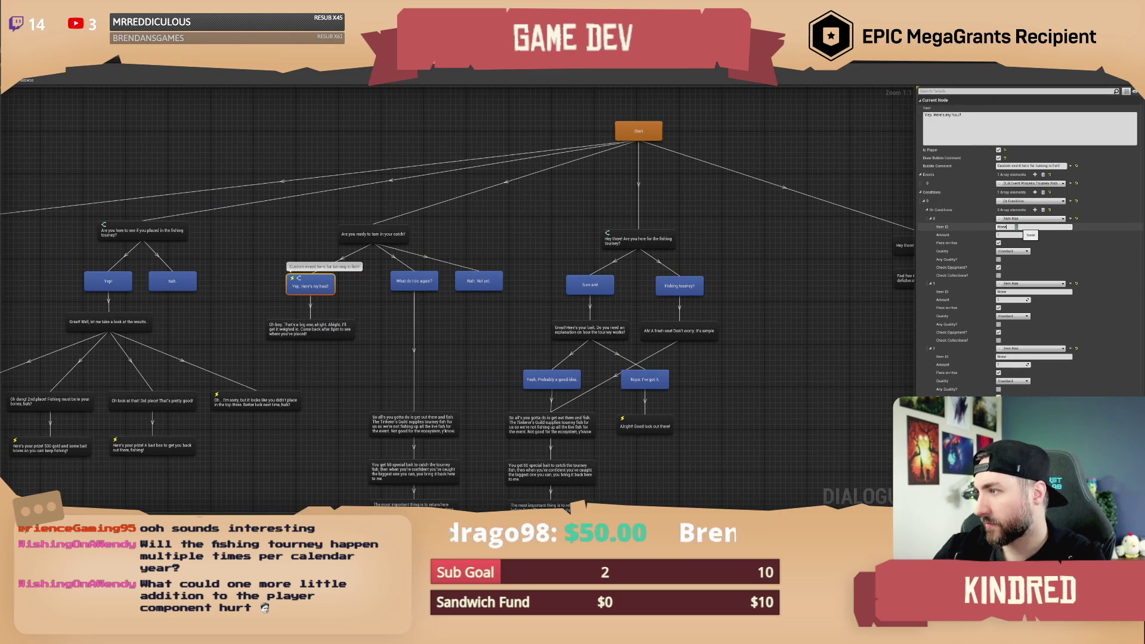
pyautogui.hotkey('ctrl', 'v')
pyautogui.click(1009, 292)
pyautogui.hotkey('ctrl', 'v')
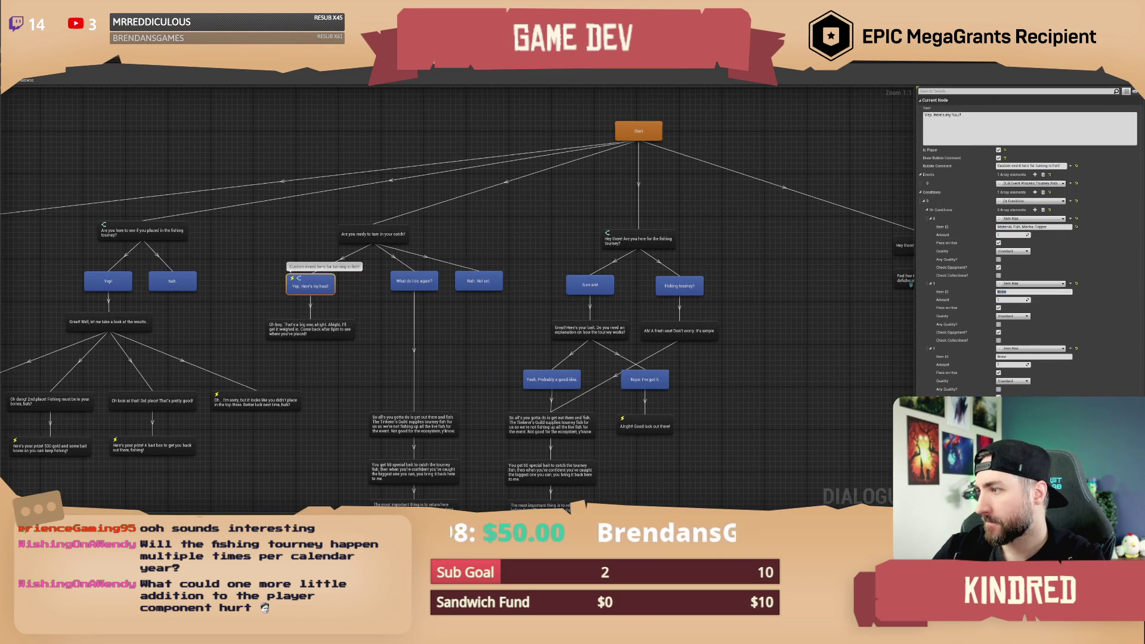
pyautogui.click(1009, 357)
pyautogui.write('Material_Fish_Mecha_Copper')
# Change the second Item ID to Material_Fish_Mecha_Iron and the third to Material_Fish_Mecha_Gold.
pyautogui.moveTo(1034, 292); pyautogui.dragTo(1090, 291)
pyautogui.write('Iron')
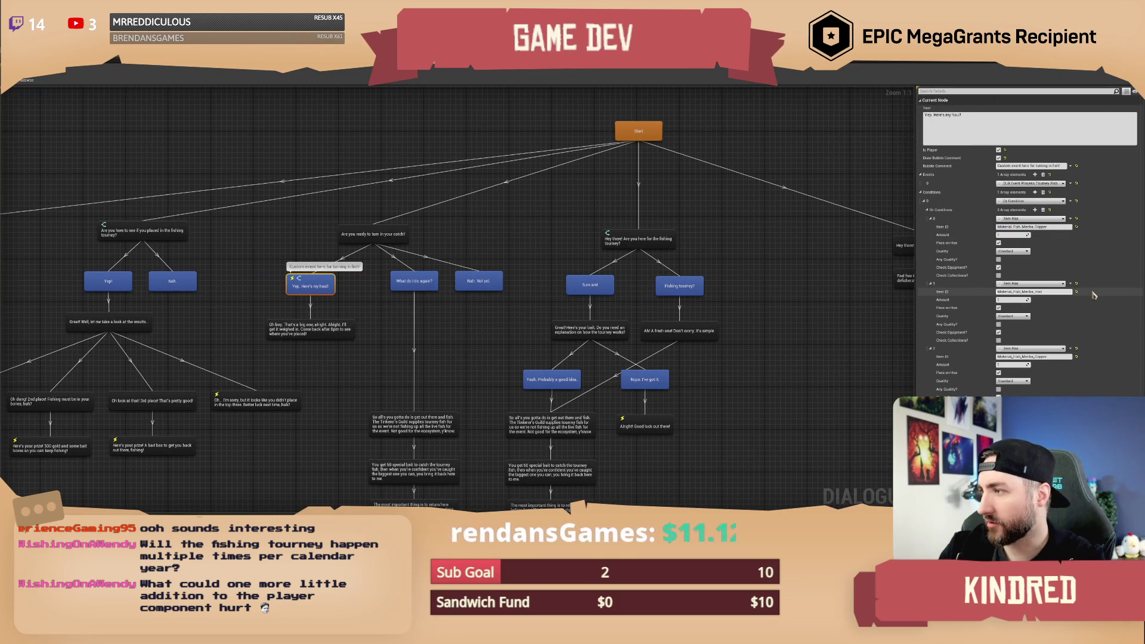
pyautogui.moveTo(1034, 357); pyautogui.dragTo(1087, 357)
pyautogui.write('Gol')
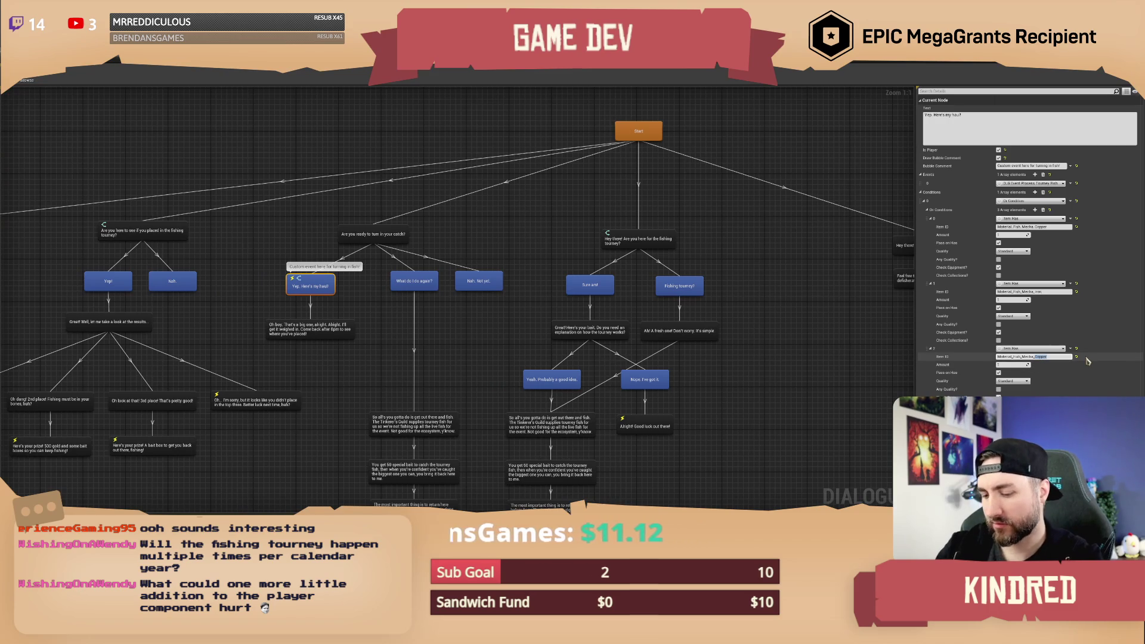
pyautogui.write('d')
pyautogui.press('Return')
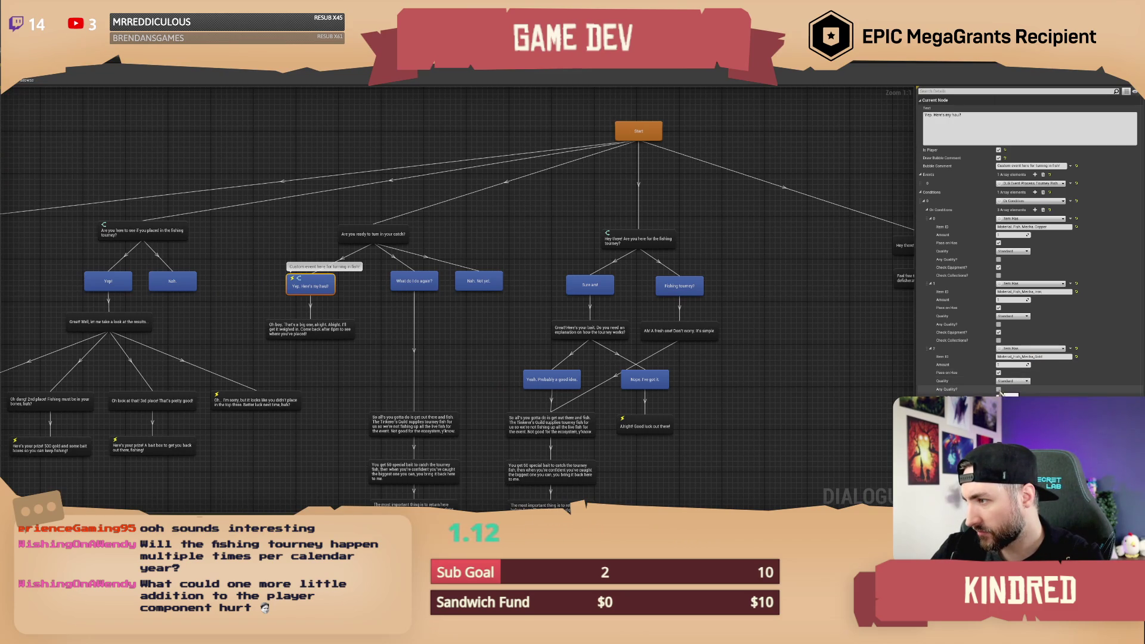
# Turn off Check Equipment? on the first two Item Has checks.
pyautogui.click(998, 332)
pyautogui.click(998, 267)
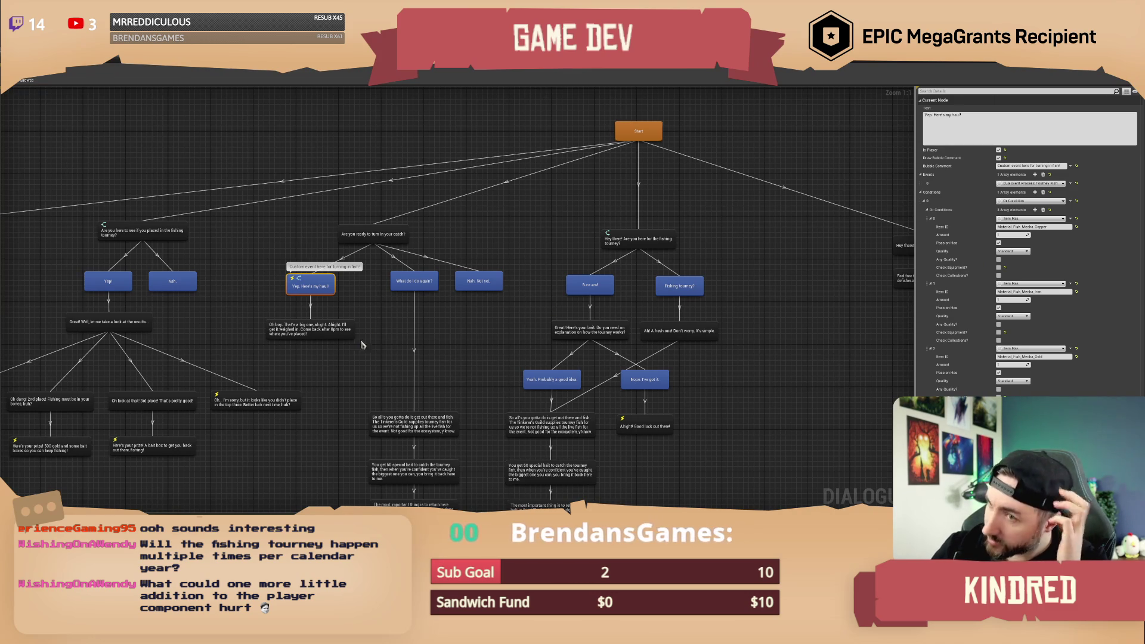
pyautogui.click(359, 378)
# Rewrite the fishmonger's 'Oh boy.' line's text after 'Oh boy.' to discuss the player's biggest fish.
pyautogui.click(345, 306)
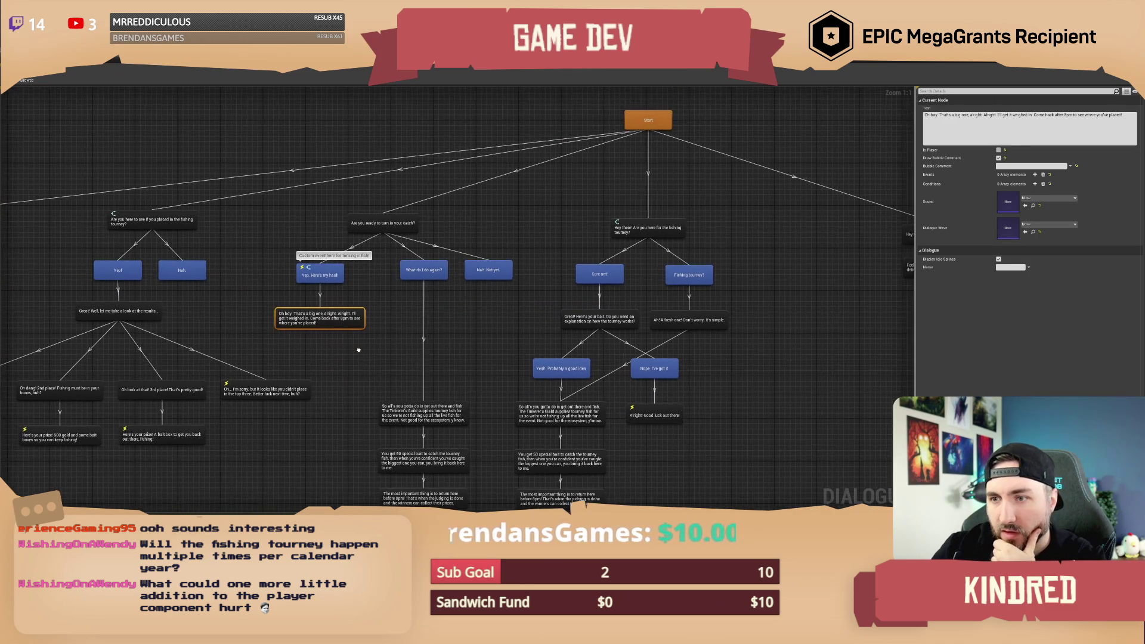
pyautogui.moveTo(939, 115); pyautogui.dragTo(1139, 117)
pyautogui.write('You')
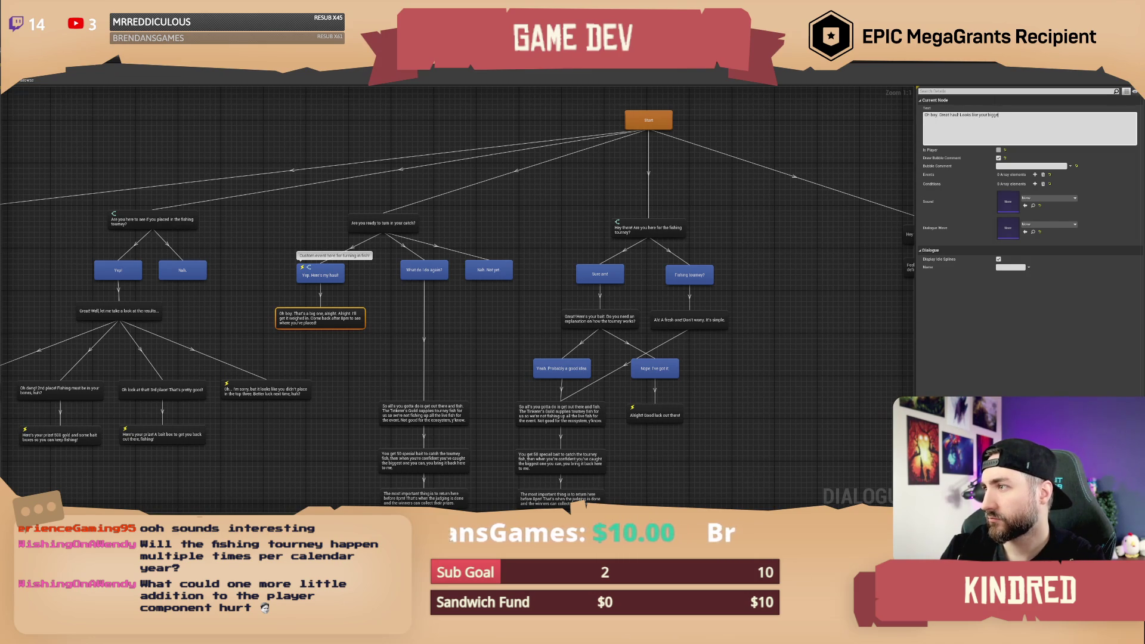
pyautogui.write('ish is')
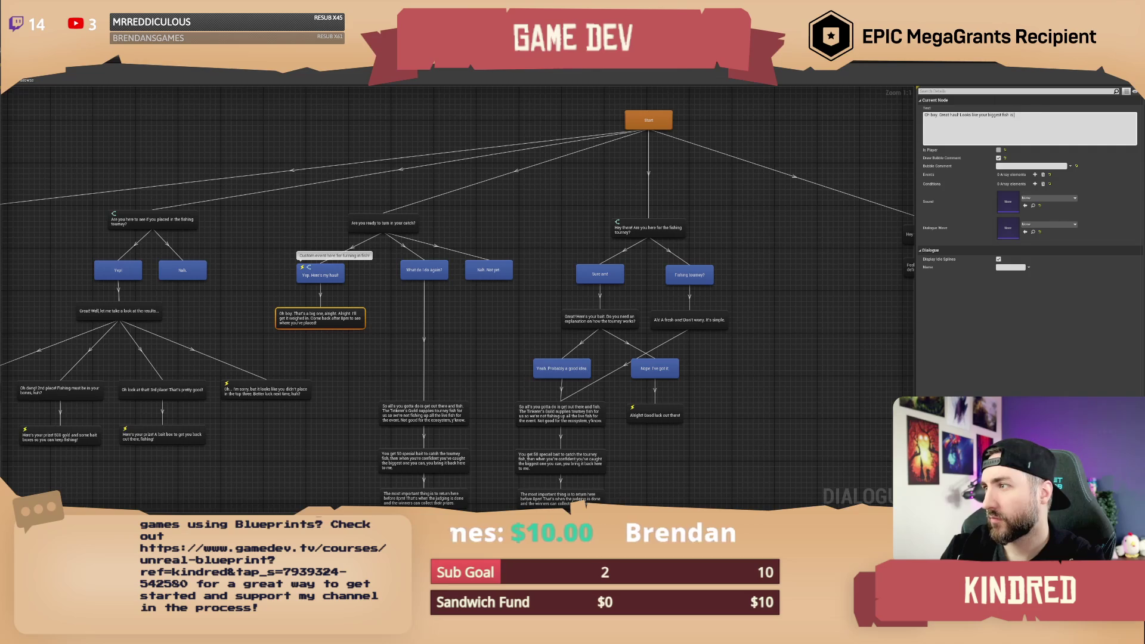
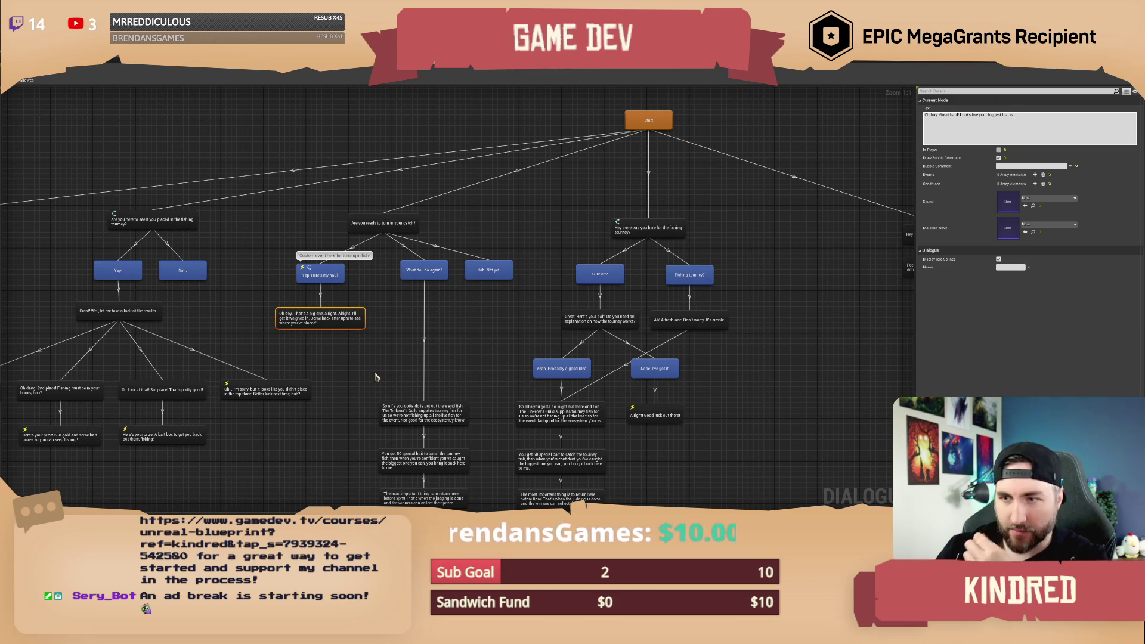
# Recentre the dialogue graph and select the 'Oh boy. Great haul!' reply under 'Yep. Here's my haul!'.
pyautogui.moveTo(380, 364); pyautogui.dragTo(394, 357)
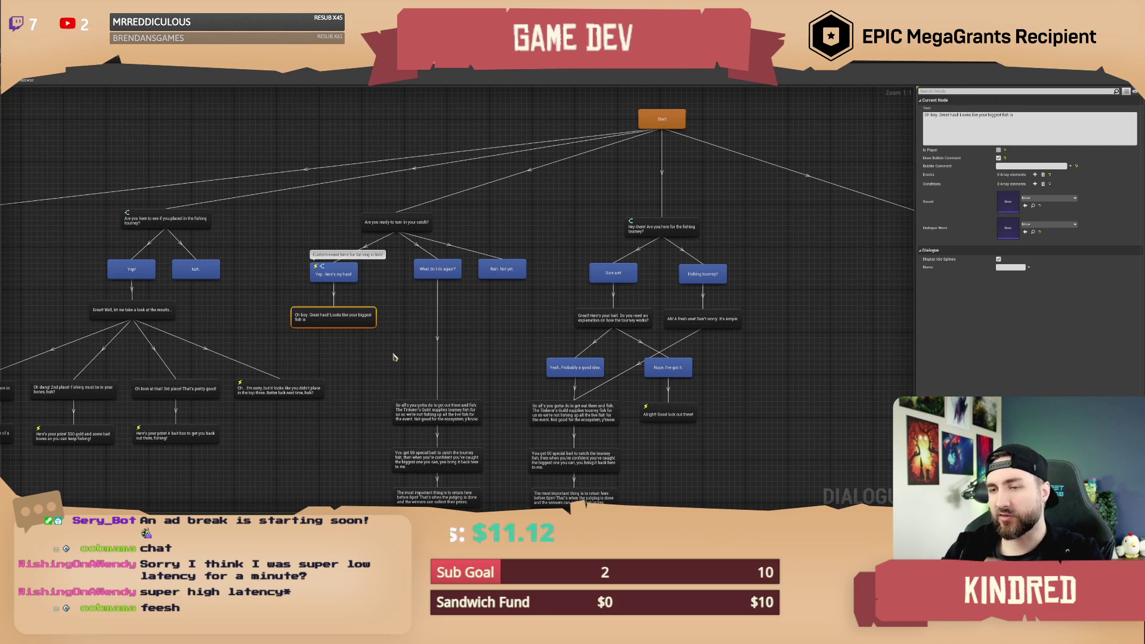
pyautogui.click(394, 356)
pyautogui.moveTo(387, 364)
pyautogui.mouseDown()
pyautogui.moveTo(427, 343)
pyautogui.moveTo(361, 364)
pyautogui.mouseUp()
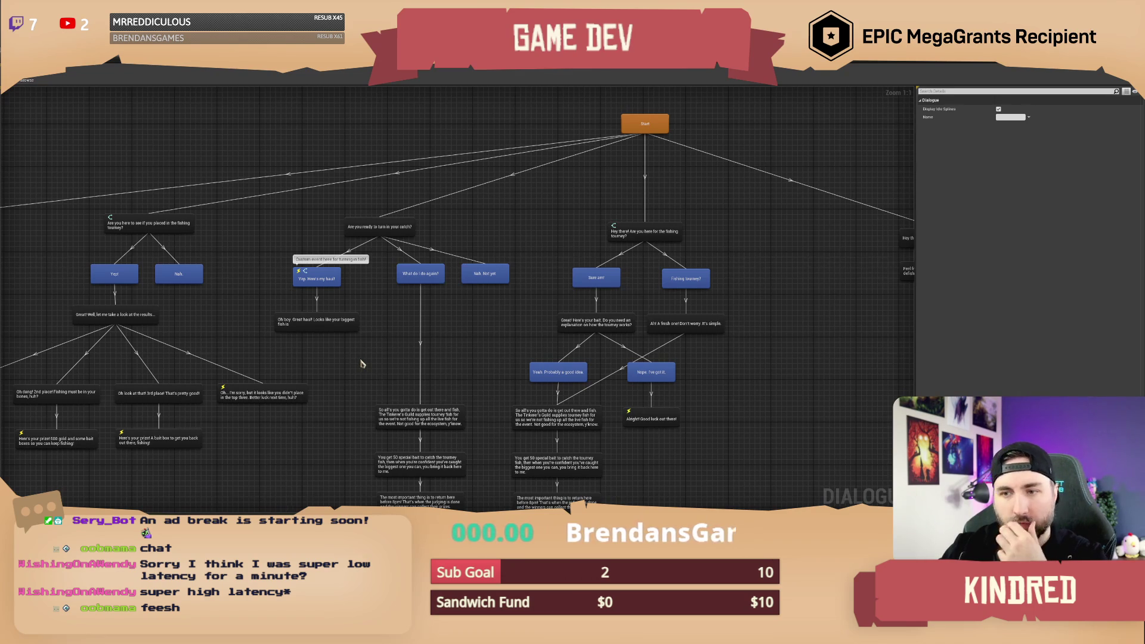
pyautogui.click(335, 331)
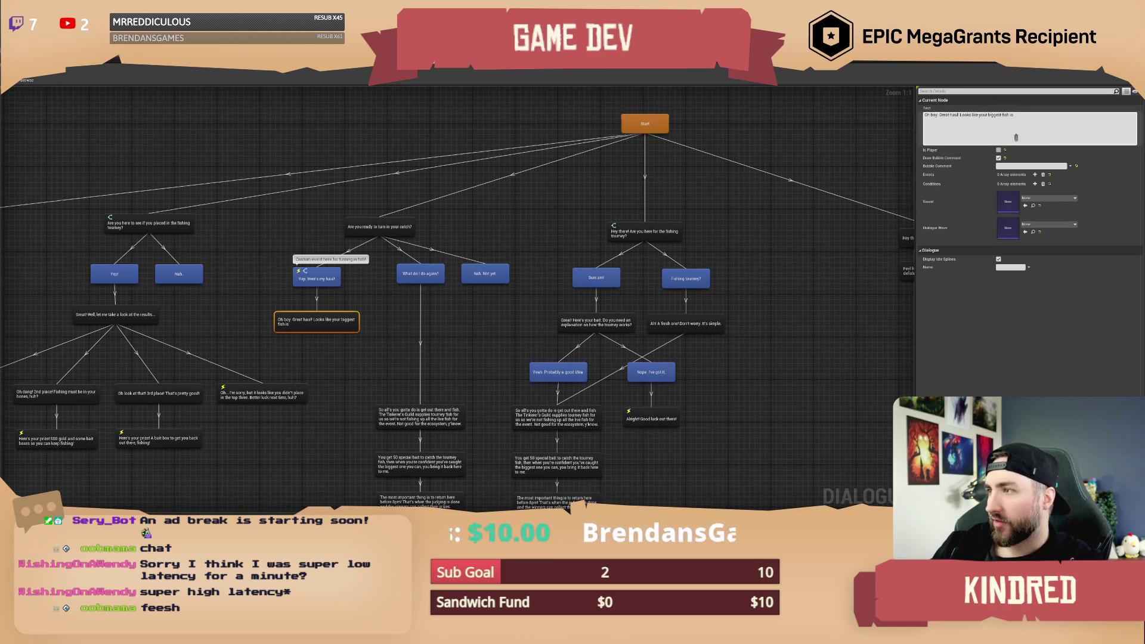
# Replace 'Looks like your biggest fish is' with a question confirming the player wants to turn in their fish.
pyautogui.moveTo(1015, 119); pyautogui.dragTo(960, 121)
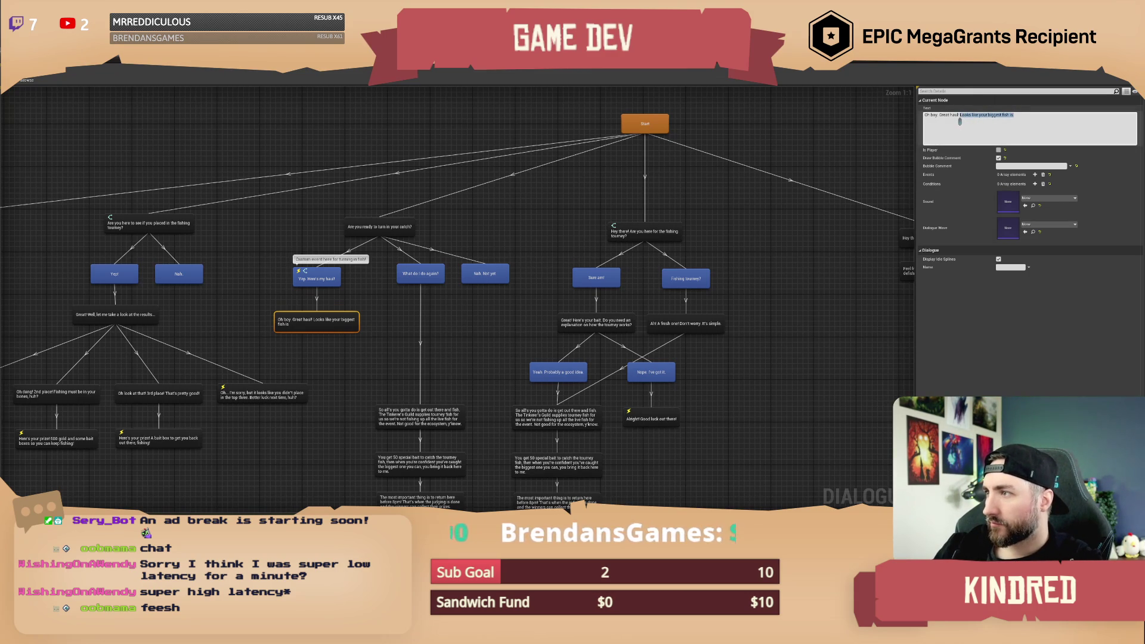
pyautogui.write("Are you sure you're ready to")
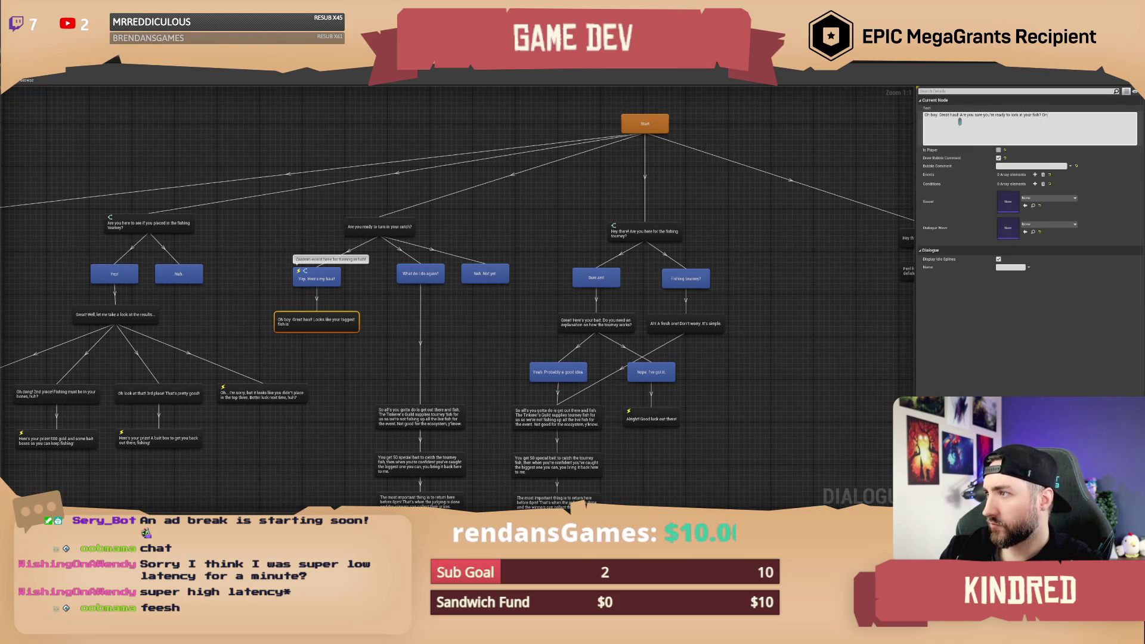
pyautogui.write(", you won't be able to submit any more, e")
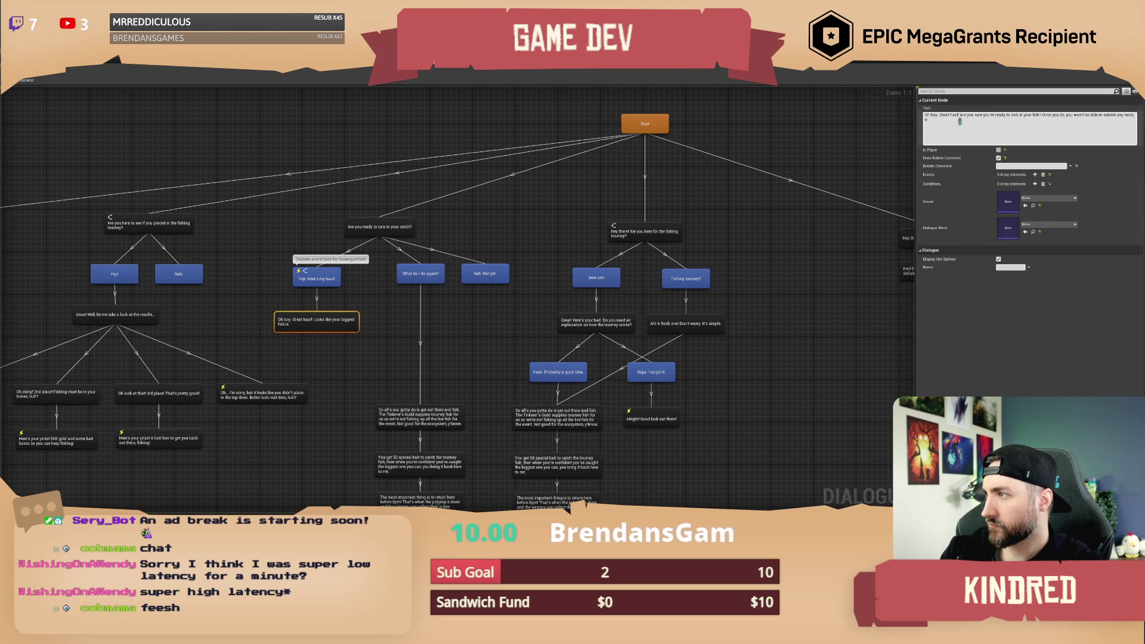
pyautogui.write('f')
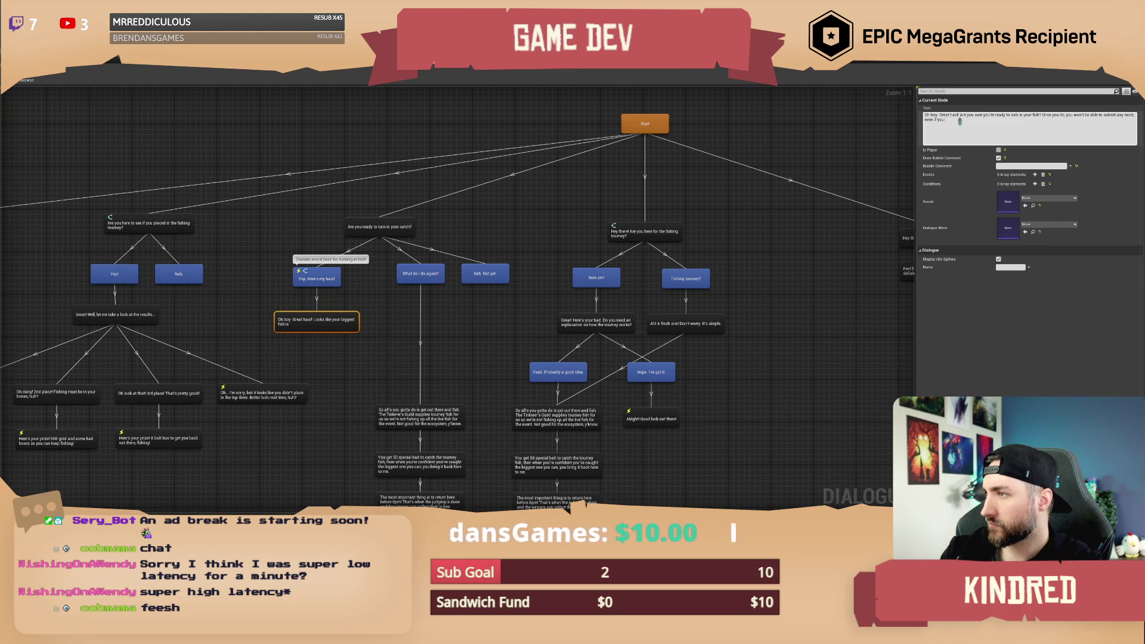
pyautogui.write('big')
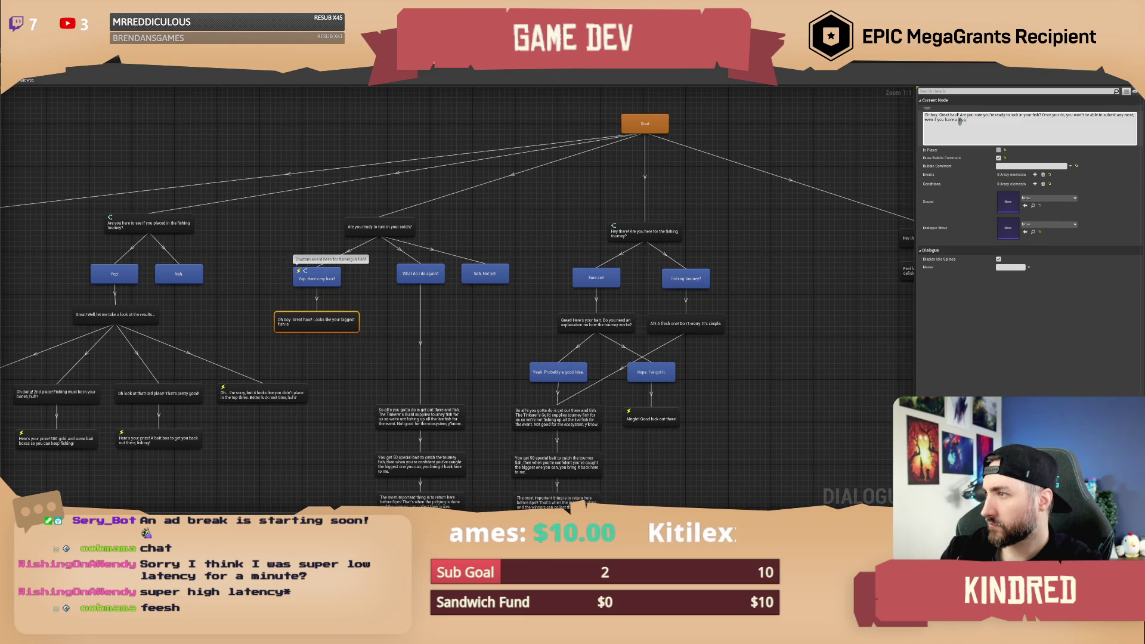
pyautogui.press('BackSpace')
pyautogui.press('BackSpace')
pyautogui.press('BackSpace')
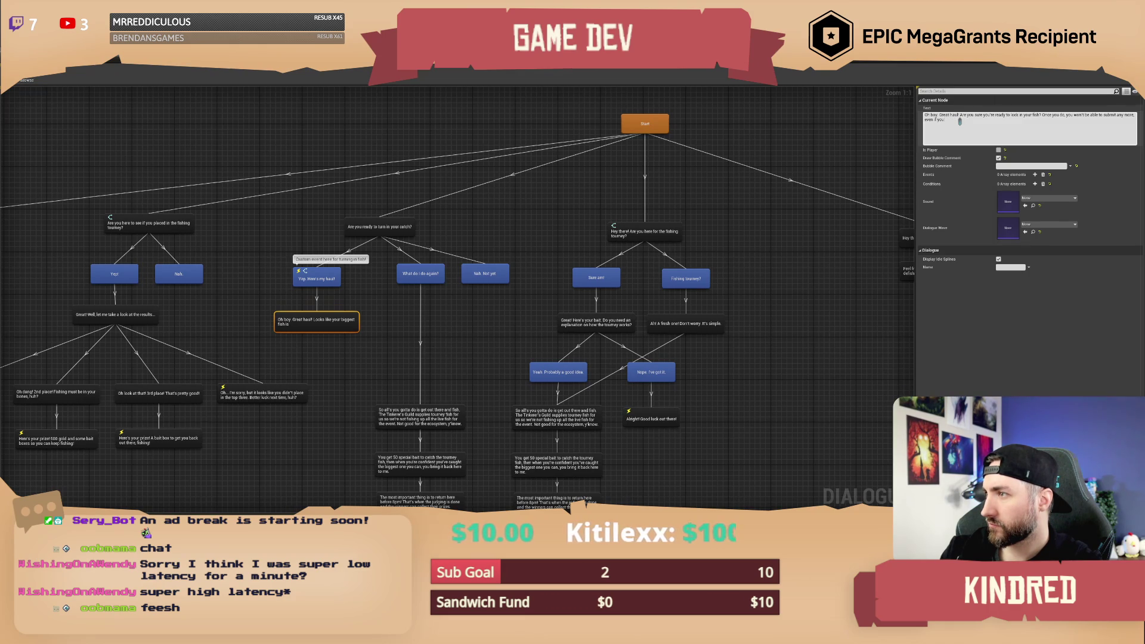
pyautogui.write('on a bigger one!')
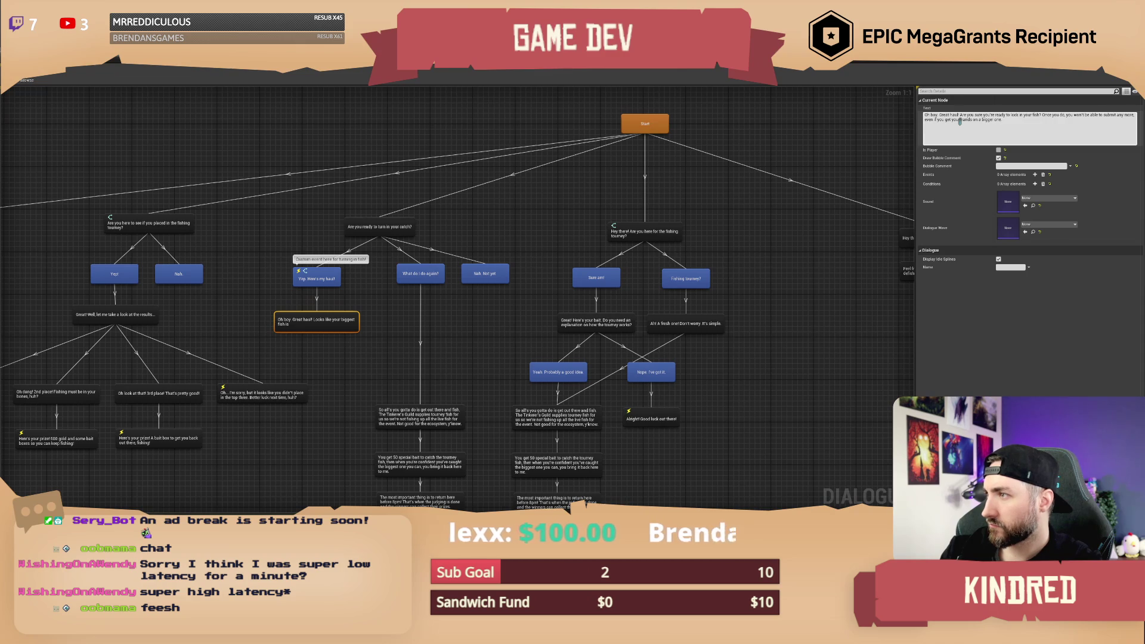
pyautogui.press('Return')
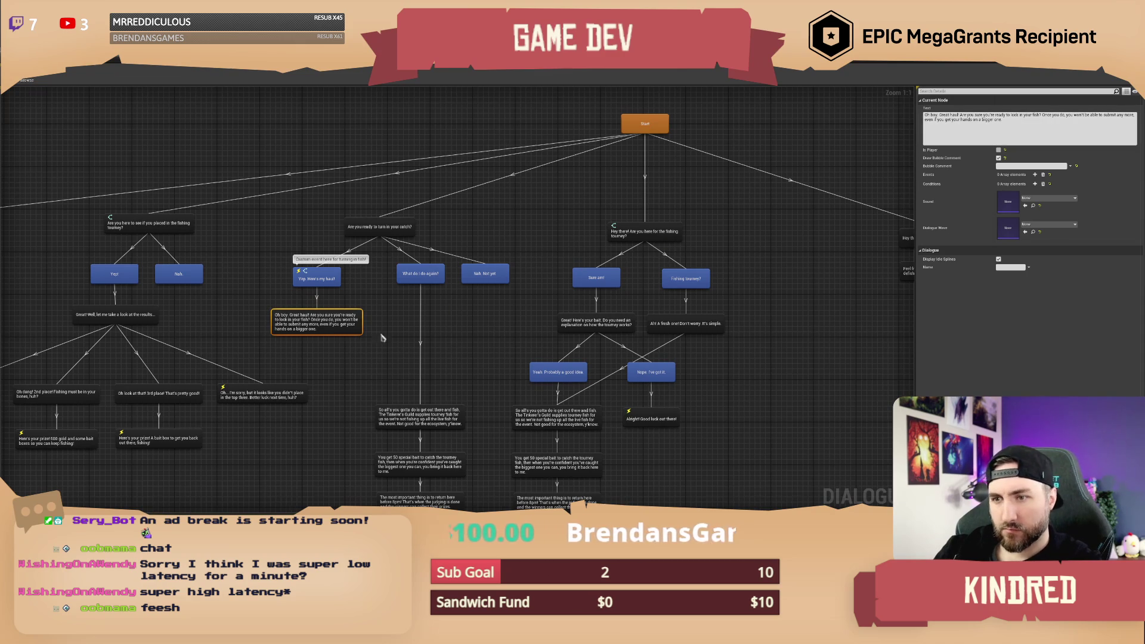
pyautogui.rightClick(340, 303)
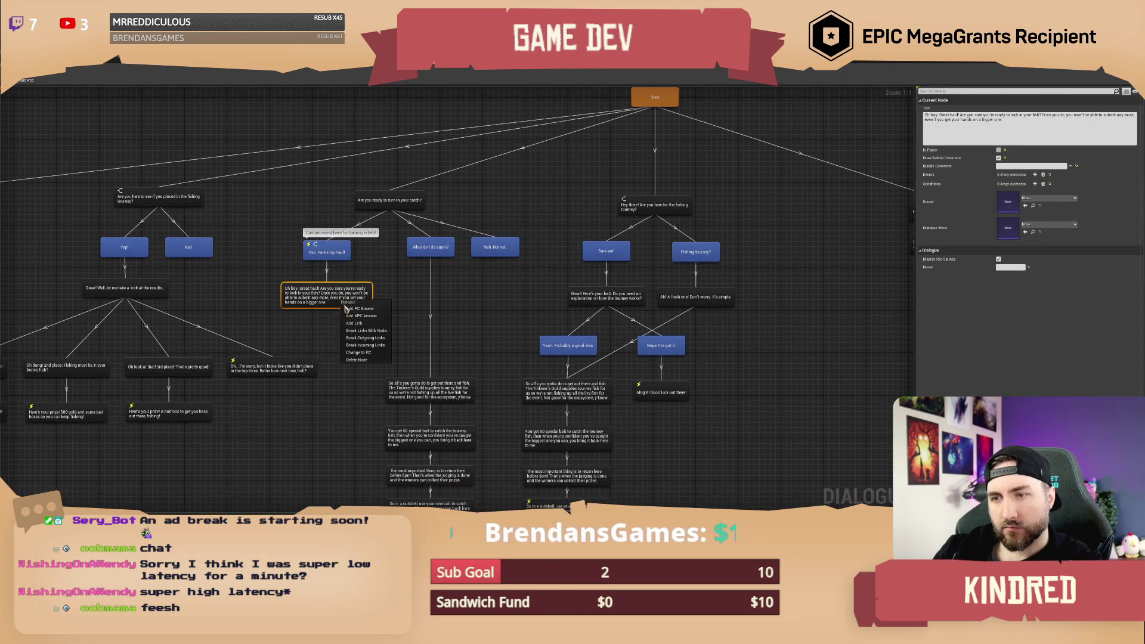
# Add a 'Yeah. I'm done' player answer under the Great haul reply, shifting the left branch leftward.
pyautogui.click(356, 309)
pyautogui.scroll(-2, 136, 158)
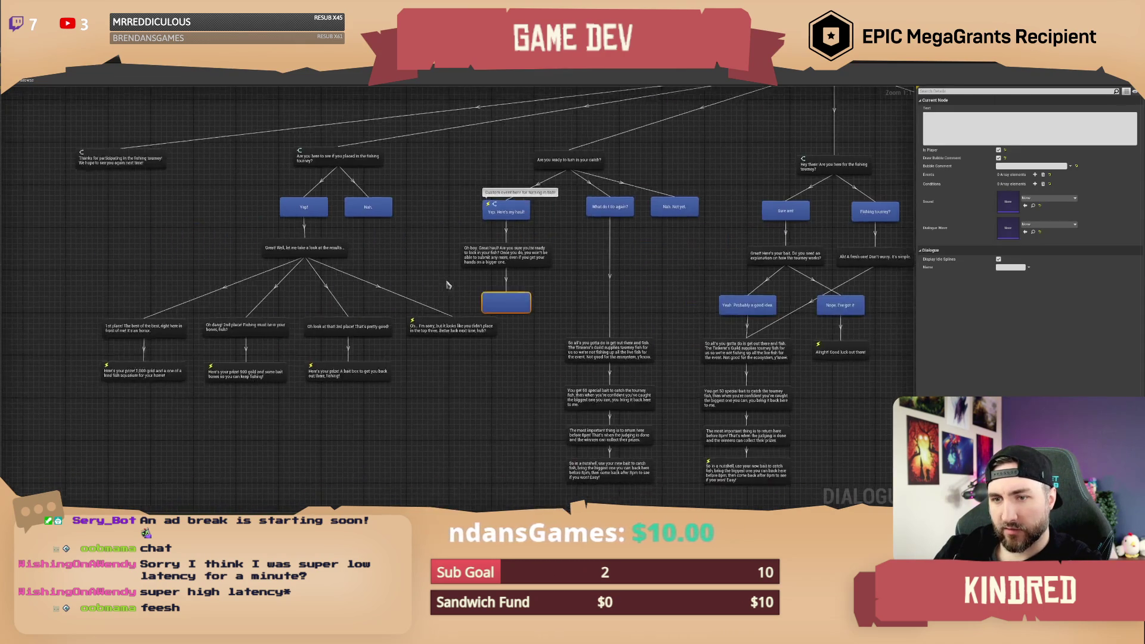
pyautogui.moveTo(136, 158); pyautogui.dragTo(420, 395)
pyautogui.moveTo(367, 191); pyautogui.dragTo(263, 190)
pyautogui.click(352, 214)
pyautogui.scroll(2, 252, 306)
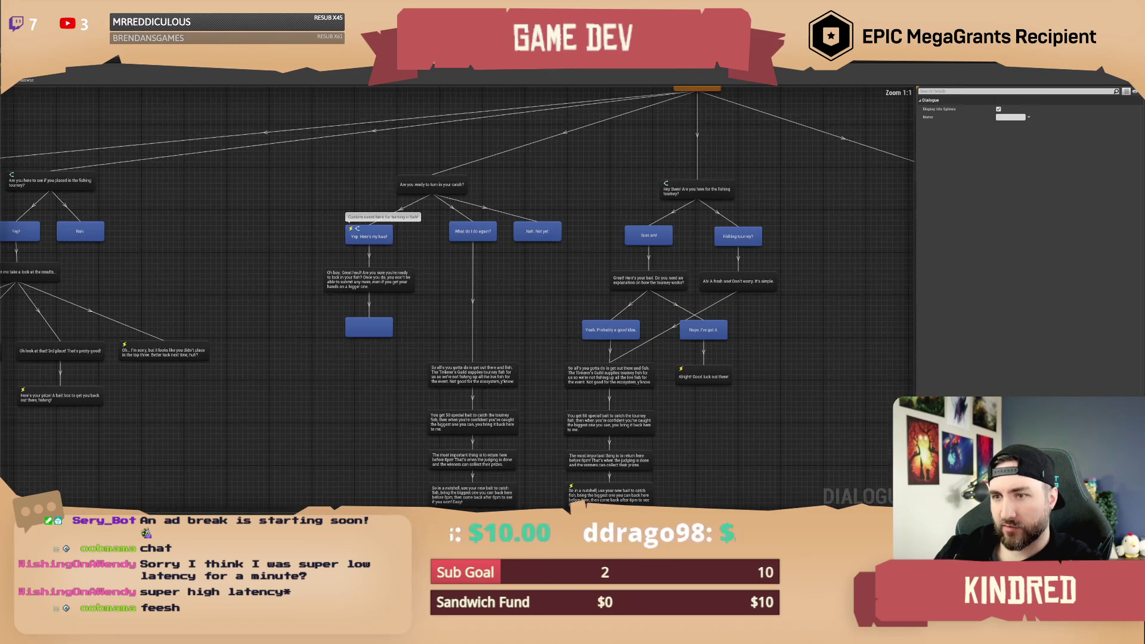
pyautogui.click(357, 322)
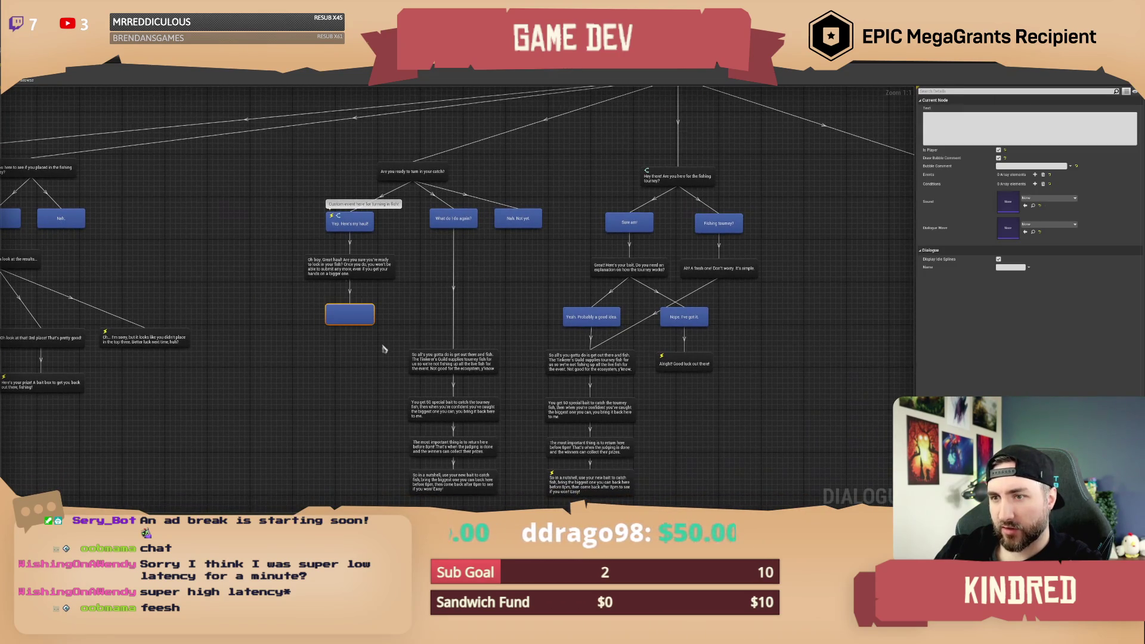
pyautogui.click(978, 129)
pyautogui.write("Yeah. I'm done")
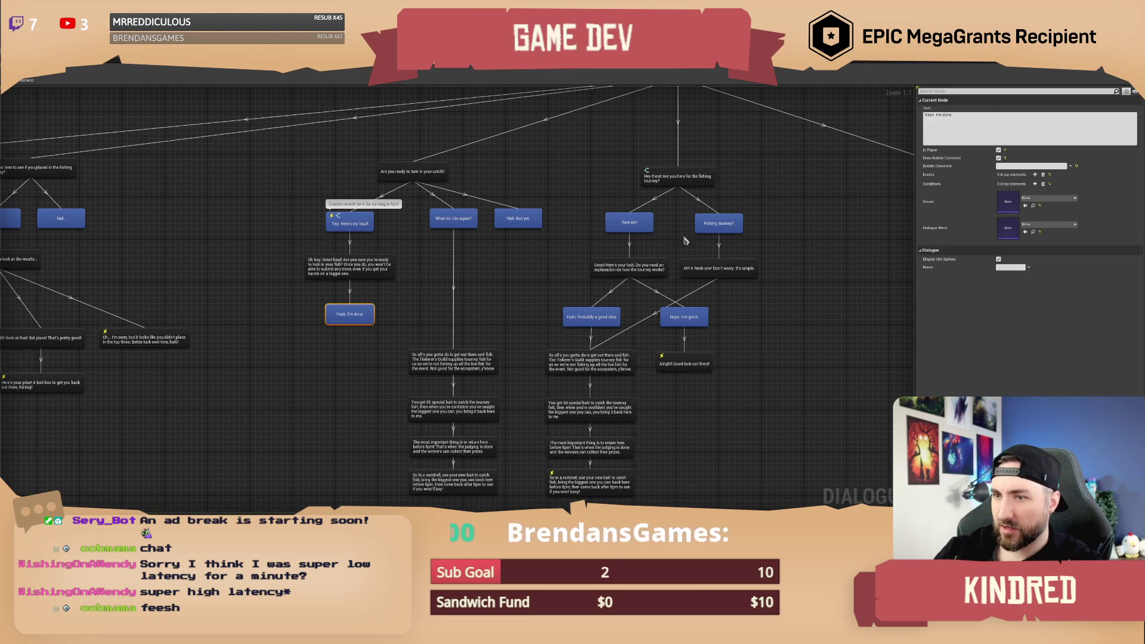
pyautogui.moveTo(361, 324); pyautogui.dragTo(331, 324)
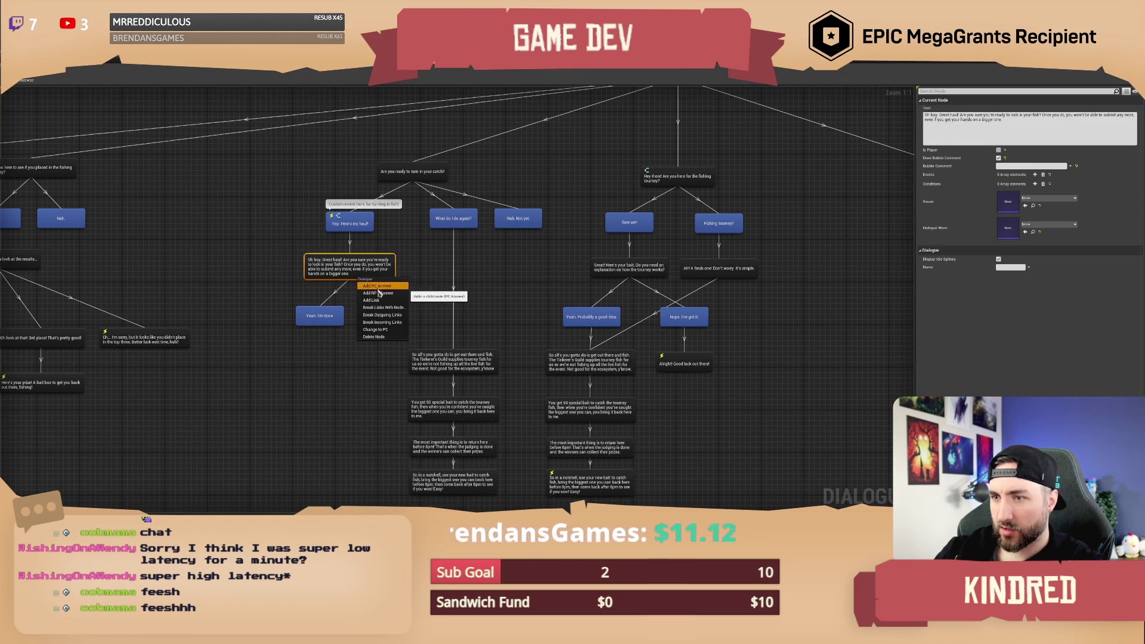
# Add a second player answer reading 'Wait. I'll catch some more'.
pyautogui.click(375, 285)
pyautogui.write("ait. I'll")
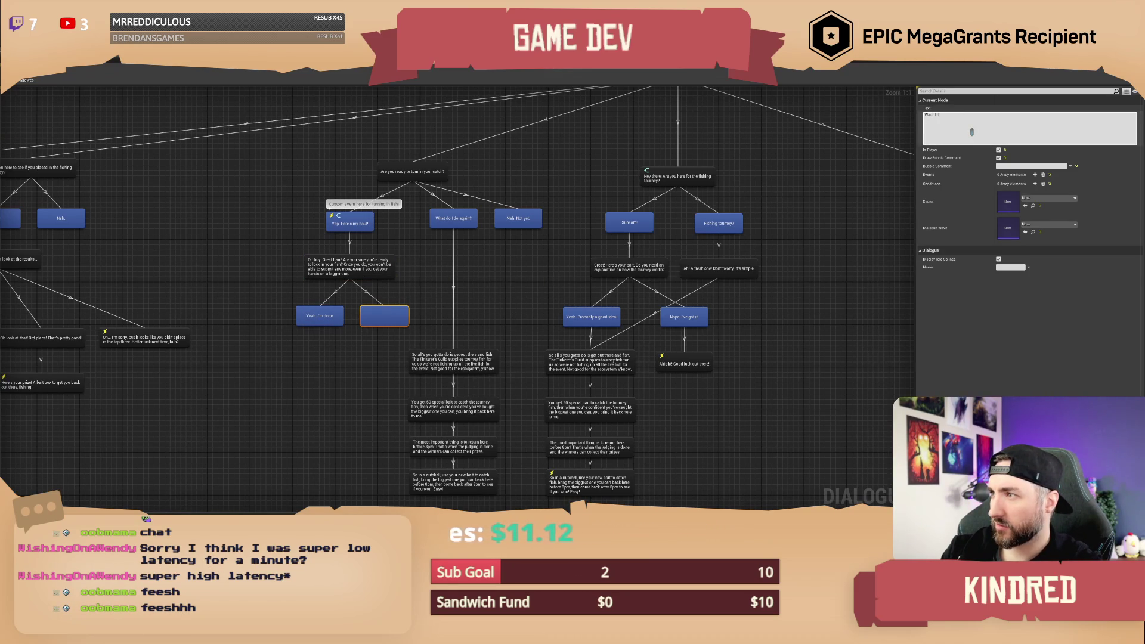
pyautogui.write(' catch some more')
pyautogui.press('Return')
pyautogui.click(352, 229)
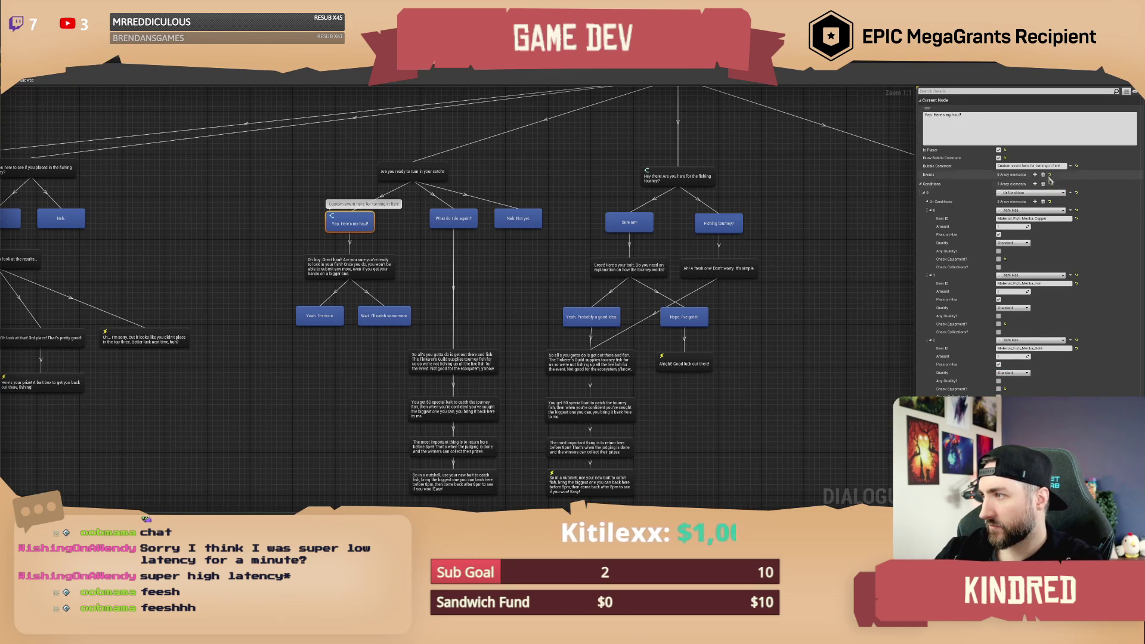
# Give the 'Yeah. I'm done' answer a ProcessTourneyFish event.
pyautogui.click(332, 270)
pyautogui.moveTo(325, 296); pyautogui.dragTo(317, 296)
pyautogui.click(1035, 175)
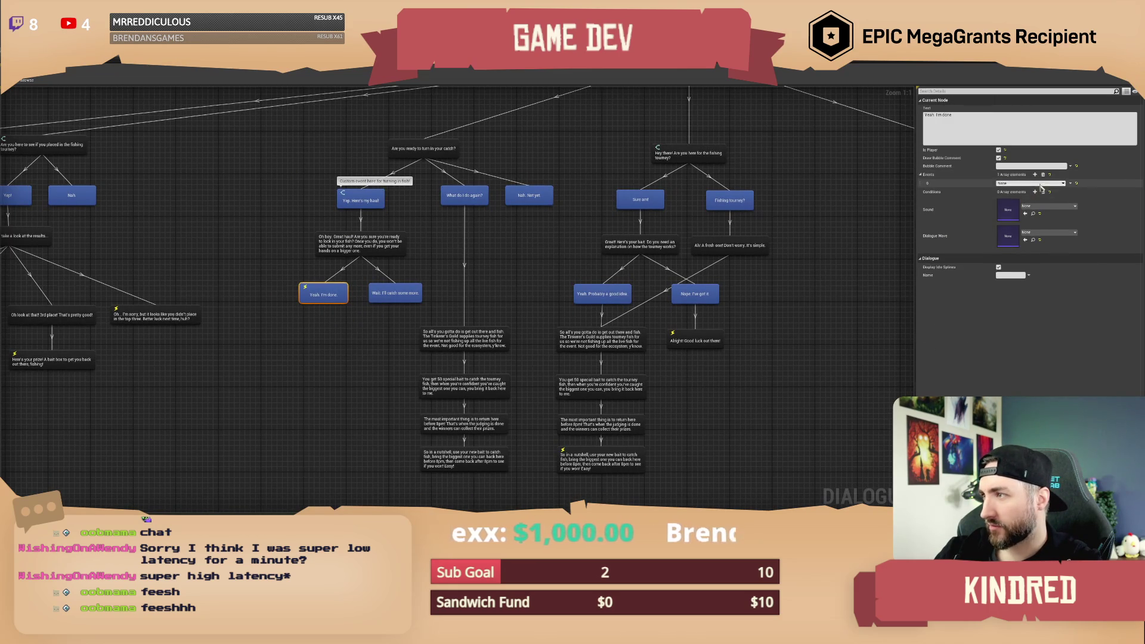
pyautogui.click(1038, 184)
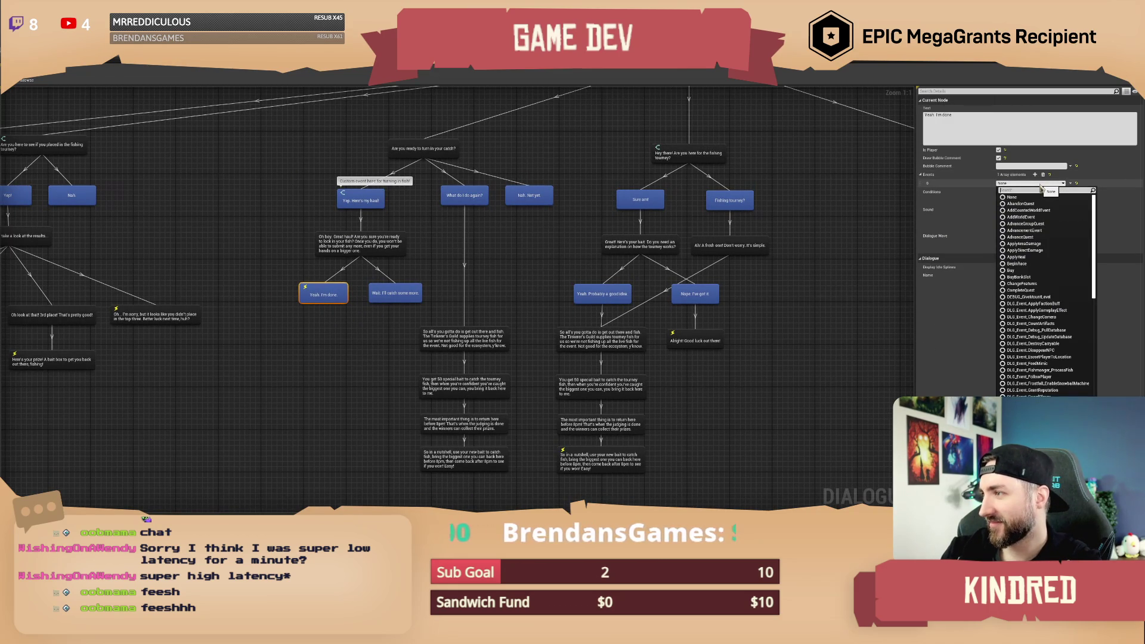
pyautogui.write('proces')
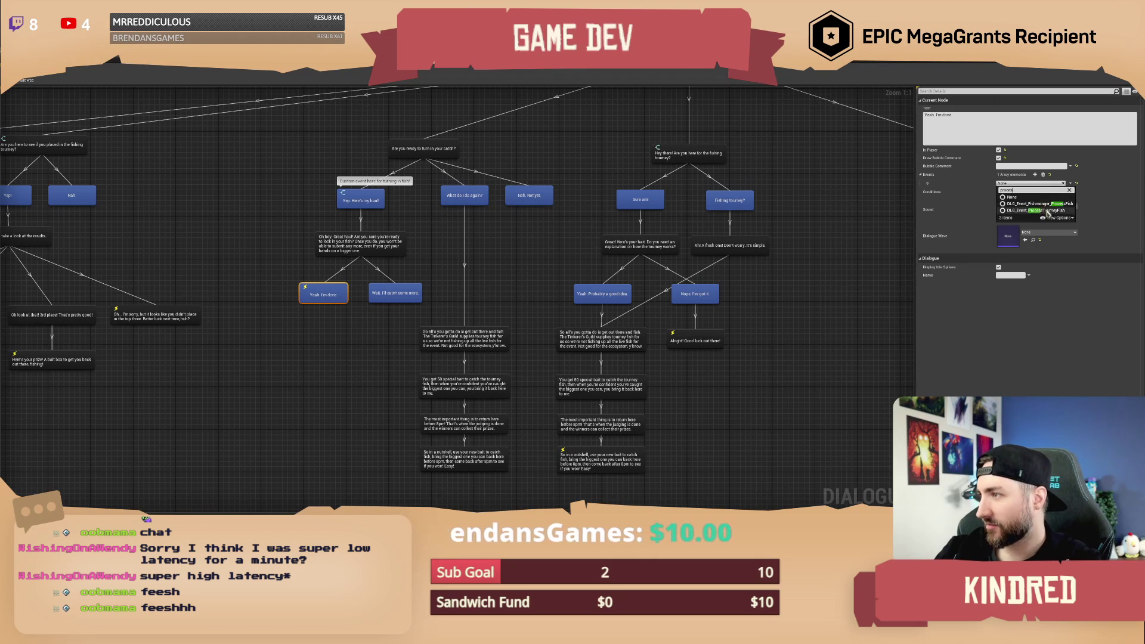
pyautogui.click(1046, 212)
# Add an empty NPC reply node beneath 'Yeah. I'm done'.
pyautogui.click(477, 272)
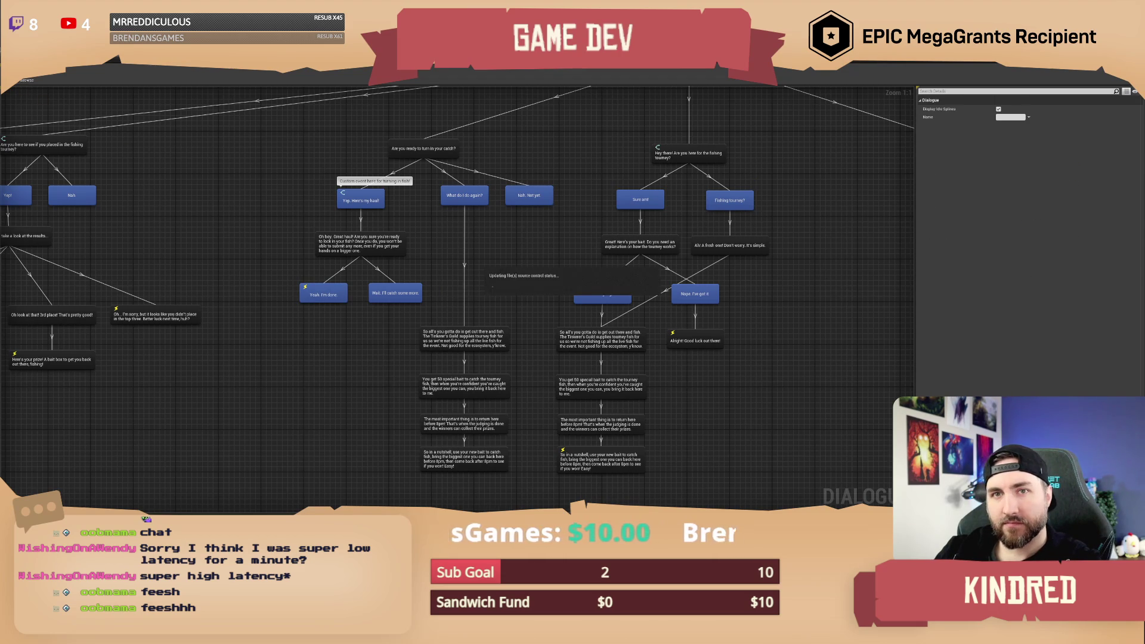
pyautogui.click(319, 301)
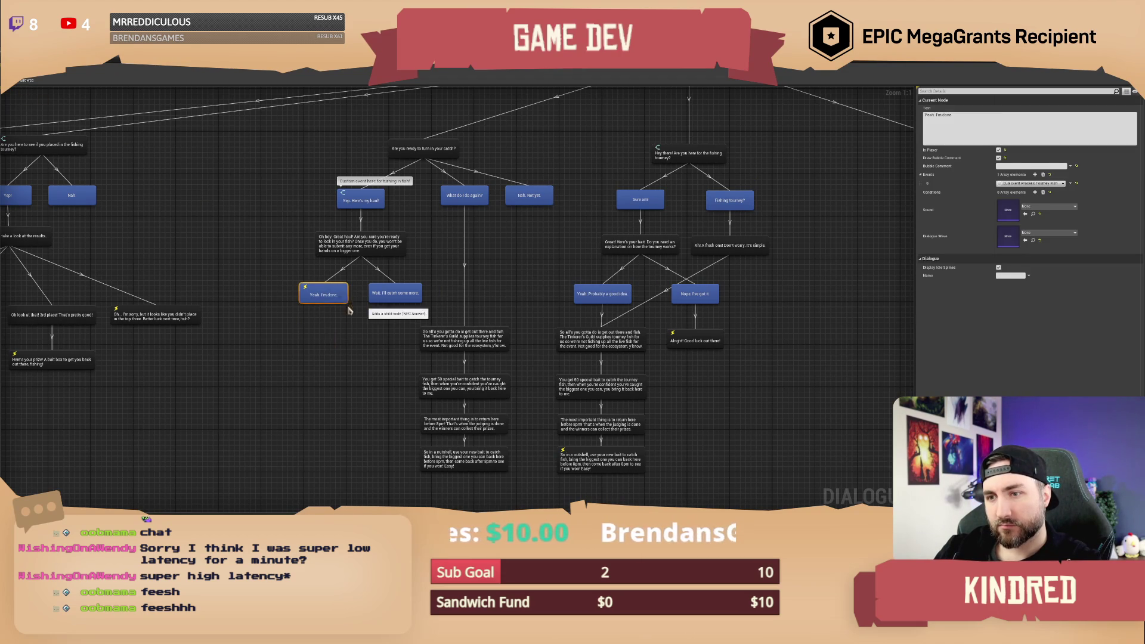
pyautogui.click(350, 310)
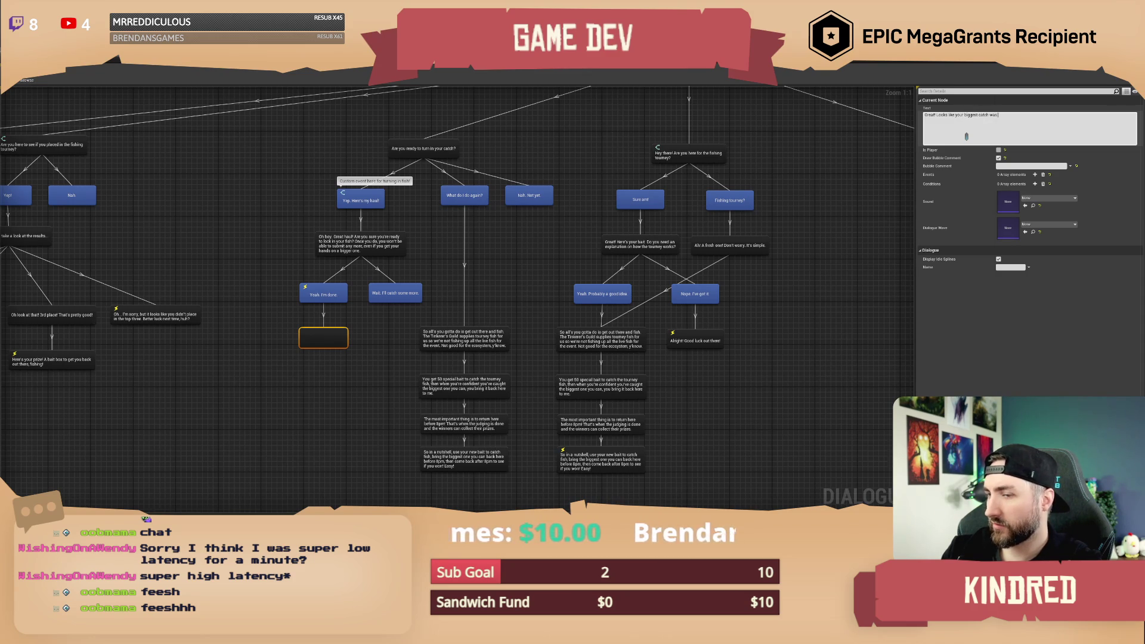
pyautogui.write('Great! Looks like your biggest catch was')
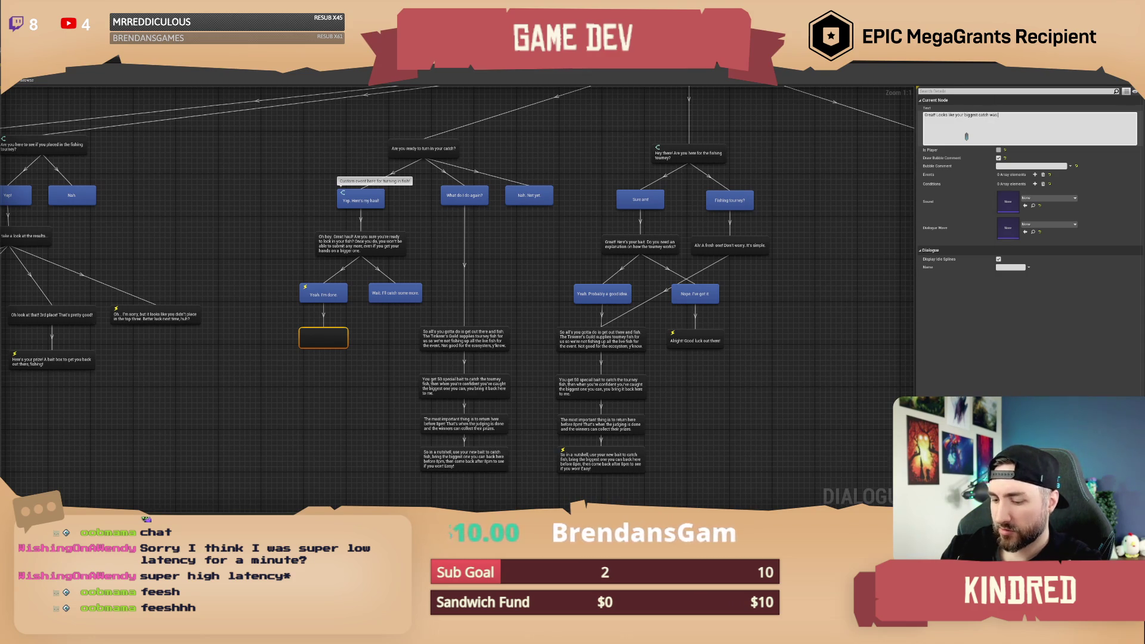
# Write the reply 'Great! Looks like your biggest catch was' with a tourney-fish placeholder, checking Get TourneyFish in SNM_DialogueWidget.
pyautogui.write('{')
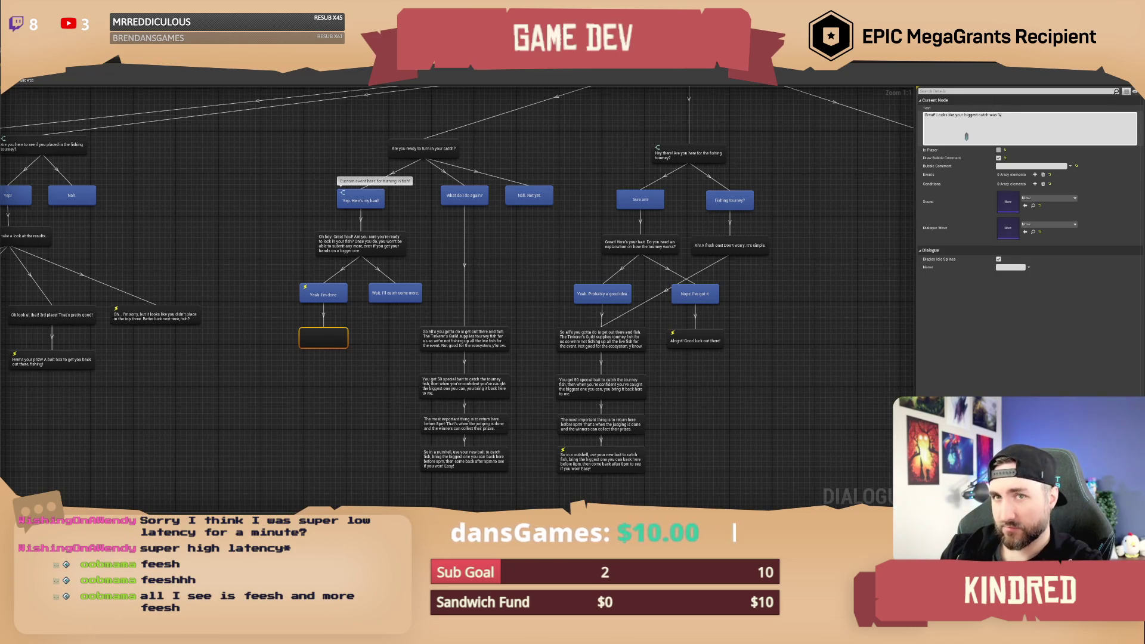
pyautogui.hotkey('ctrl', 'Tab')
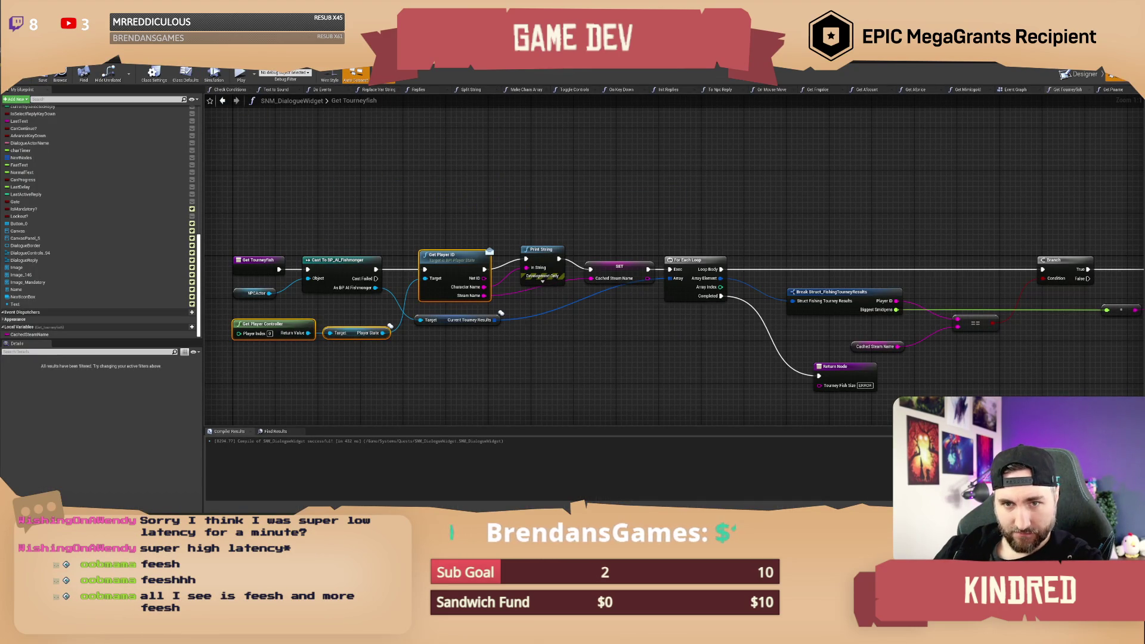
pyautogui.scroll(10, 79, 240)
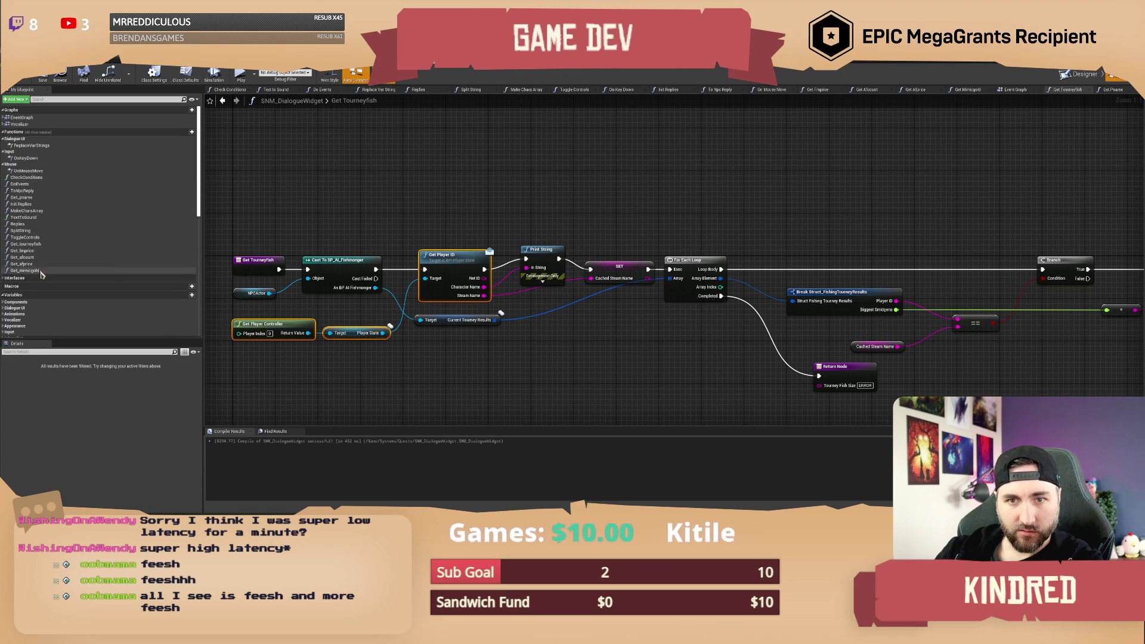
pyautogui.click(239, 60)
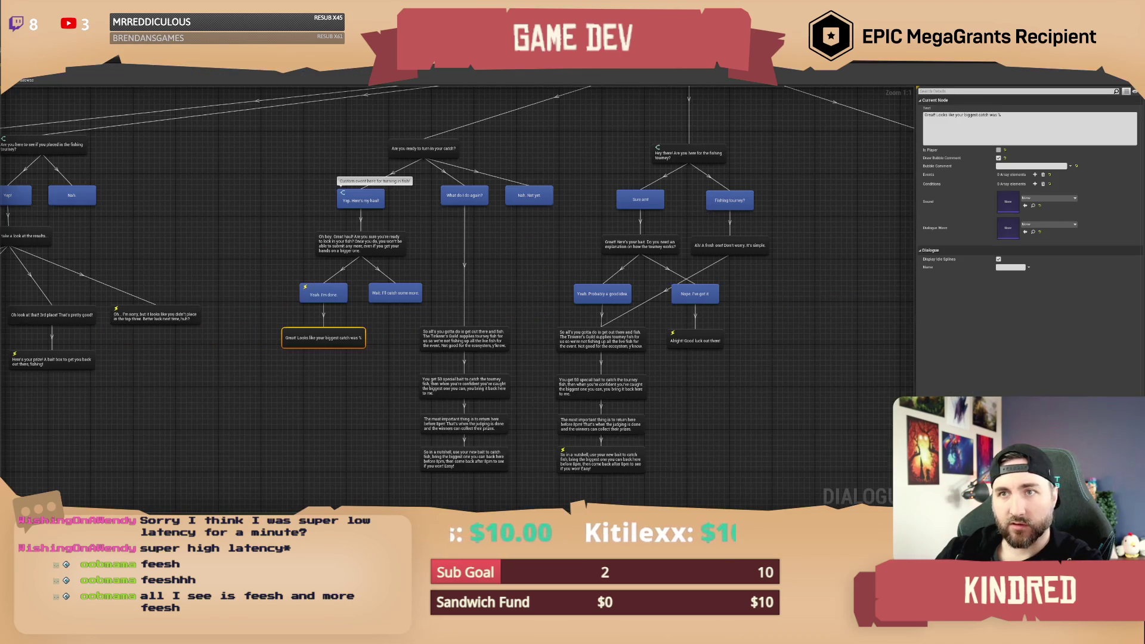
pyautogui.click(1021, 122)
pyautogui.write('tou')
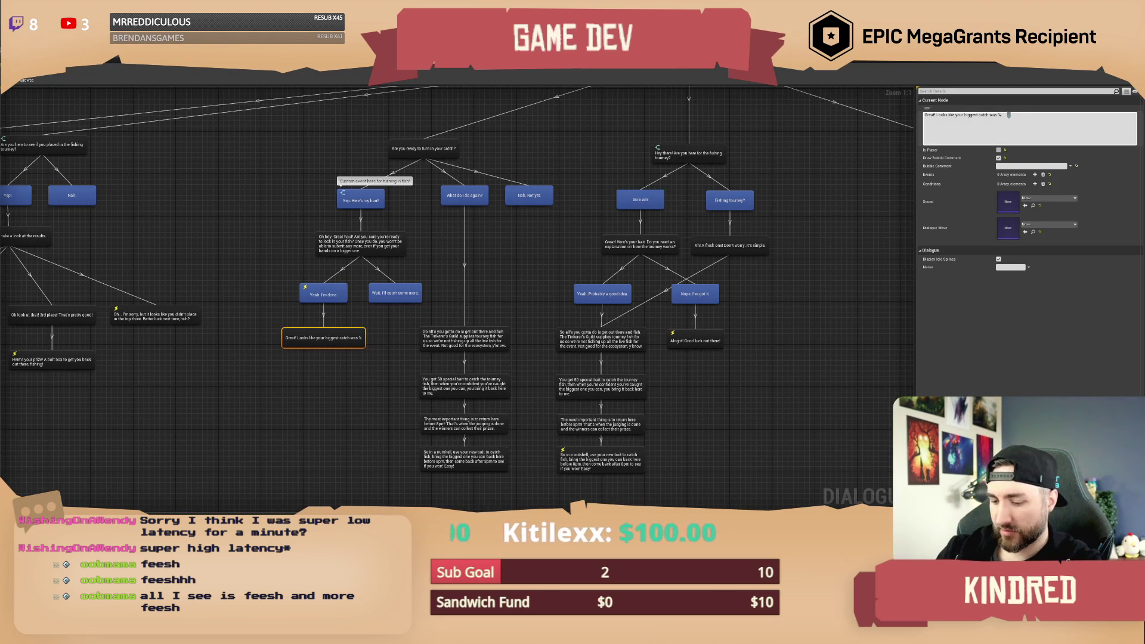